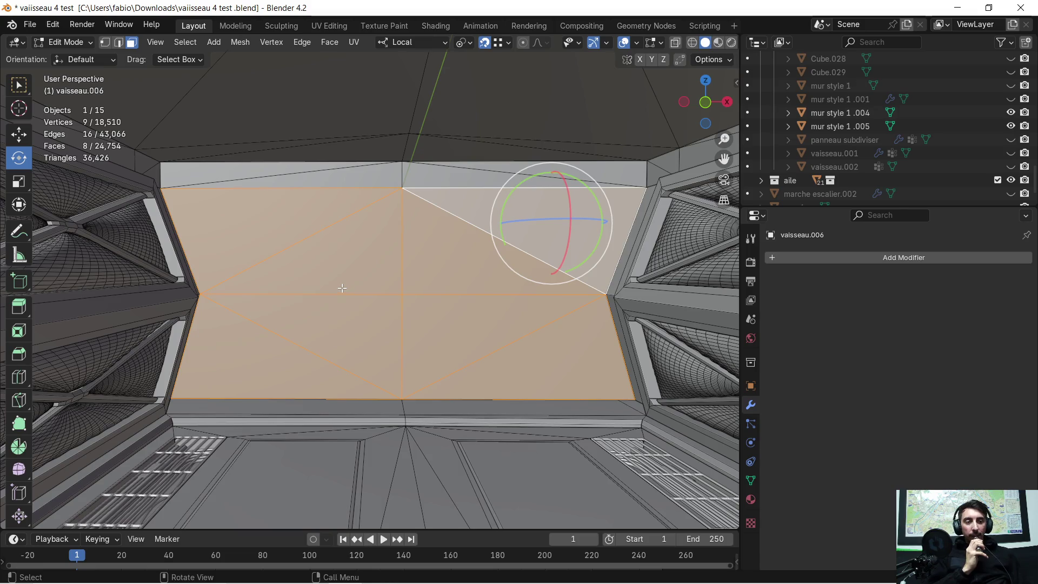
- Orbit and zoom around the ship to inspect the selected orange ceiling faces
mouse_move(339, 282)
middle_mouse_down()
mouse_move(313, 301)
mouse_move(327, 293)
middle_mouse_up()
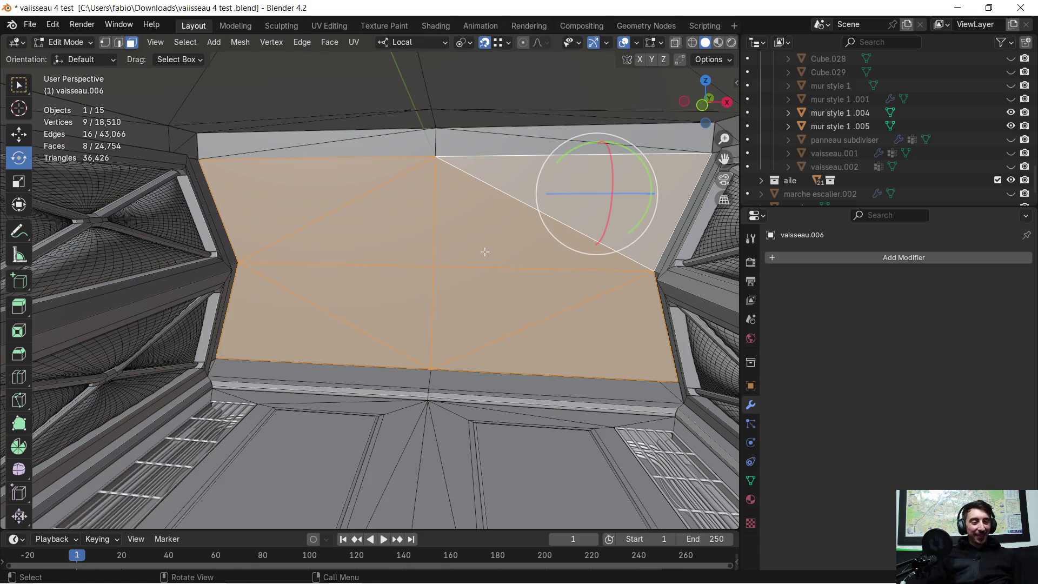
middle_click_drag(378, 254, 399, 246)
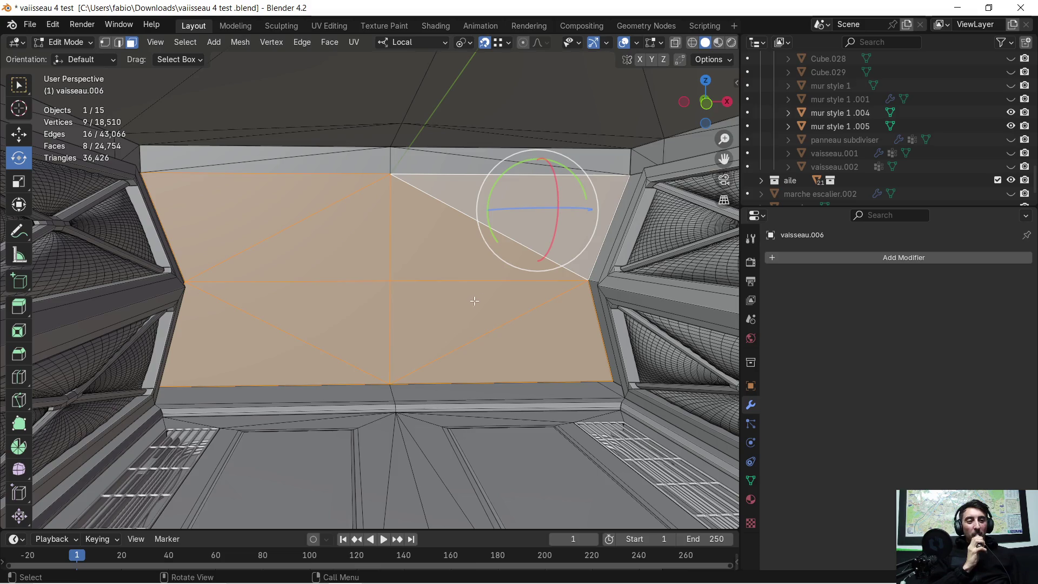
scroll(489, 295, "down", 4)
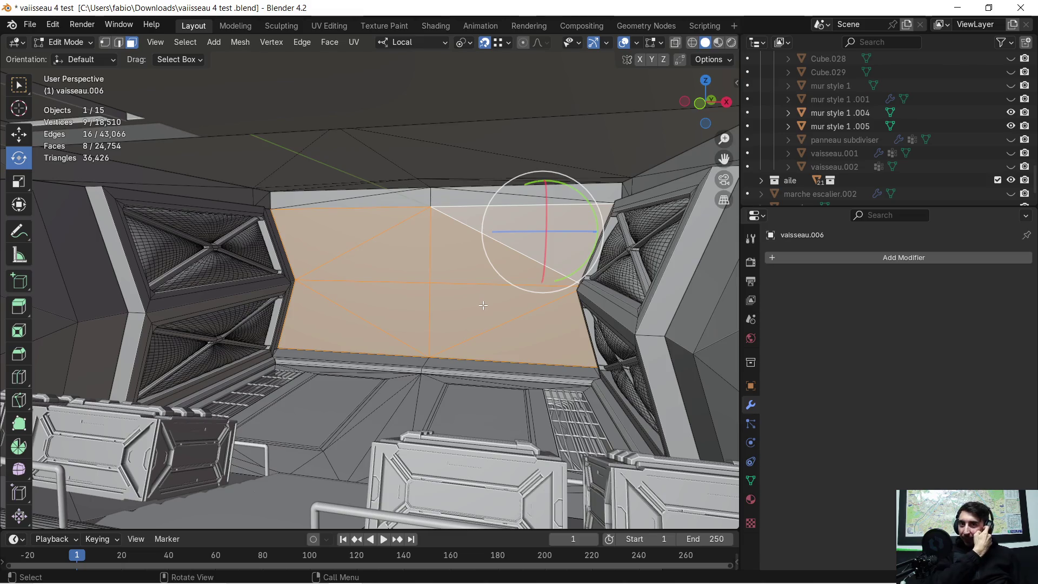
scroll(484, 305, "down", 10)
mouse_move(485, 305)
middle_mouse_down()
mouse_move(442, 320)
mouse_move(502, 300)
middle_mouse_up()
mouse_move(587, 275)
middle_mouse_down()
mouse_move(496, 280)
mouse_move(593, 261)
mouse_move(586, 276)
mouse_move(595, 271)
middle_mouse_up()
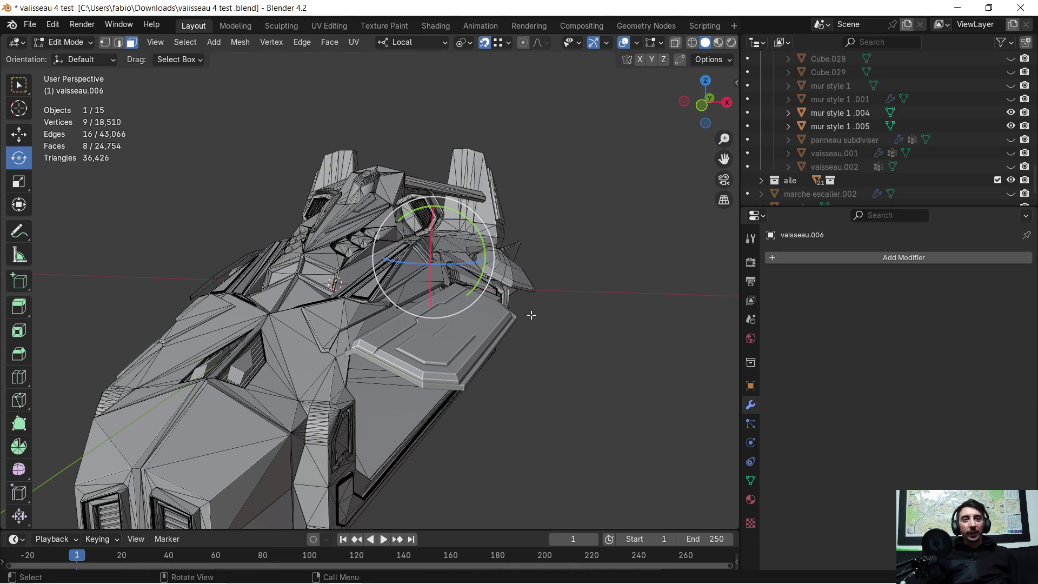
scroll(532, 312, "up", 2)
middle_click_drag(532, 312, 540, 312)
scroll(544, 305, "down", 3)
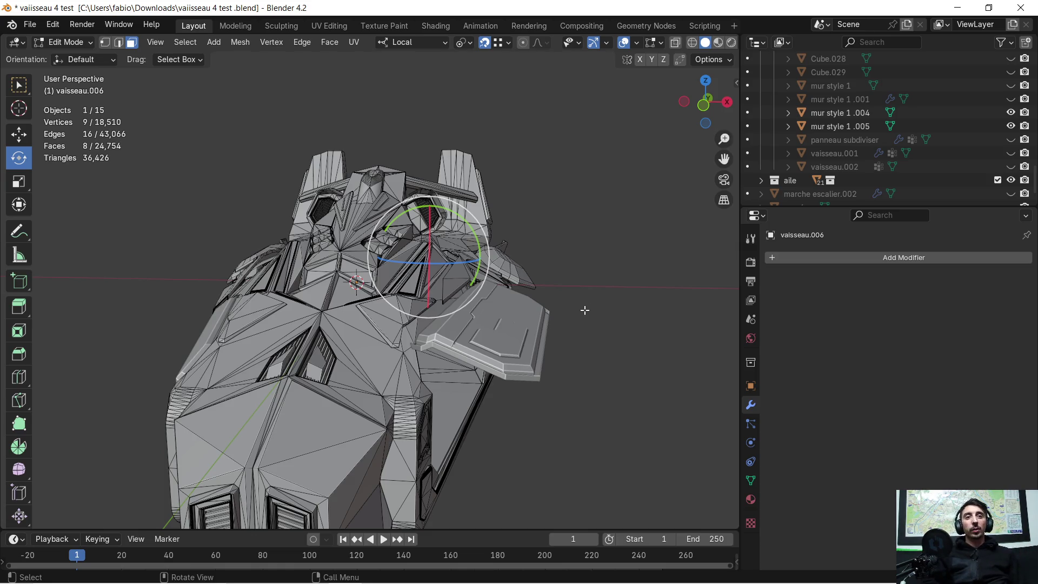
middle_click_drag(549, 362, 547, 331)
scroll(323, 325, "up", 5)
mouse_move(305, 322)
middle_mouse_down()
mouse_move(352, 305)
mouse_move(394, 319)
mouse_move(427, 375)
middle_mouse_up()
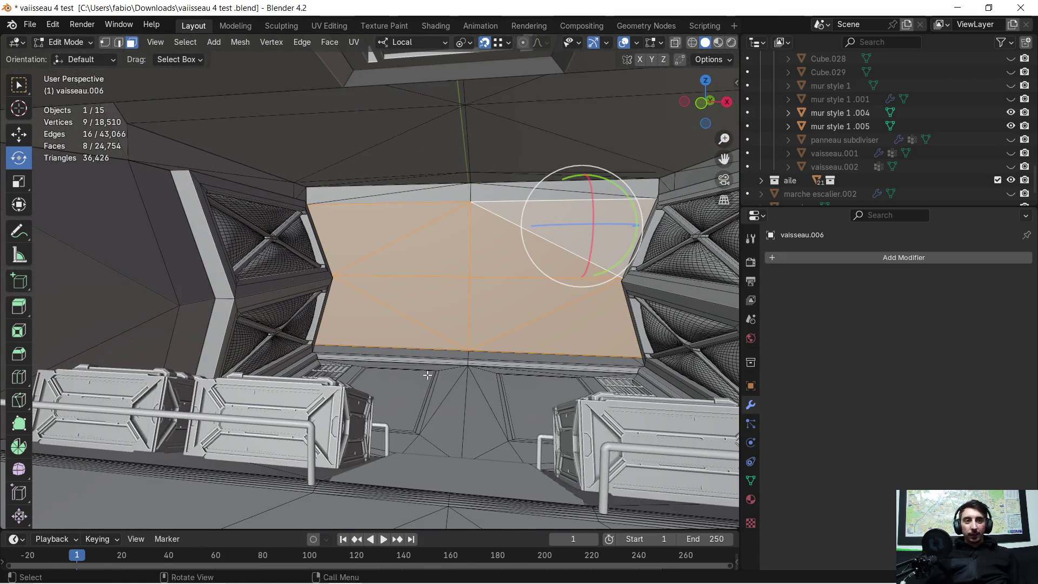
scroll(427, 373, "down", 1)
scroll(420, 369, "down", 4)
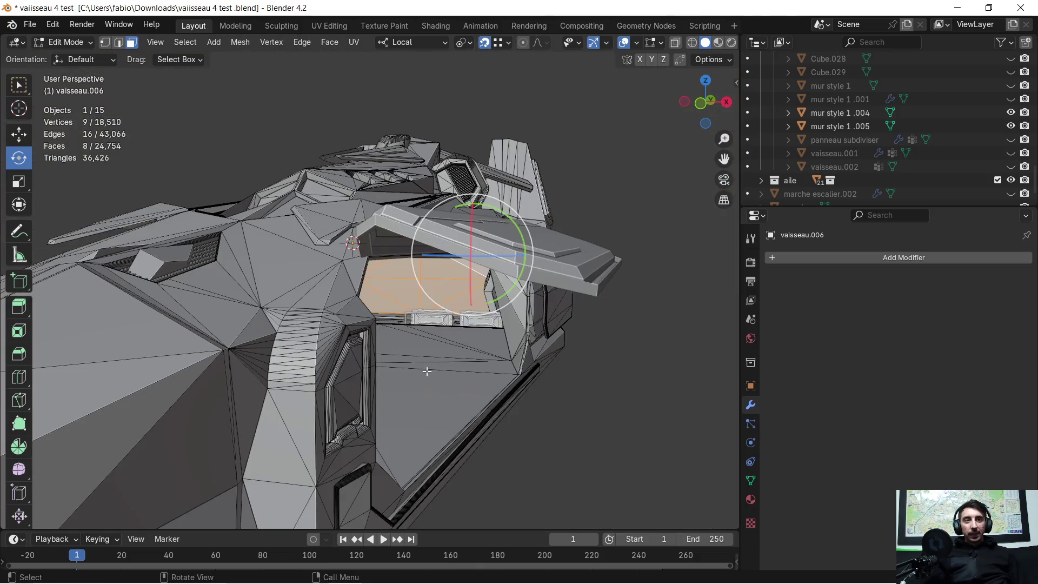
scroll(417, 368, "up", 2)
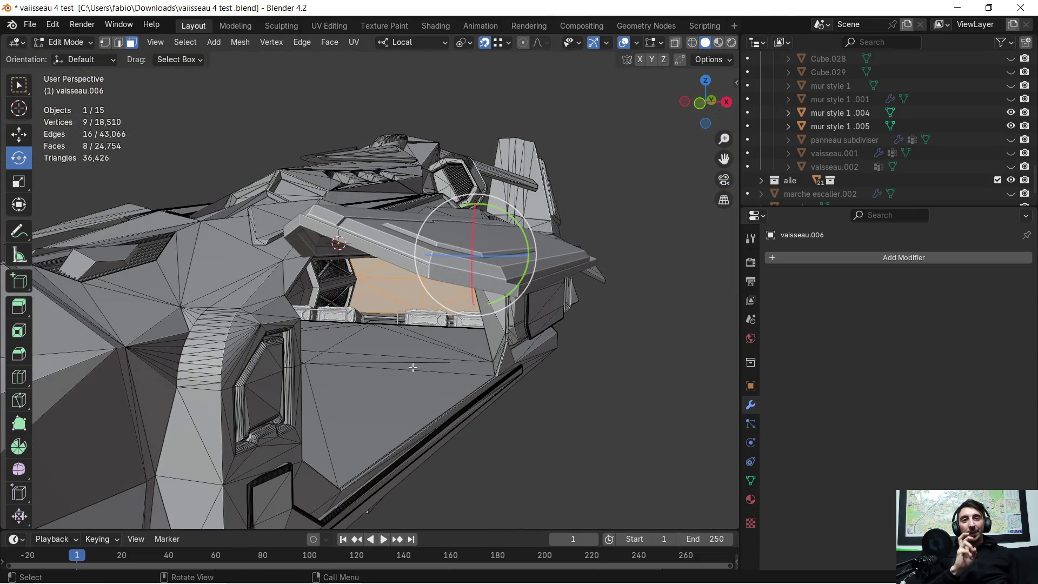
scroll(354, 341, "up", 5)
middle_click_drag(356, 337, 464, 303)
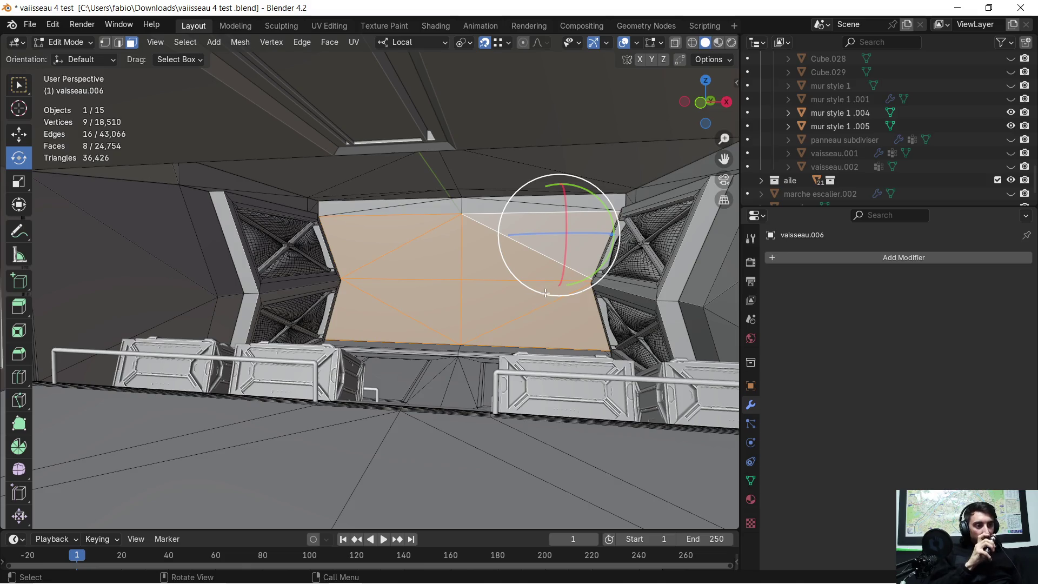
- Look over the crates, panelled side wall and floor, then switch to the browser
scroll(546, 292, "down", 5)
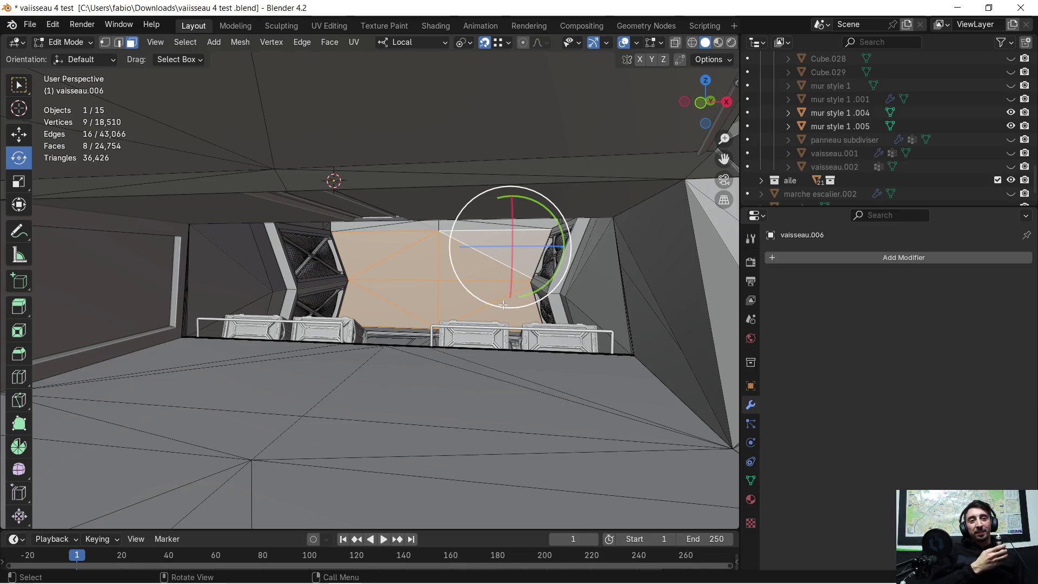
mouse_move(503, 308)
middle_mouse_down()
mouse_move(475, 323)
mouse_move(492, 276)
mouse_move(438, 278)
middle_mouse_up()
scroll(492, 273, "up", 3)
middle_click_drag(373, 257, 399, 253)
scroll(399, 253, "up", 2)
mouse_move(518, 248)
middle_mouse_down()
mouse_move(456, 285)
mouse_move(381, 283)
mouse_move(402, 281)
middle_mouse_up()
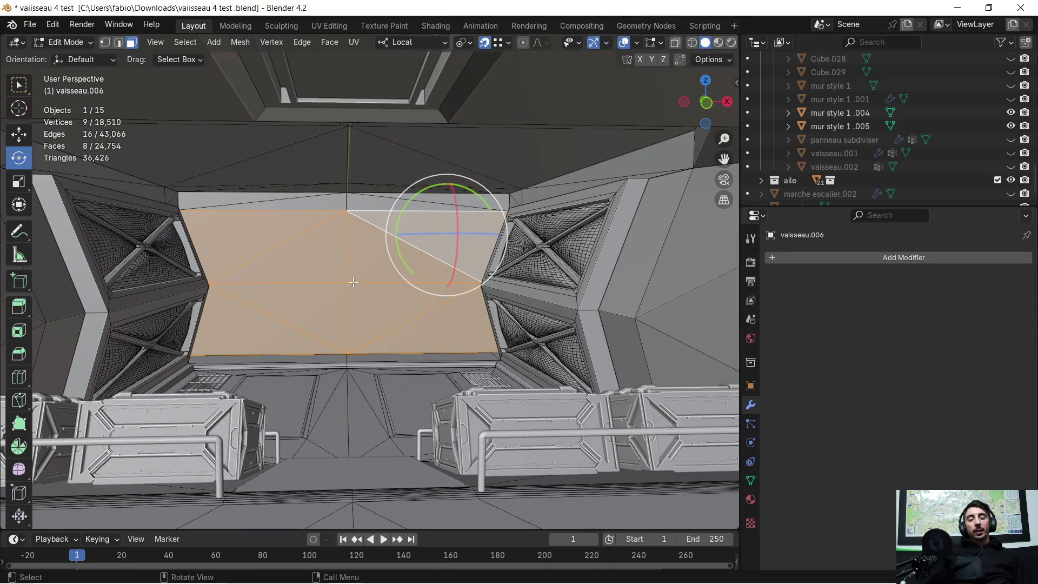
middle_click_drag(351, 285, 340, 294)
middle_click_drag(352, 280, 380, 253)
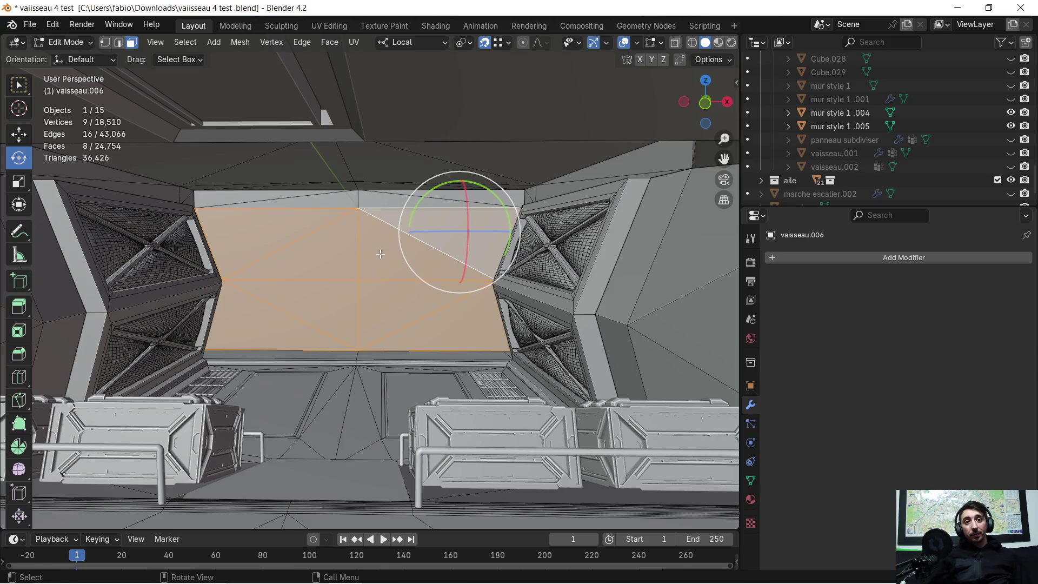
mouse_move(346, 581)
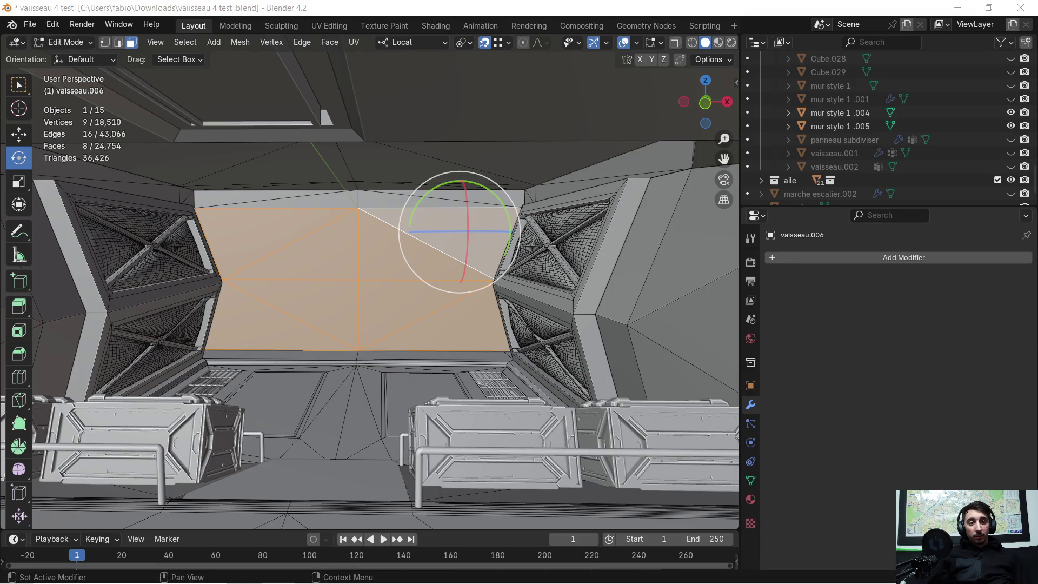
key("alt+Tab")
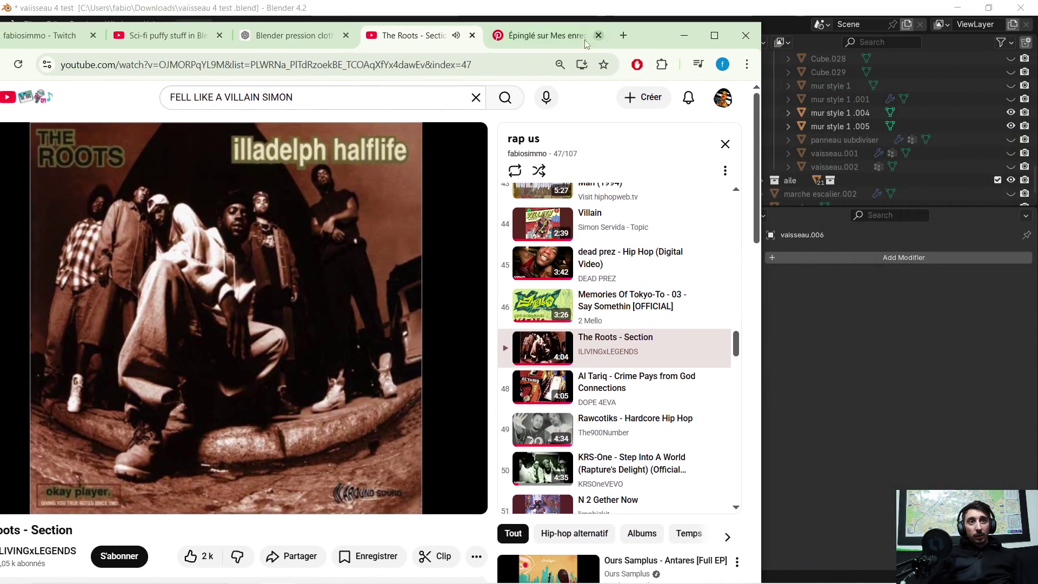
- Return to the Pinterest tab, close the enlarged pin, and search for 'ARMORY SHIPE'
left_click(542, 34)
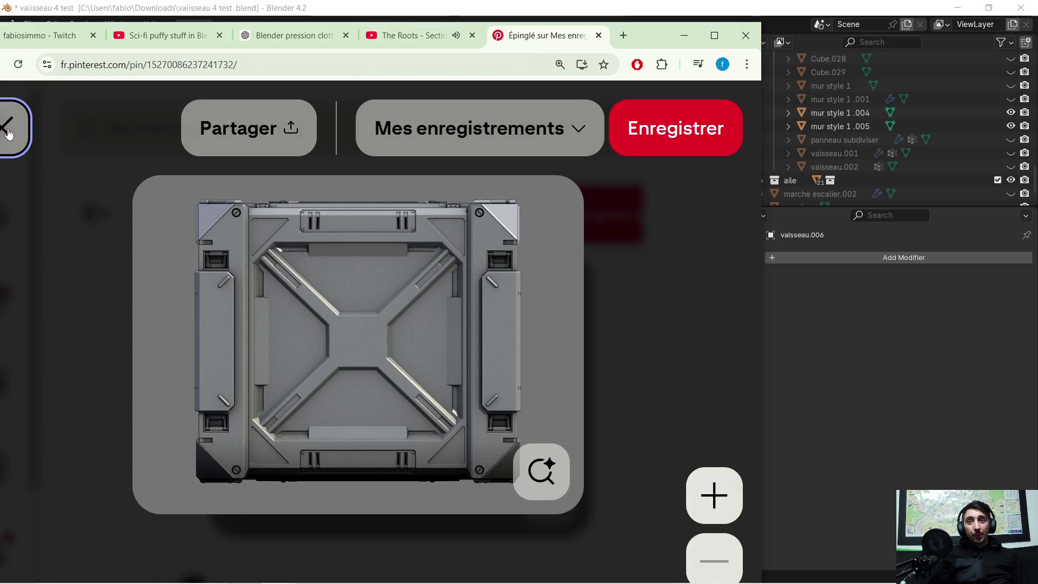
left_click(9, 131)
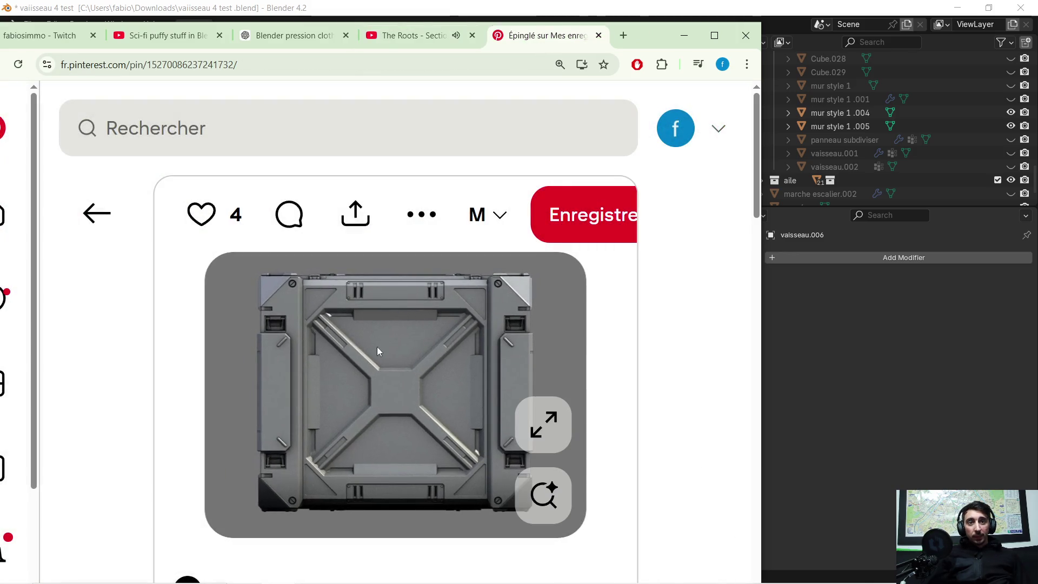
left_click(512, 132)
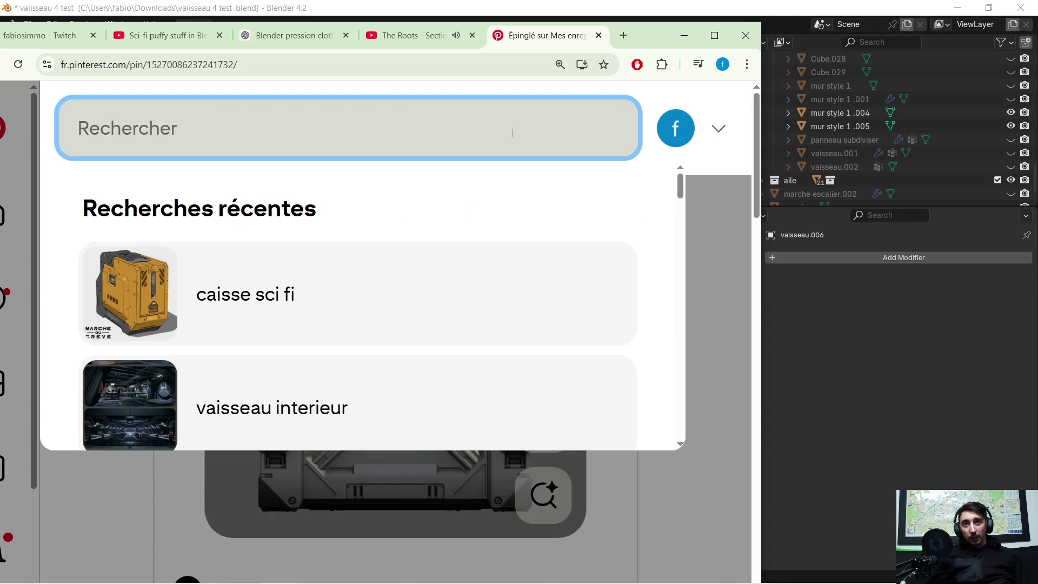
type("AMORY")
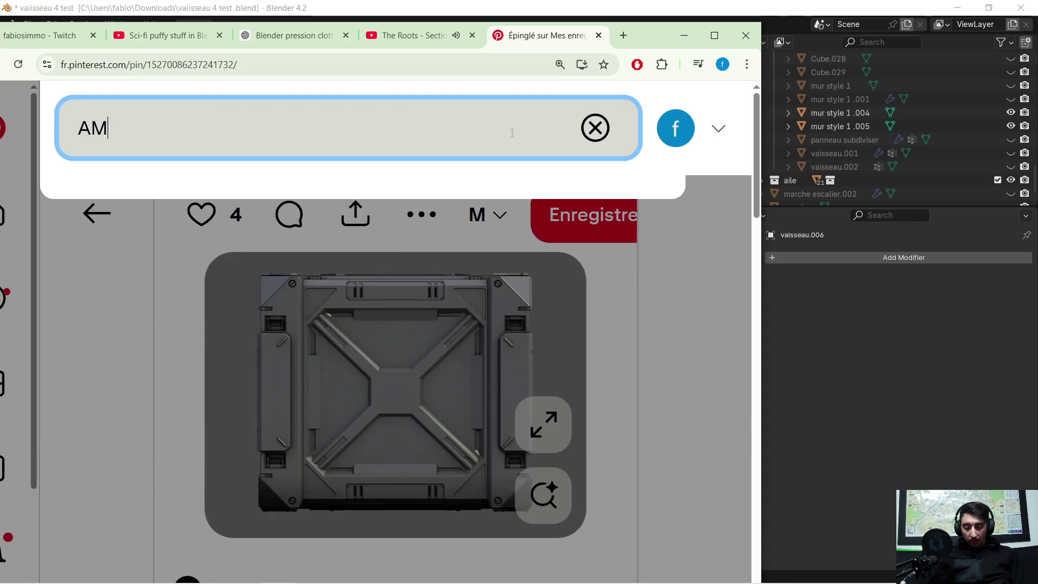
key("BackSpace")
key("BackSpace")
key("BackSpace")
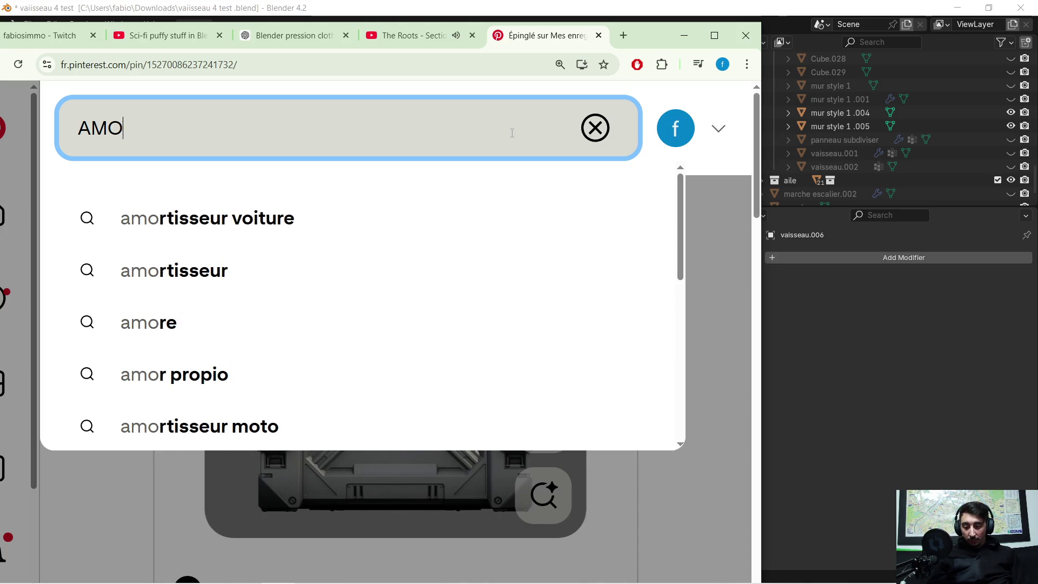
key("Escape")
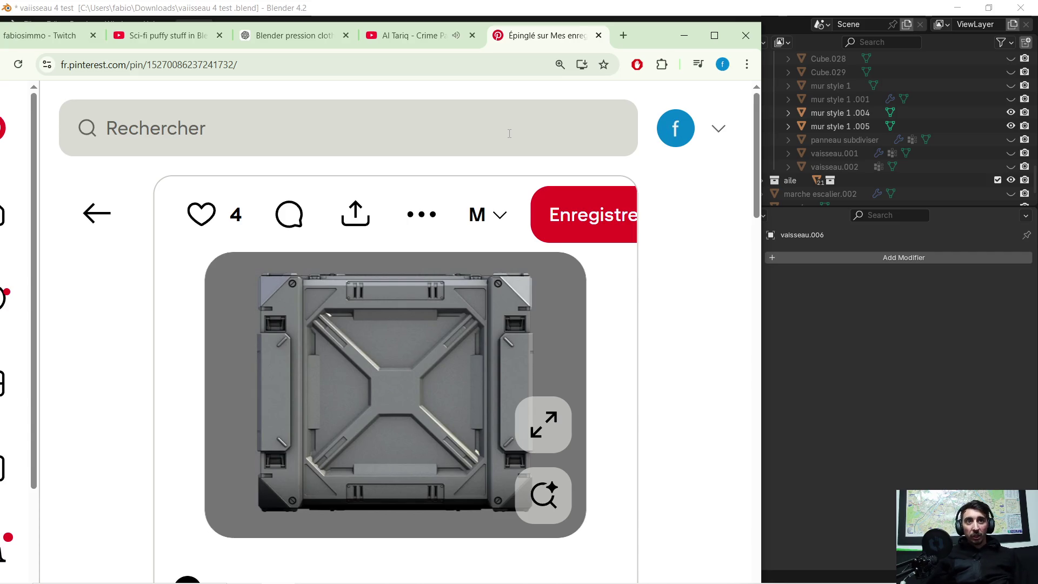
left_click(509, 133)
type("AR")
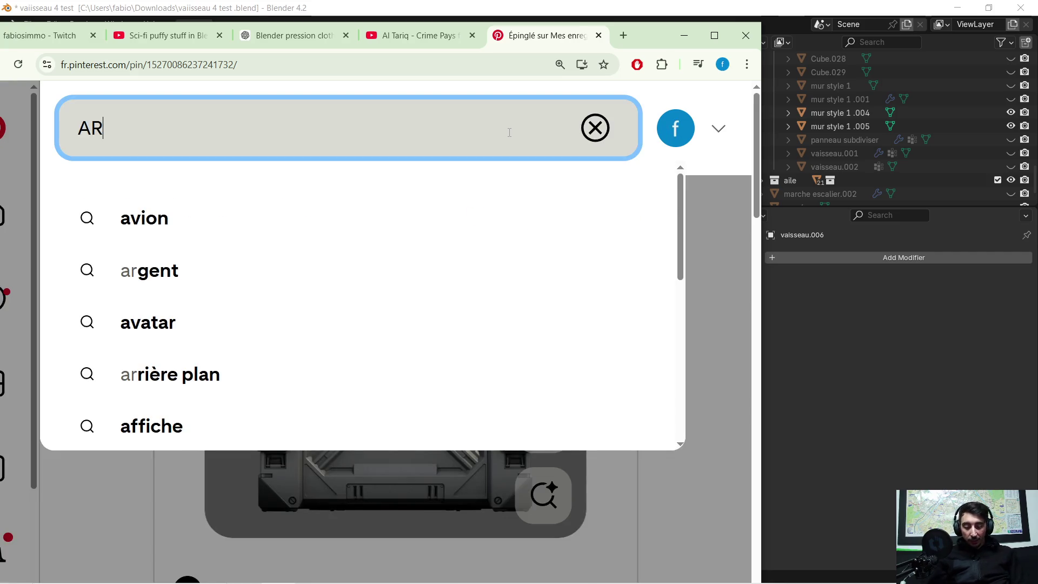
type("MORY SHI")
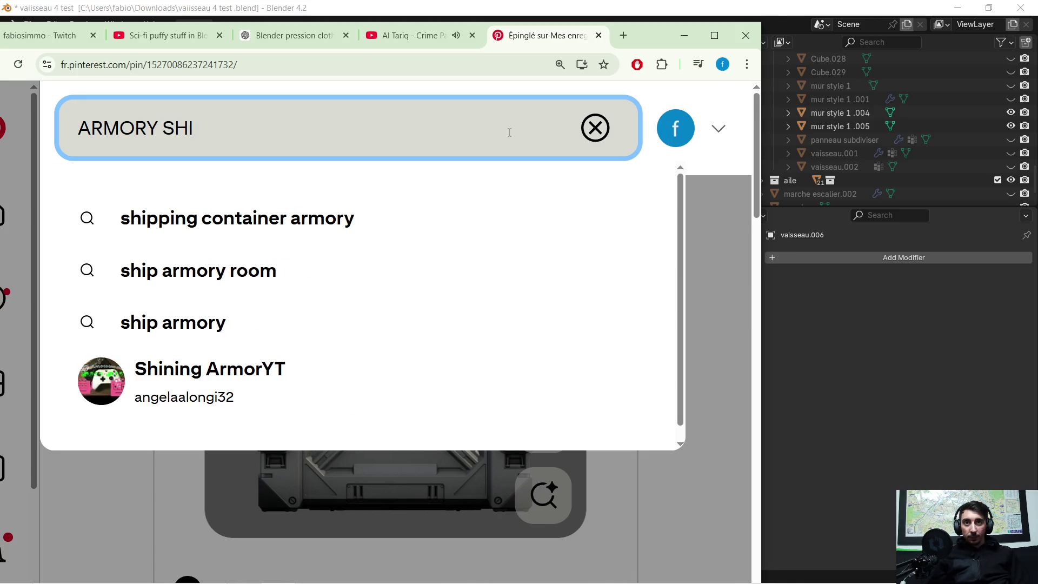
type("PE")
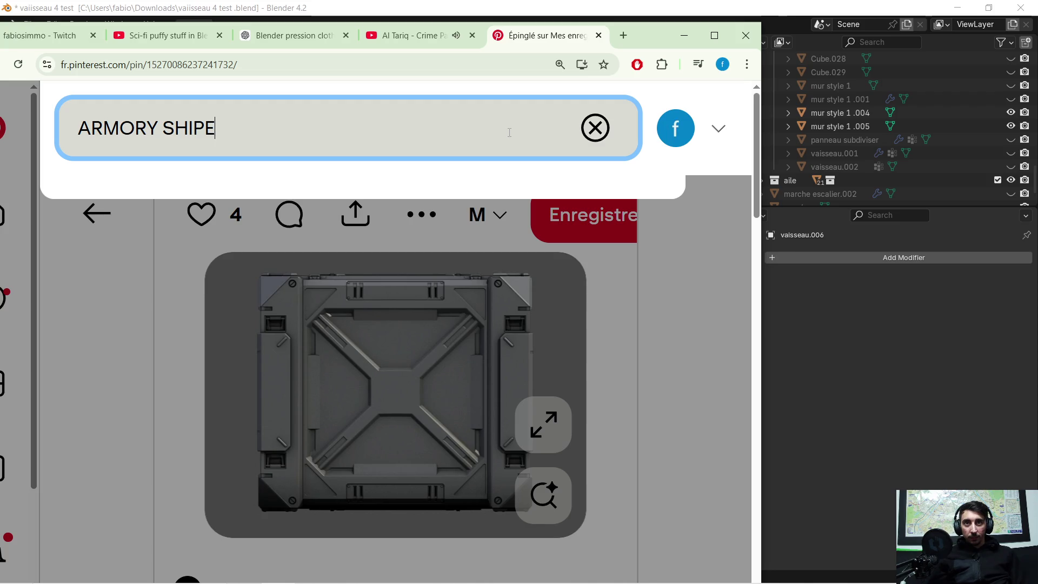
key("Return")
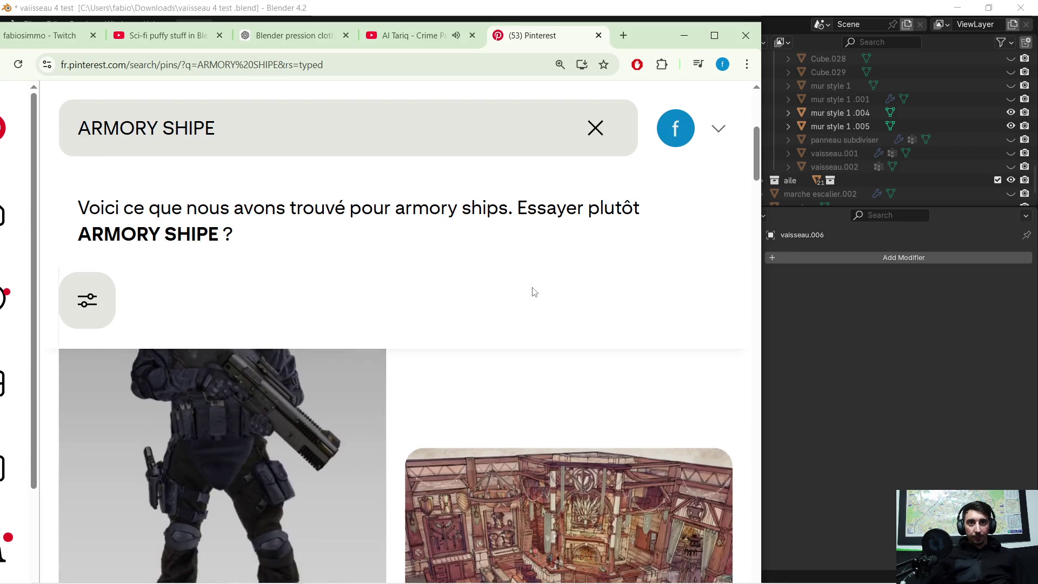
- Zoom the Pinterest page out with Ctrl+- and nudge the browser window right
scroll(517, 319, "down", 1)
key("super")
key("super")
key("ctrl+minus")
key("ctrl+minus")
key("ctrl+minus")
key("ctrl+minus")
key("ctrl+minus")
key("ctrl+minus")
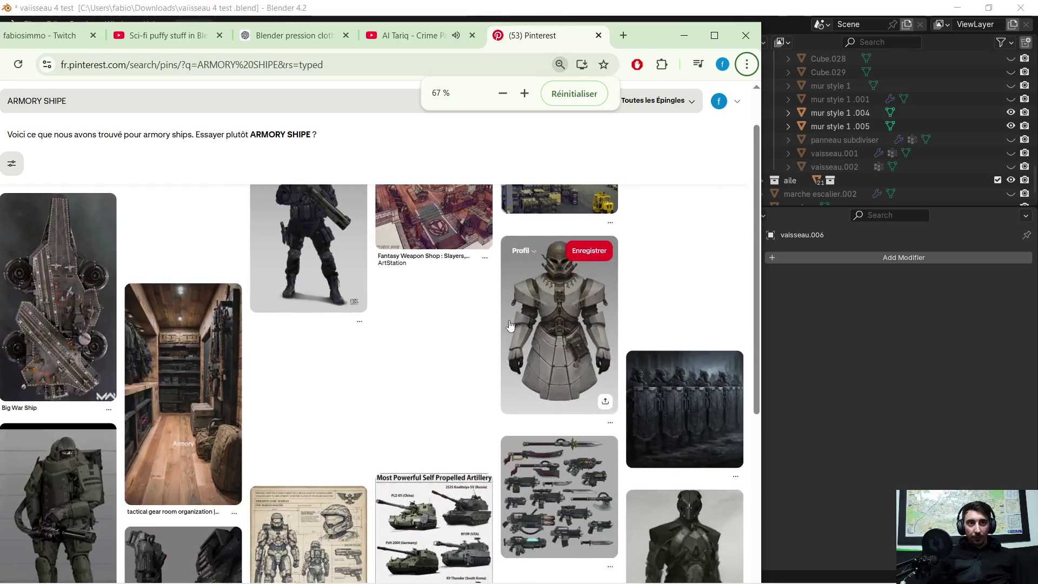
scroll(502, 319, "up", 1)
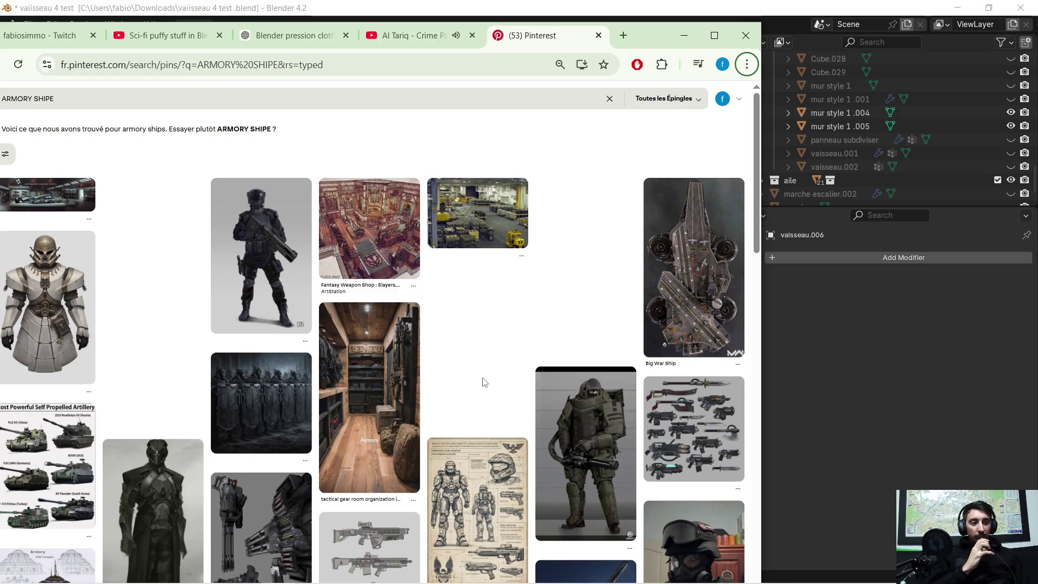
mouse_move(366, 390)
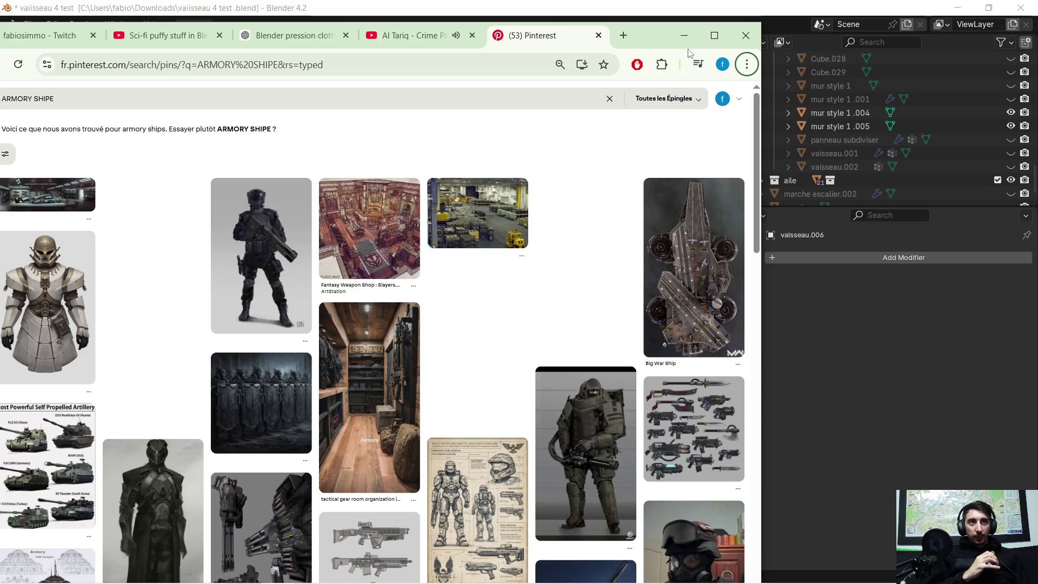
left_click_drag(661, 39, 698, 34)
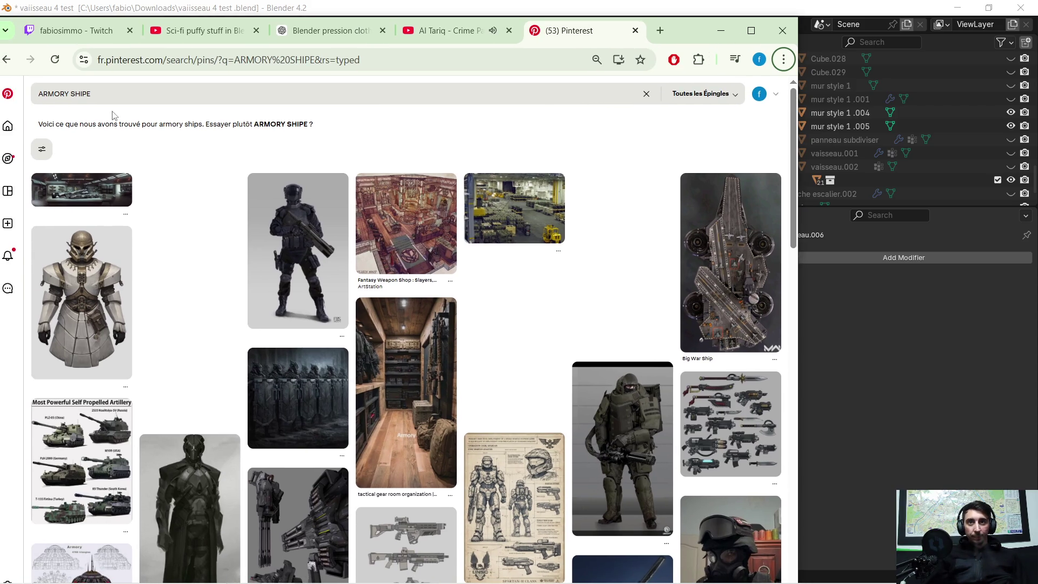
- Change the Pinterest search query to 'ARMORED SHIP' and run it
left_click(43, 97)
type("ARMORED SHI")
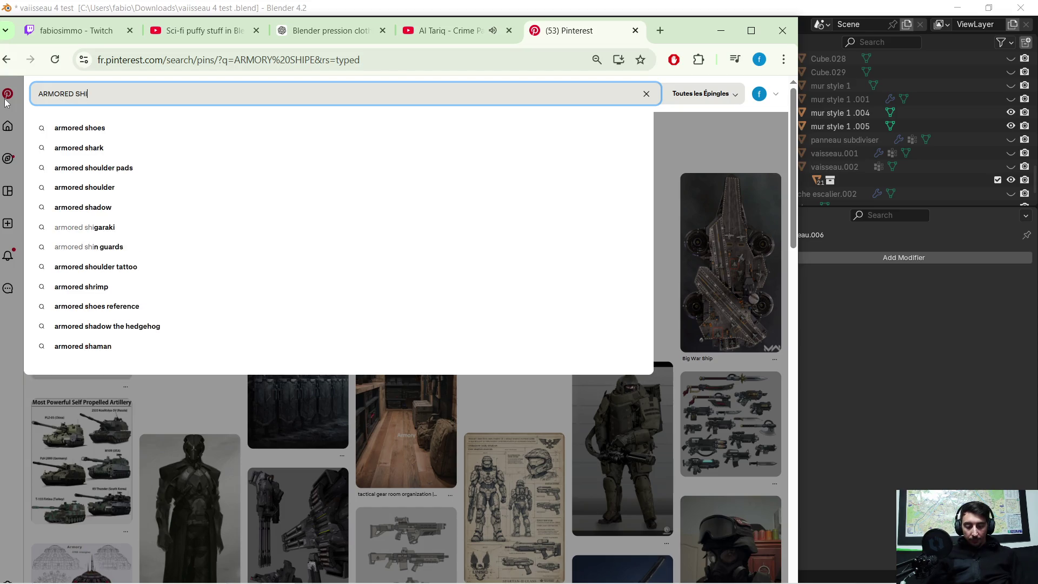
type("PE")
key("BackSpace")
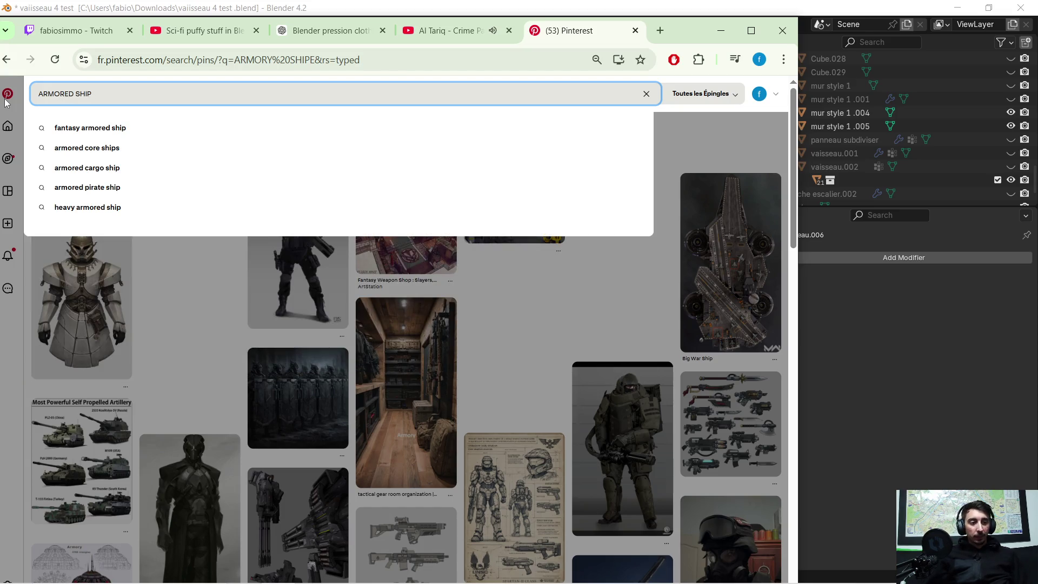
key("Return")
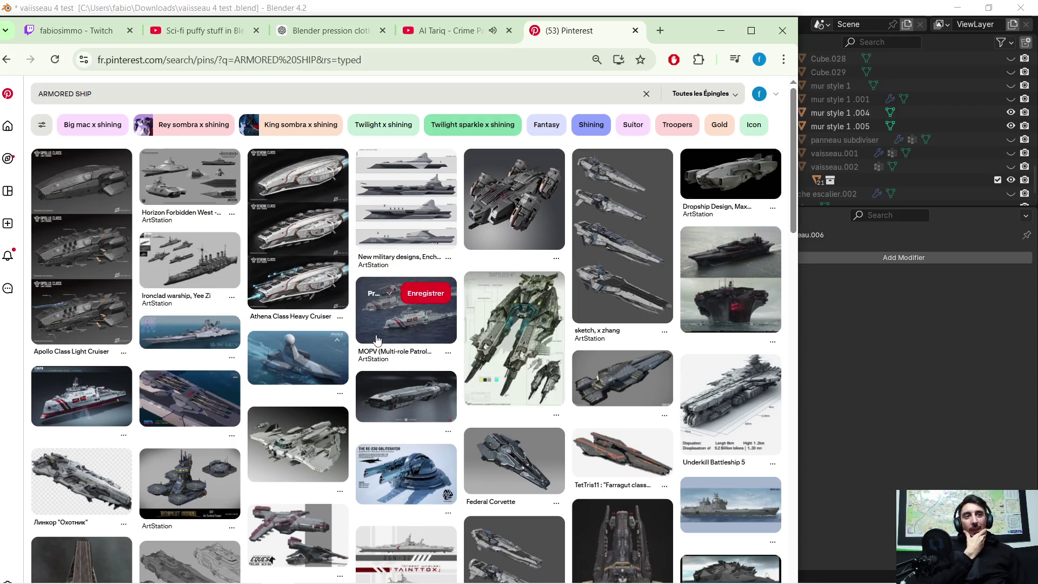
- Scroll through the ARMORED SHIP search results
scroll(309, 242, "down", 5)
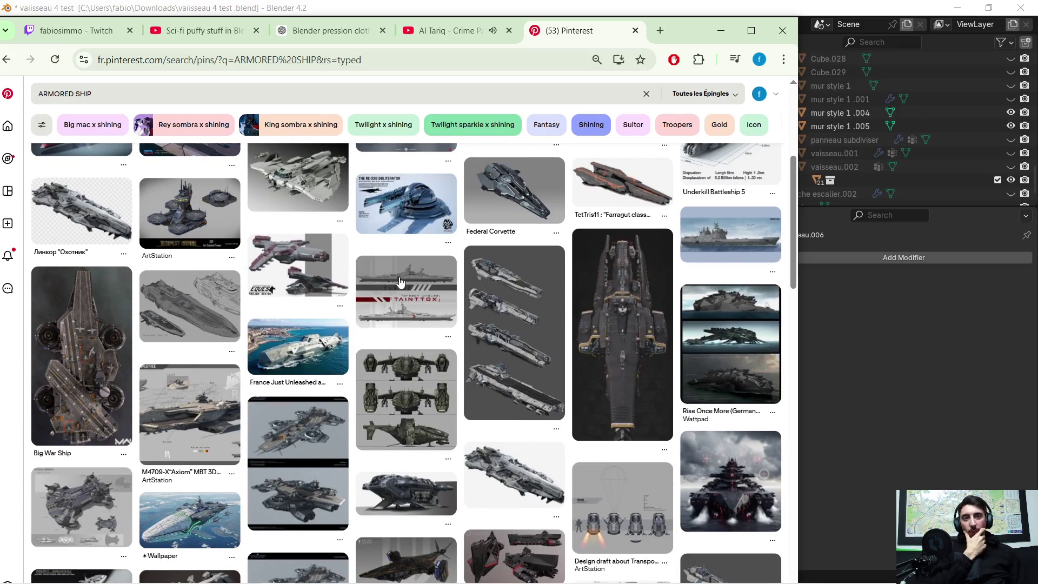
scroll(398, 278, "down", 1)
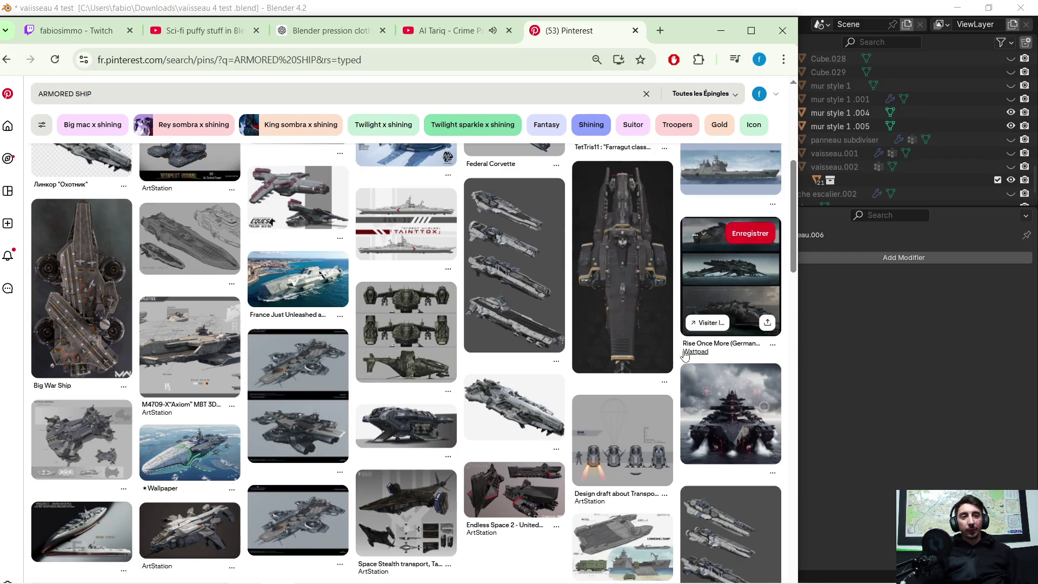
scroll(606, 354, "down", 2)
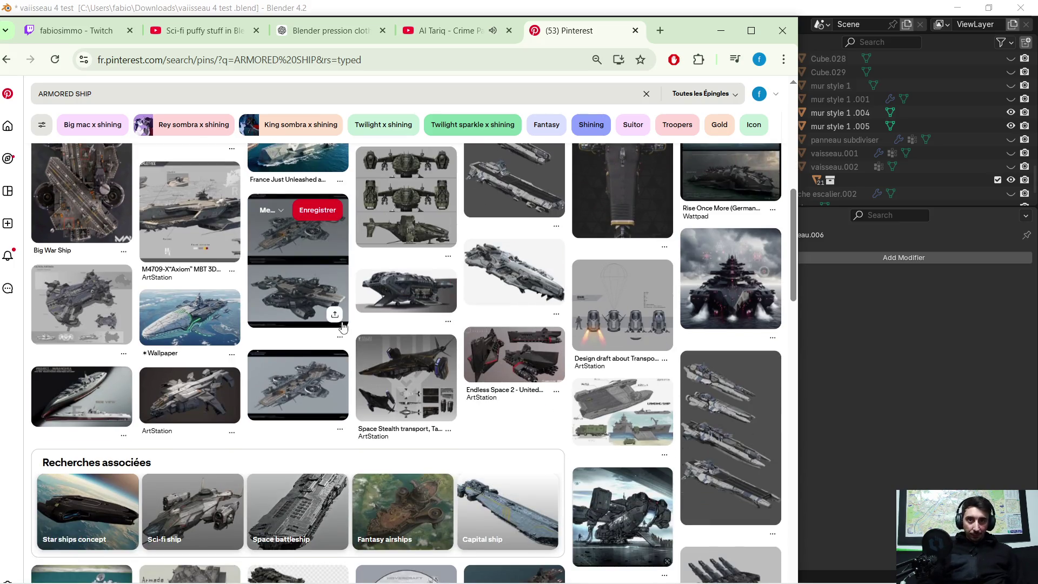
scroll(345, 327, "up", 2)
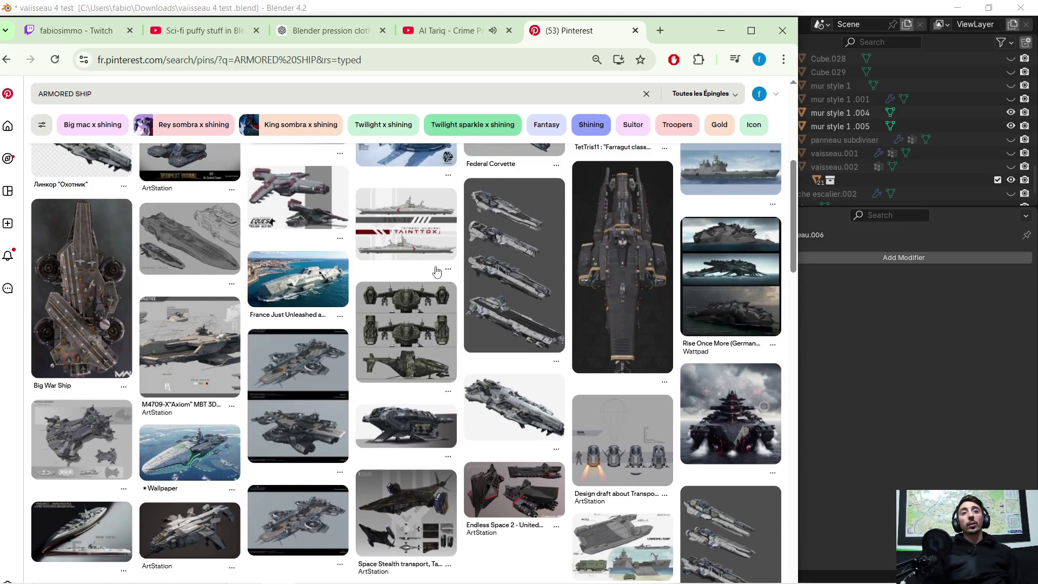
scroll(379, 211, "up", 3)
scroll(329, 270, "down", 1)
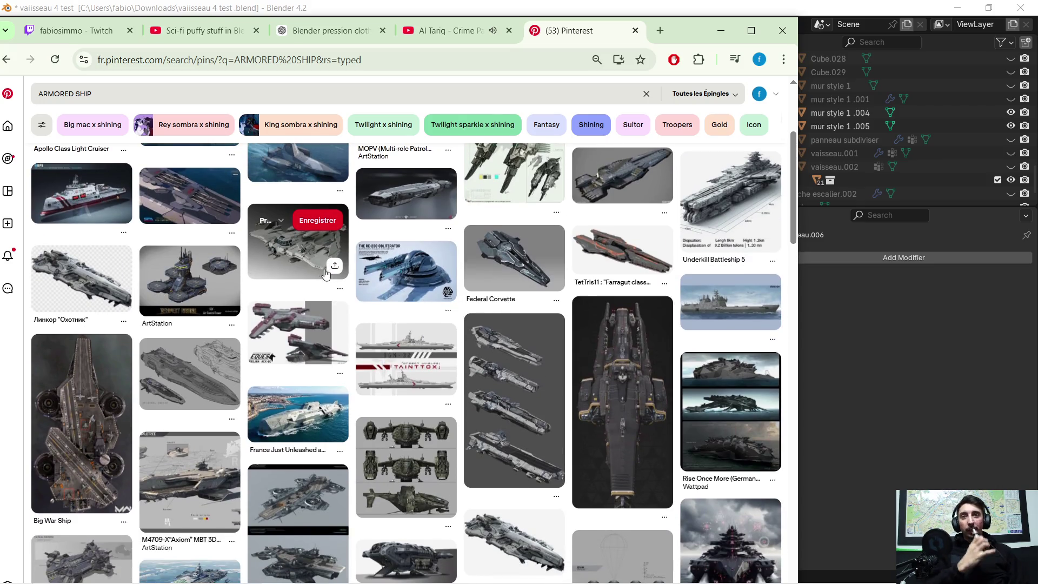
scroll(330, 270, "down", 5)
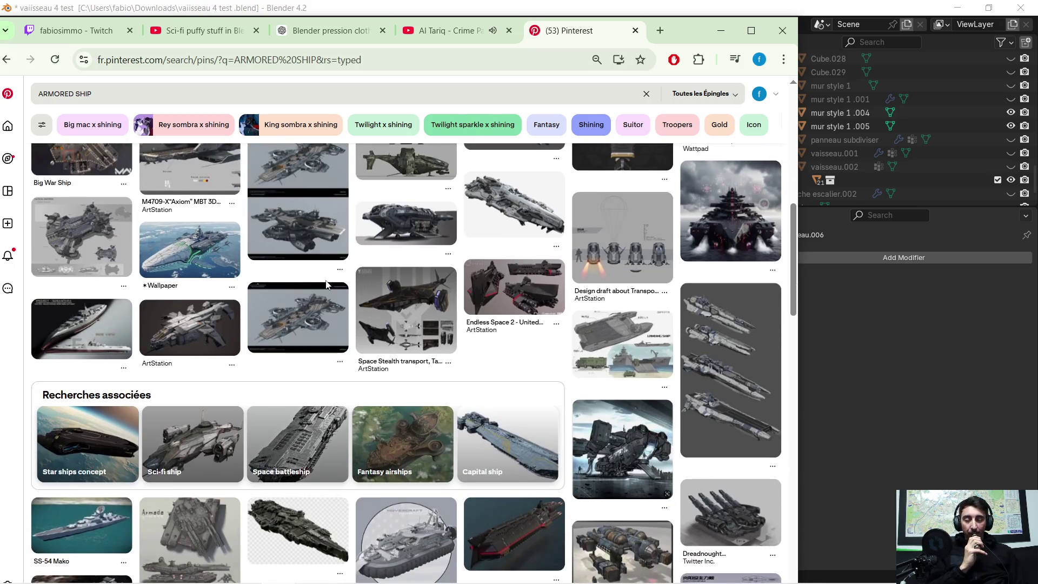
scroll(358, 285, "down", 3)
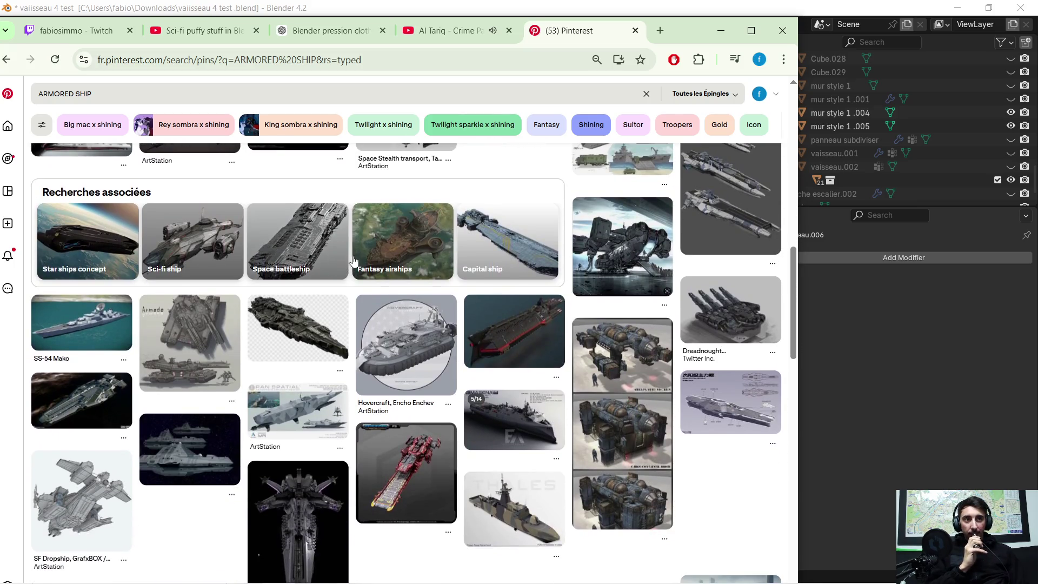
scroll(351, 245, "down", 1)
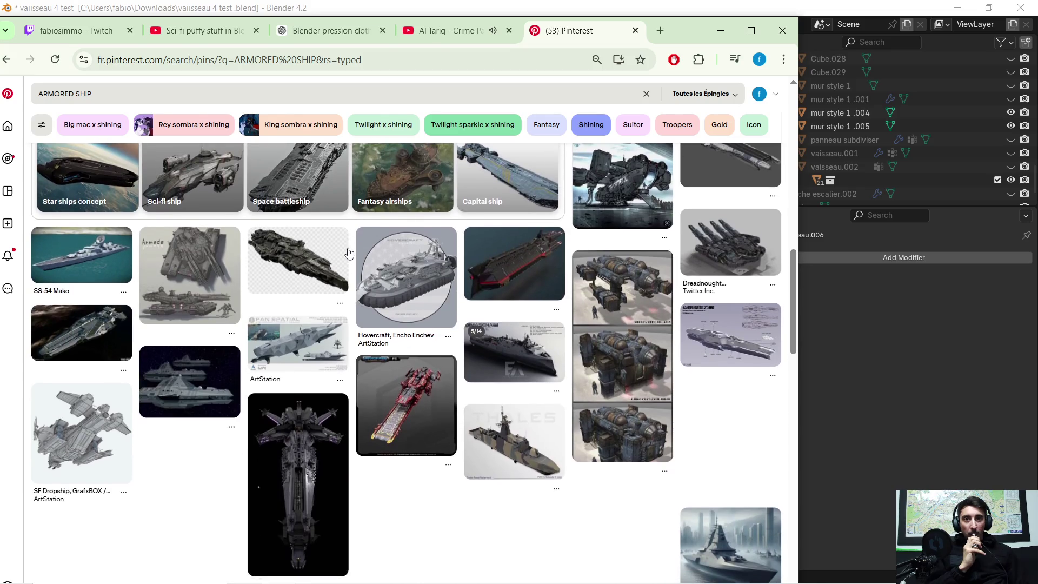
scroll(348, 249, "up", 4)
scroll(346, 249, "up", 6)
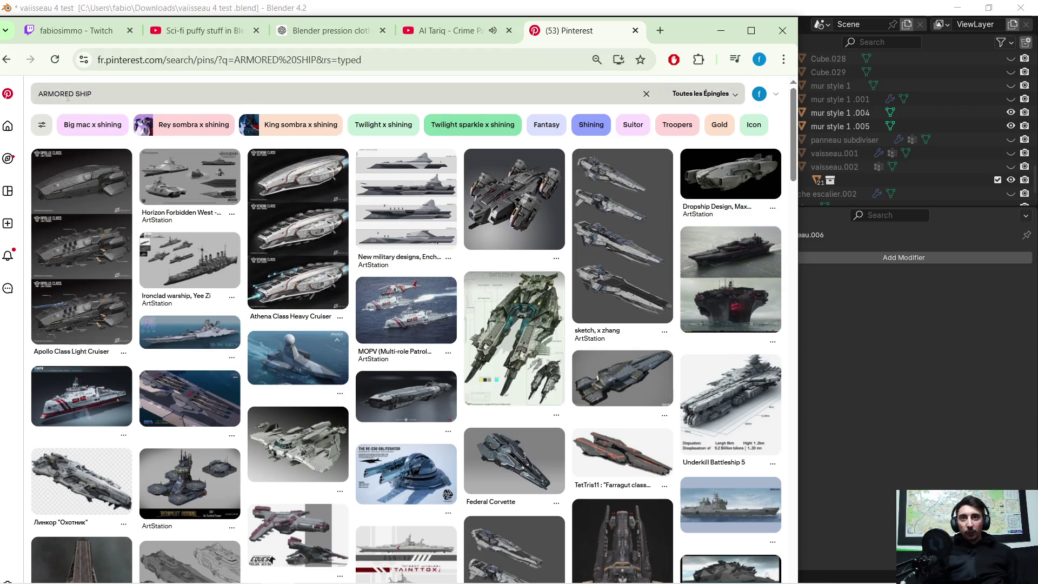
- Edit the query from ARMORED to 'ARMORY SHIP' and run the search
left_click(74, 92)
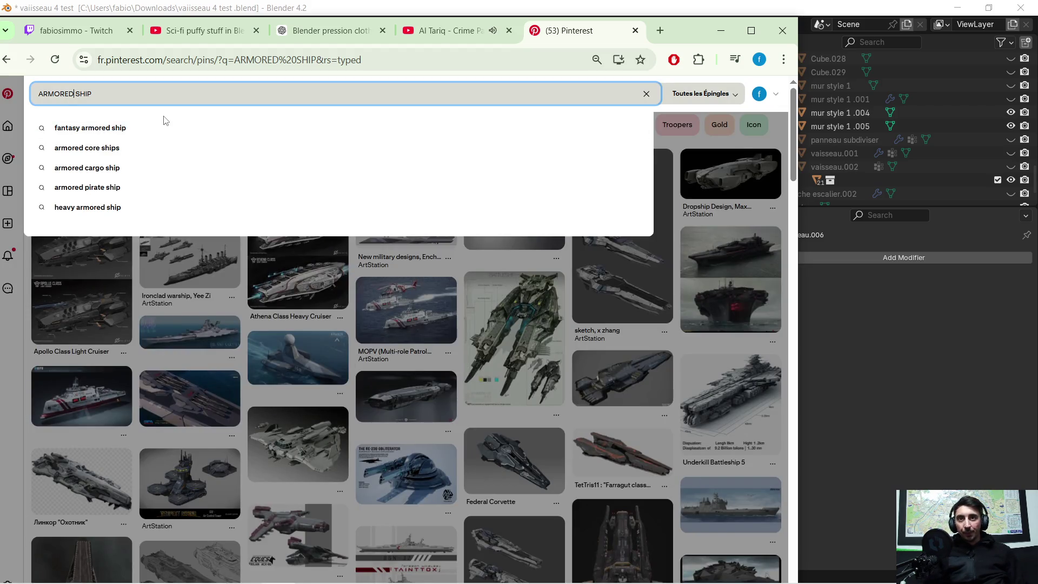
key("BackSpace")
key("BackSpace")
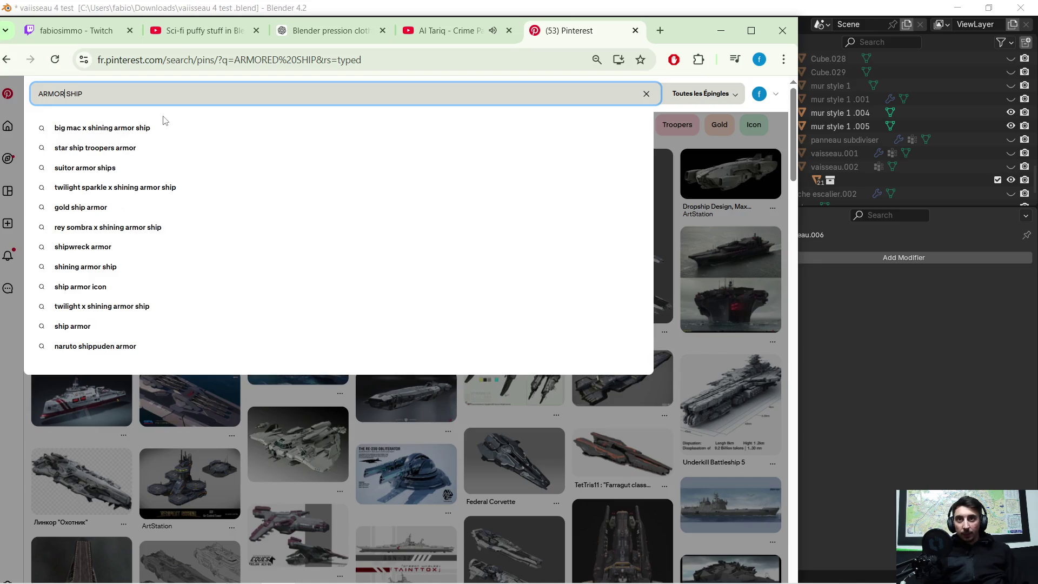
type("Y")
key("Return")
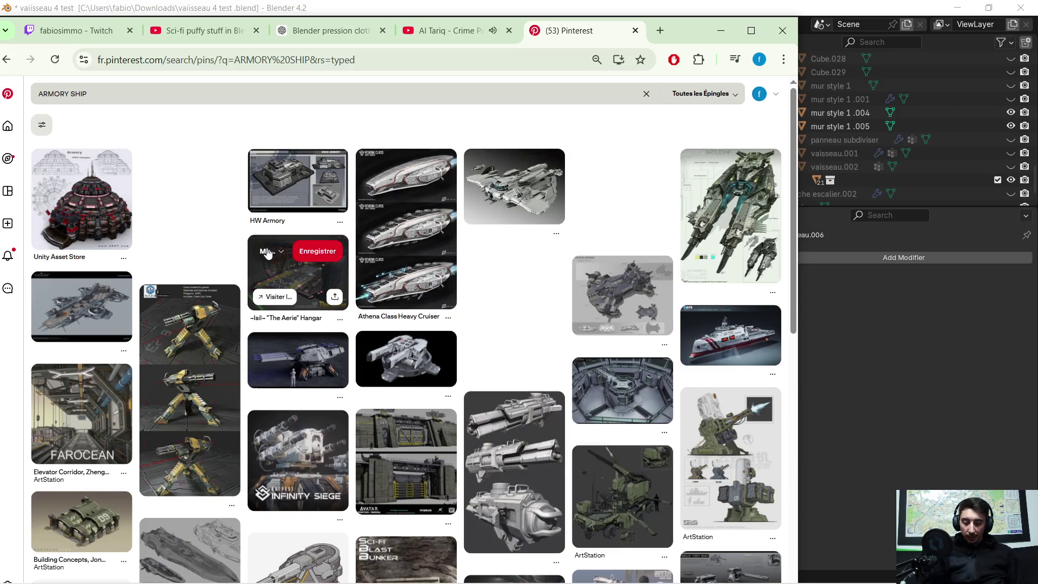
scroll(261, 257, "up", 1, "ctrl")
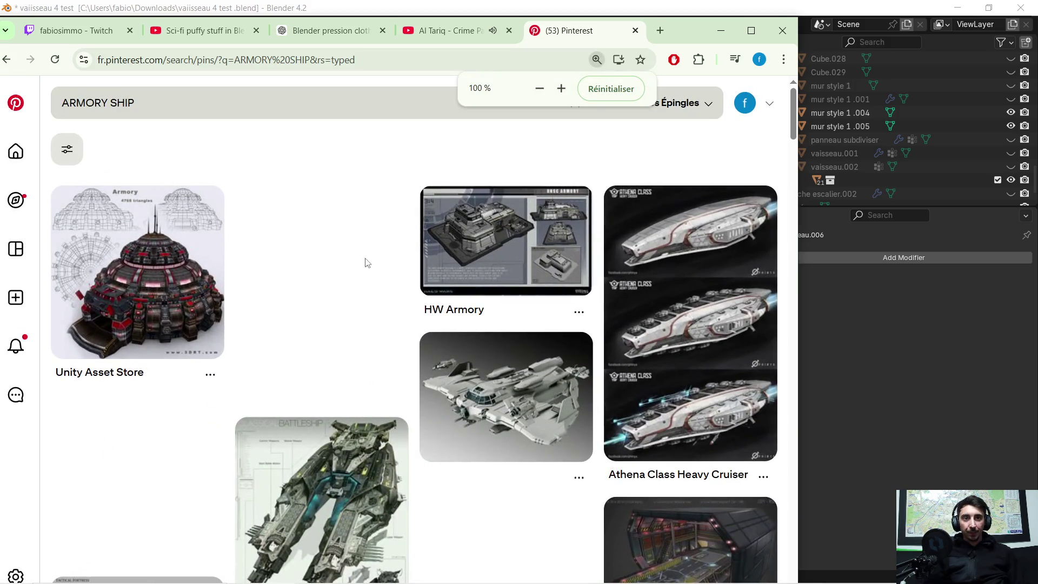
scroll(366, 262, "down", 2)
scroll(377, 256, "down", 1)
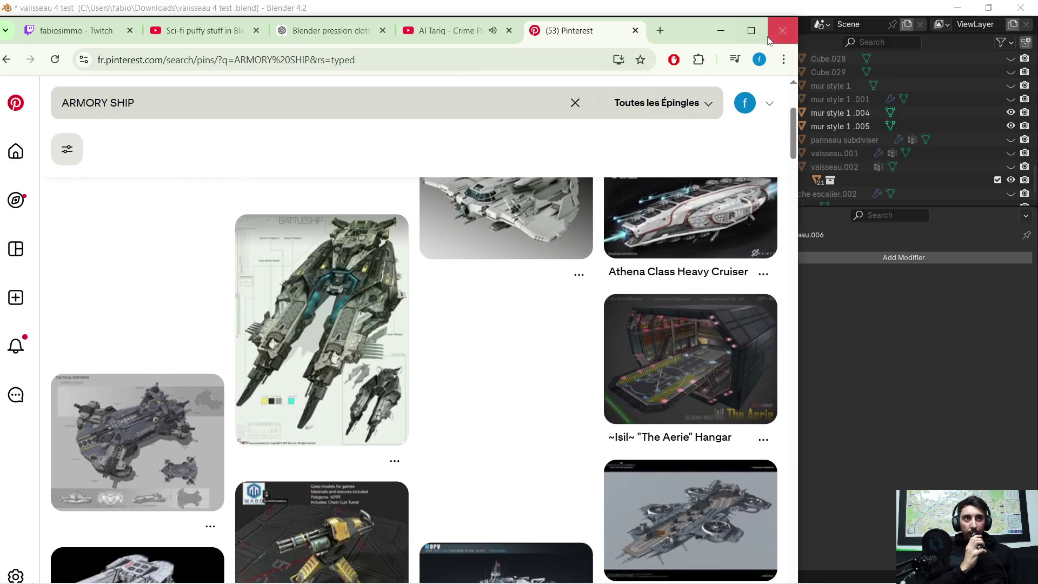
- Maximize the Chrome window, browse the results, and go back to the previous search
left_click(751, 31)
scroll(511, 281, "up", 4)
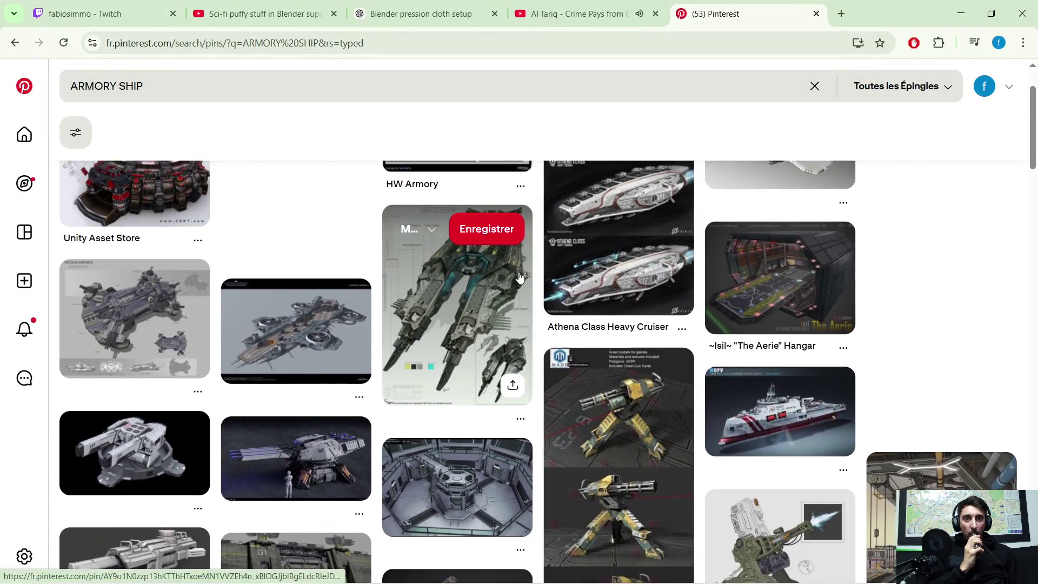
scroll(509, 282, "down", 5)
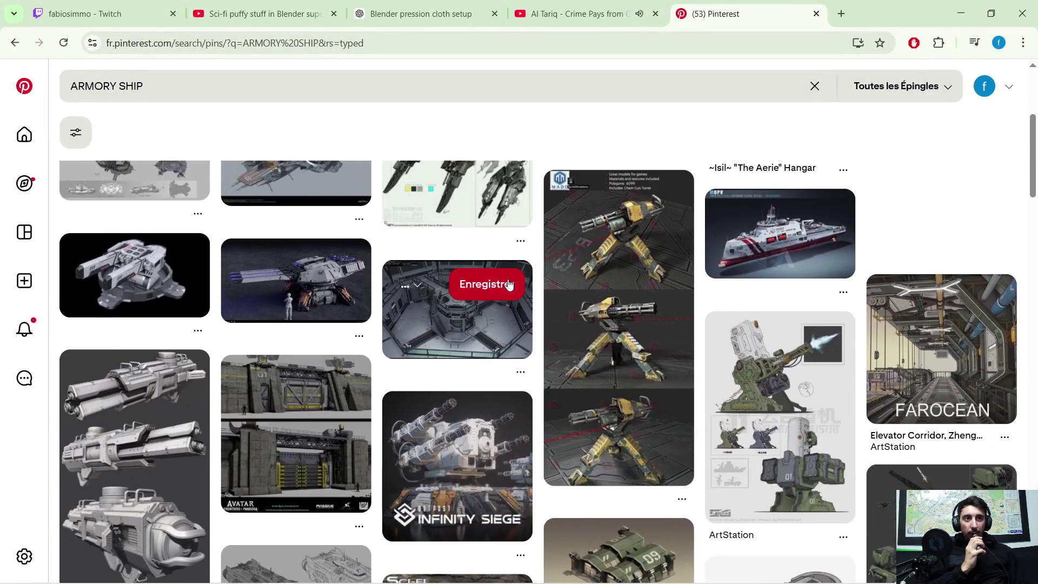
scroll(502, 282, "down", 3)
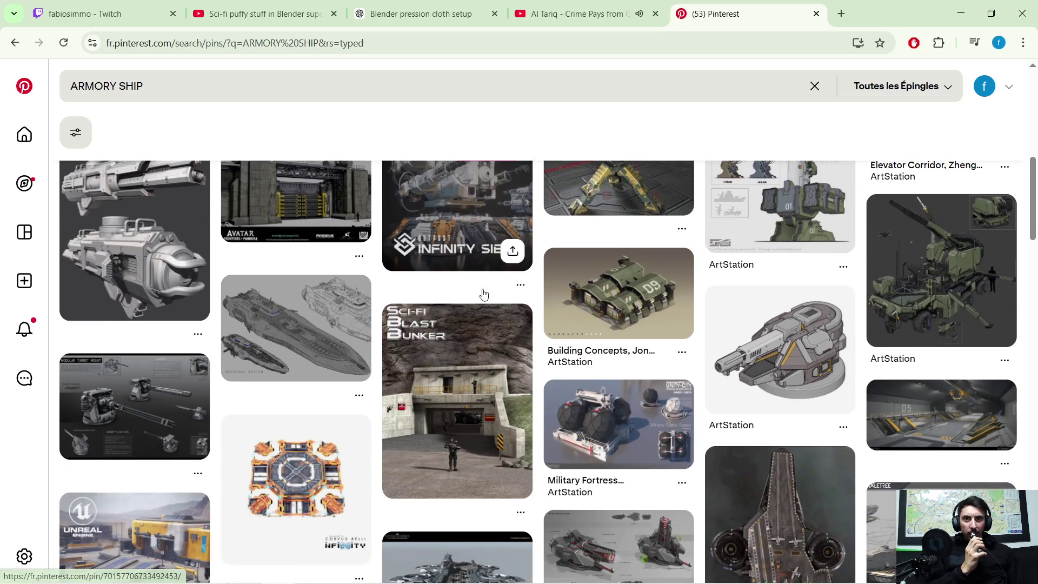
scroll(460, 296, "down", 1)
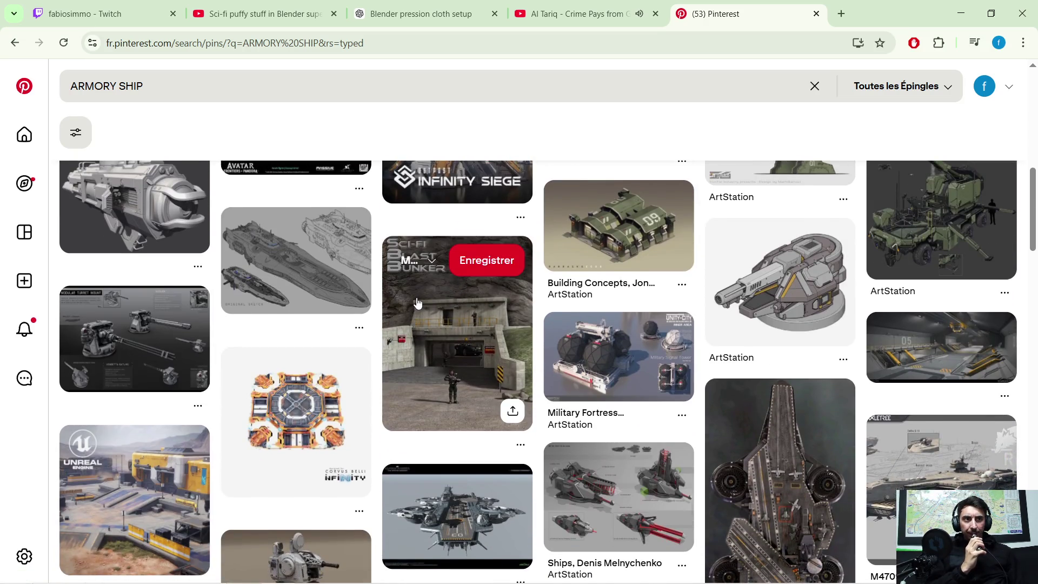
scroll(417, 303, "down", 4)
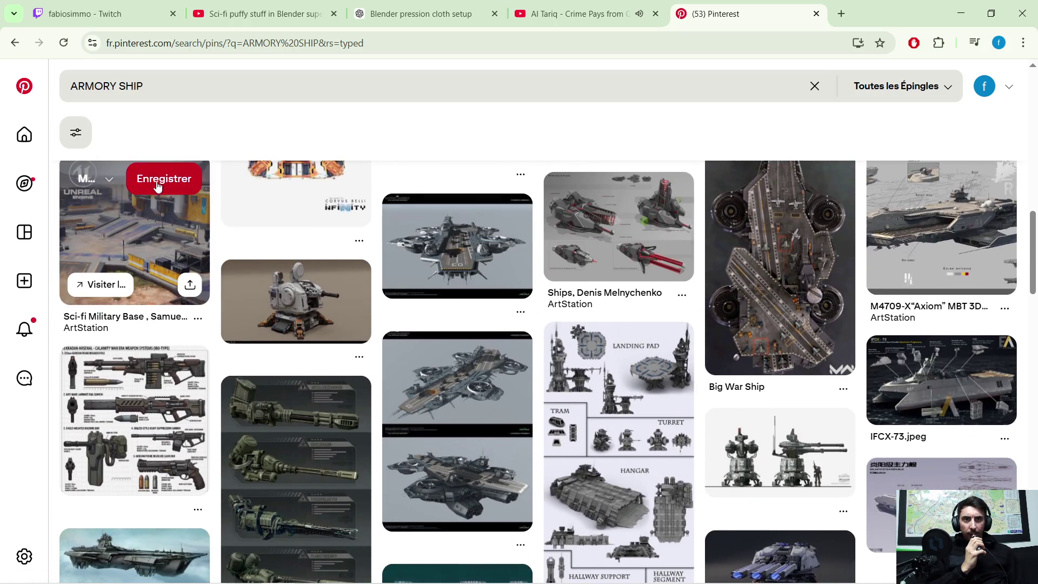
left_click(16, 44)
- View the sci-fi armory room pin at full size, then return to the ARMORY SHIPE results
left_click(17, 45)
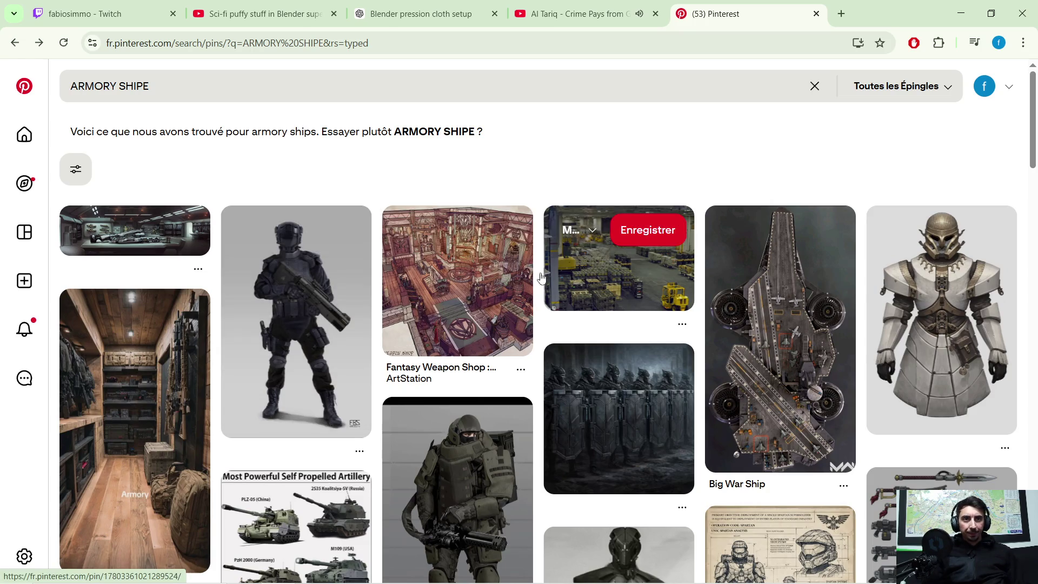
left_click(114, 252)
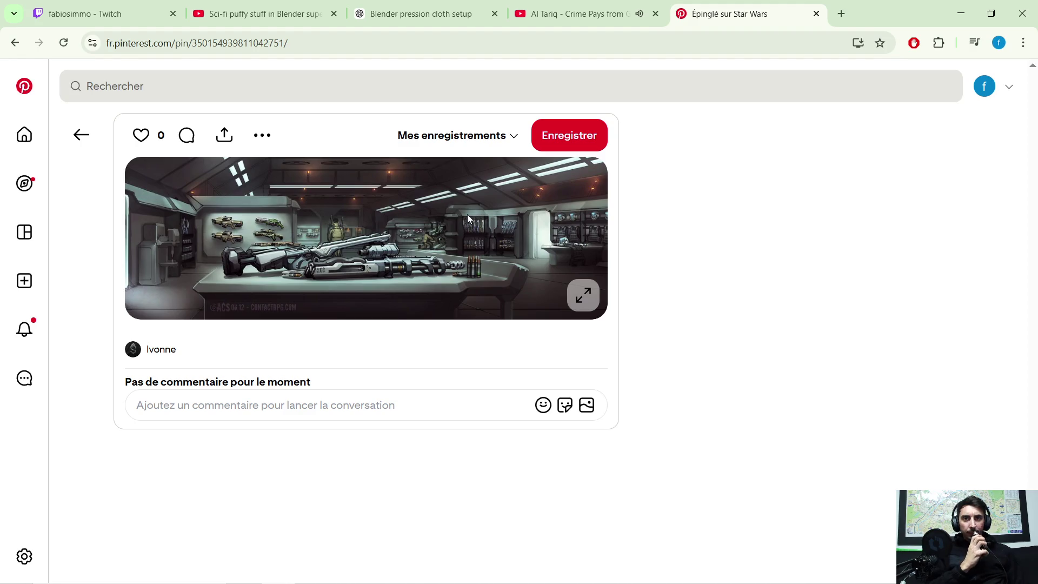
left_click(584, 287)
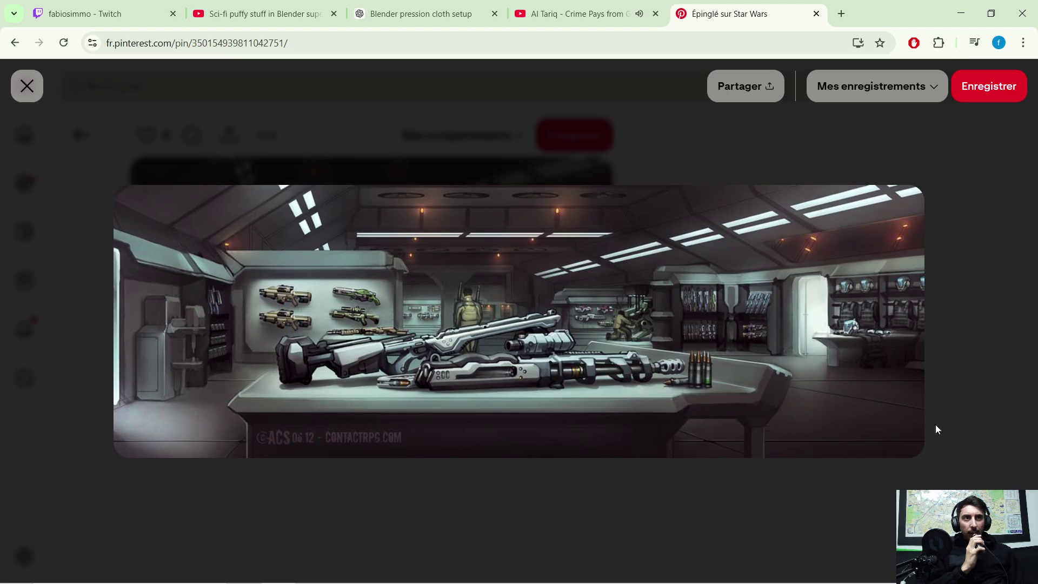
left_click(26, 86)
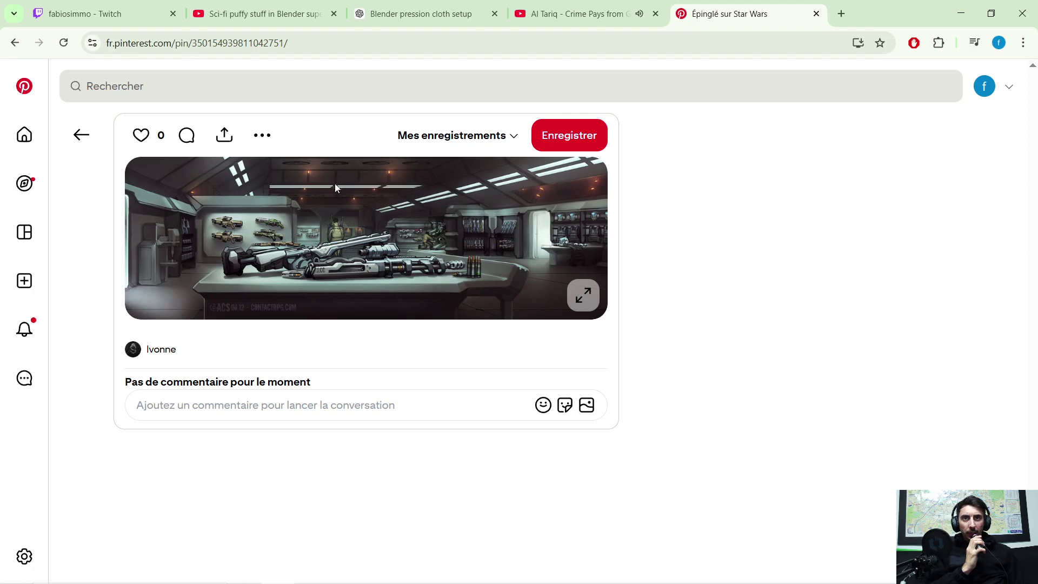
left_click(80, 134)
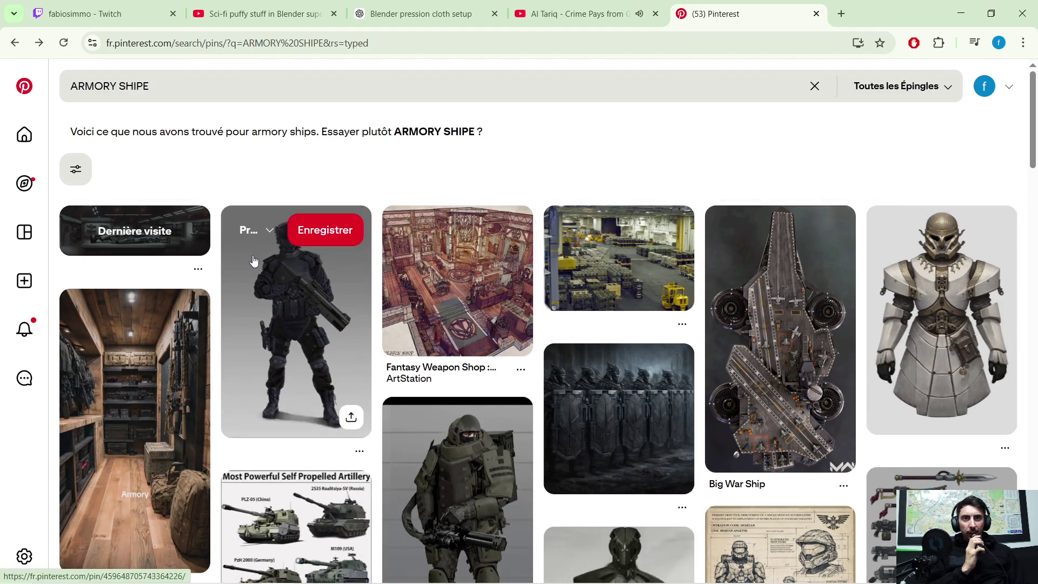
scroll(253, 261, "down", 9)
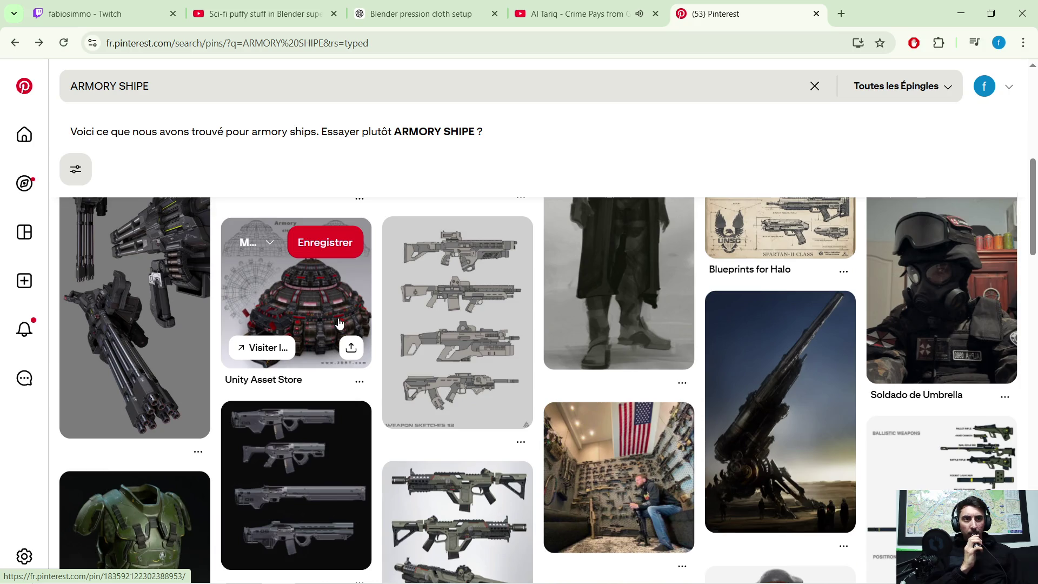
scroll(339, 323, "down", 15)
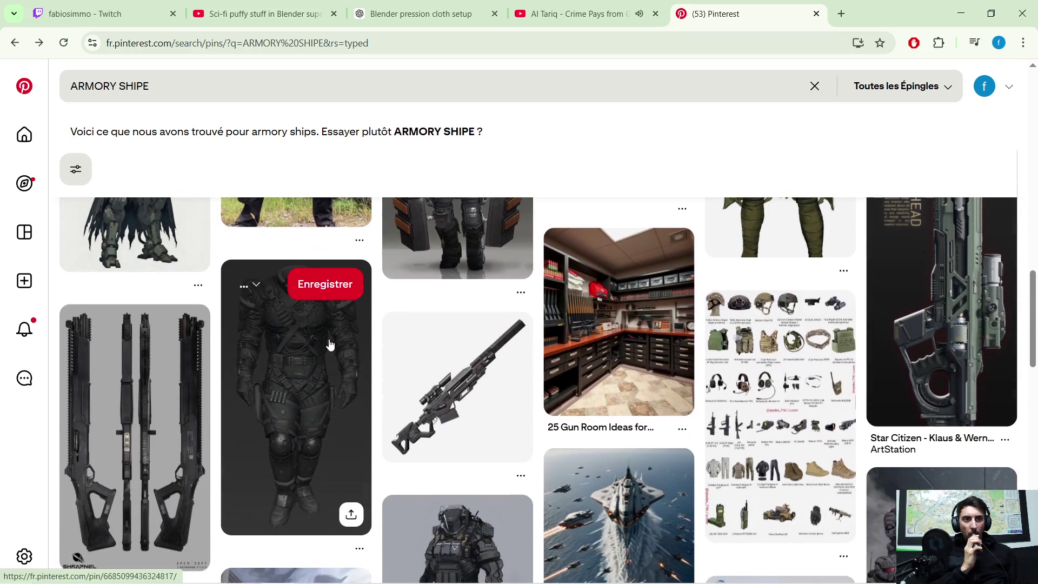
scroll(330, 344, "down", 8)
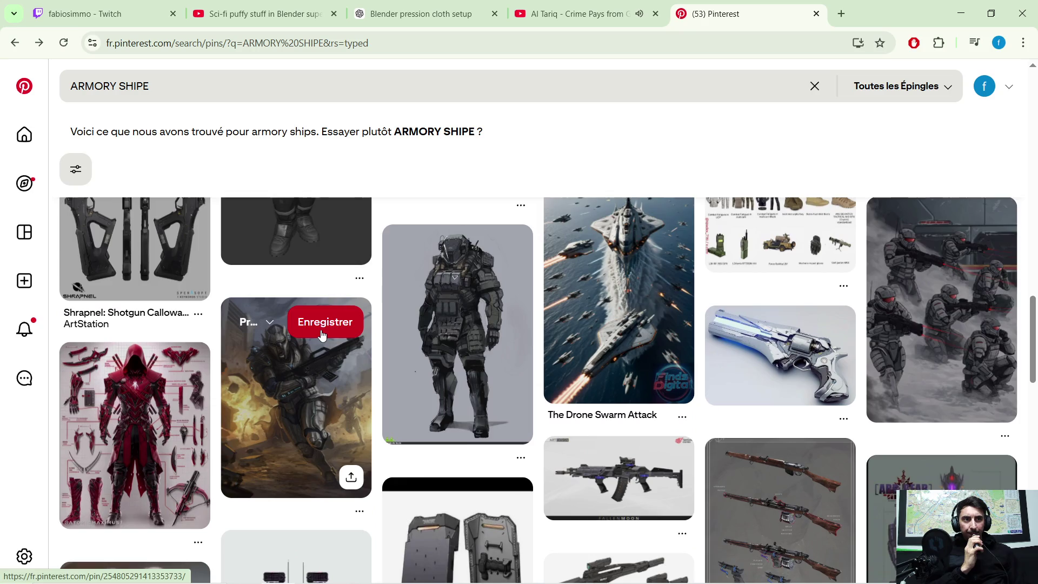
scroll(323, 333, "down", 5)
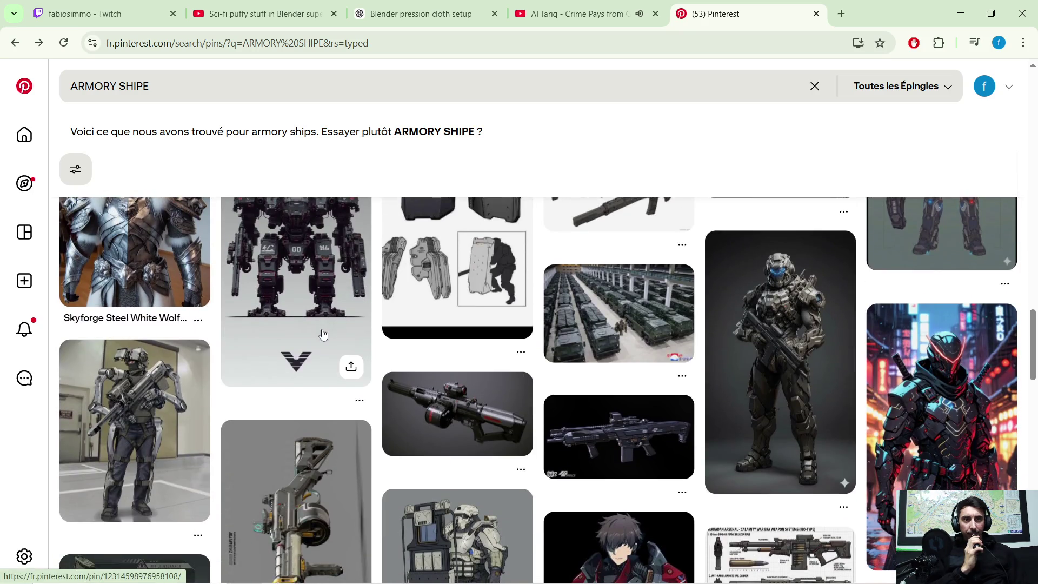
scroll(323, 335, "down", 5)
scroll(311, 336, "down", 7)
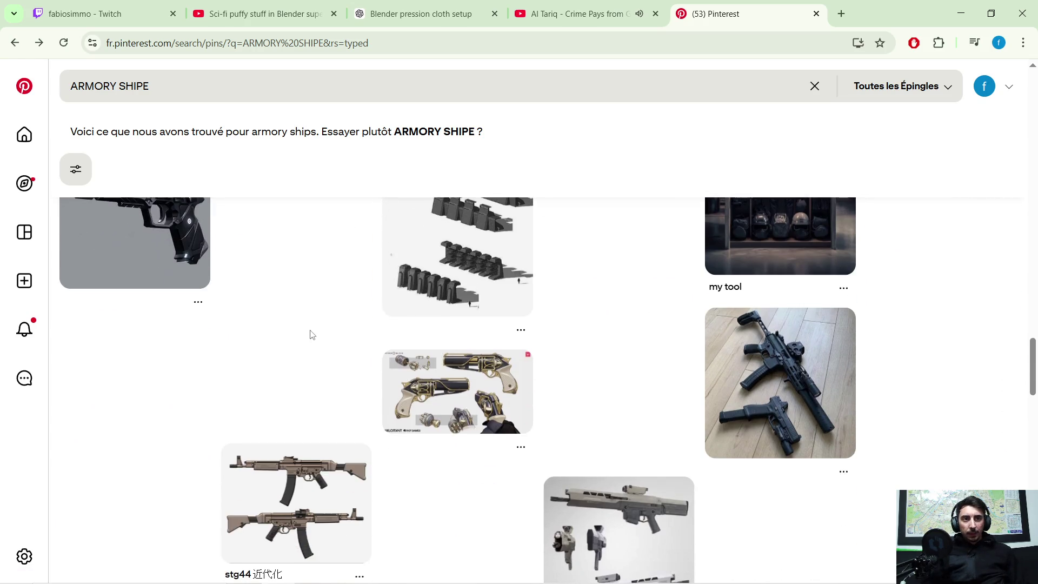
scroll(316, 332, "up", 15)
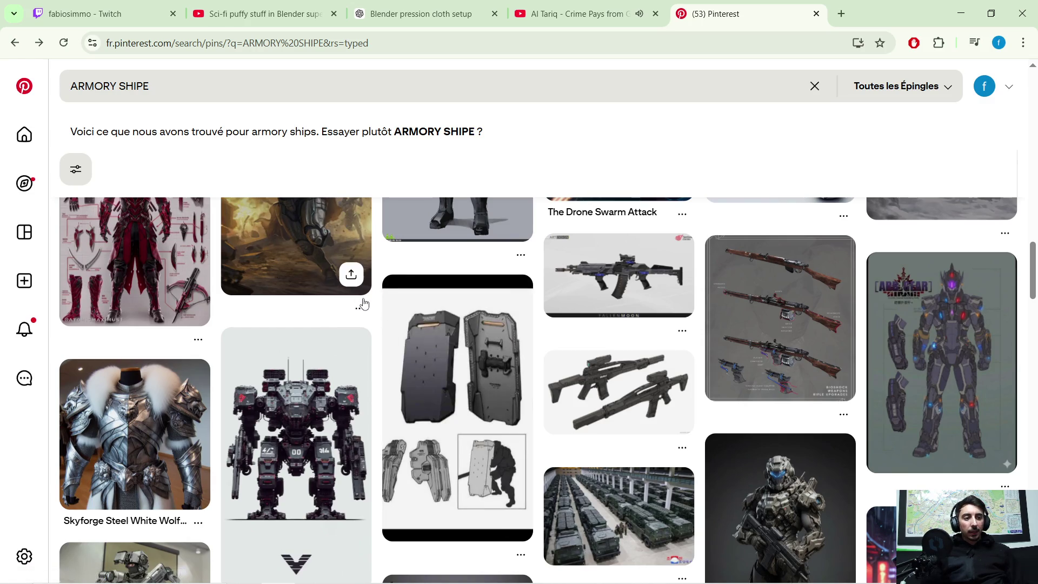
scroll(368, 302, "up", 5)
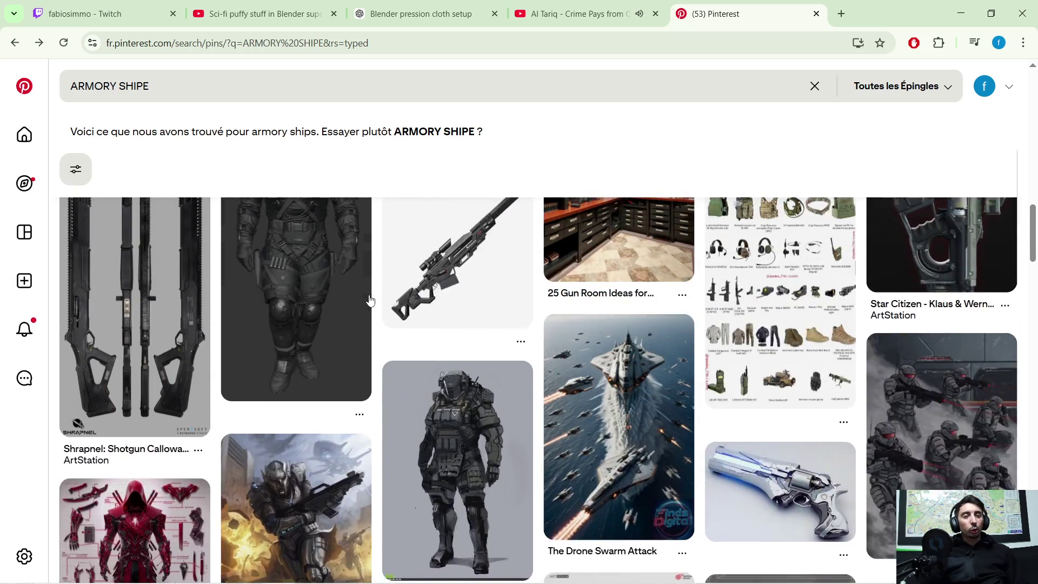
scroll(370, 300, "up", 10)
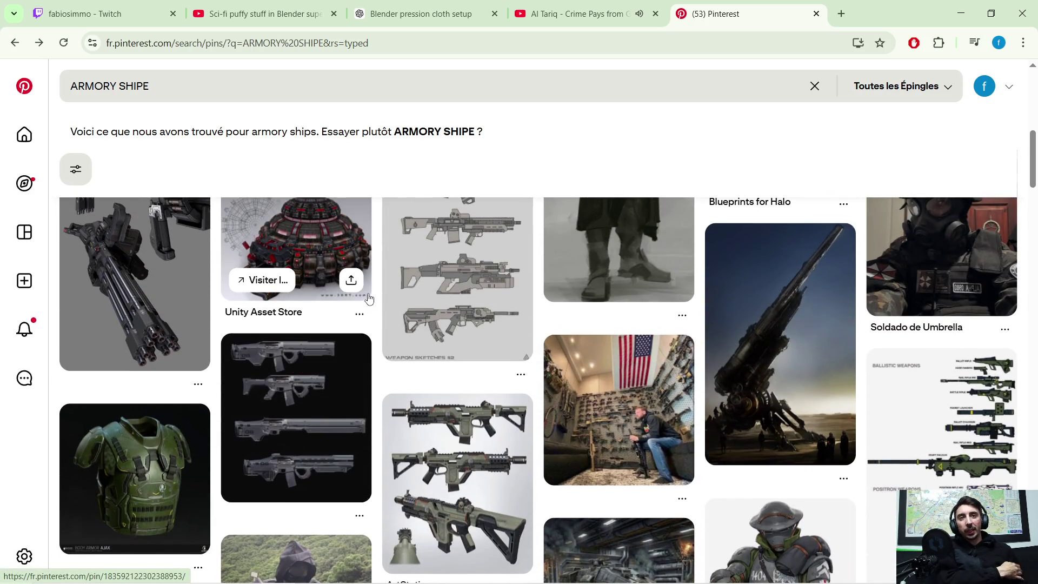
scroll(367, 300, "up", 10)
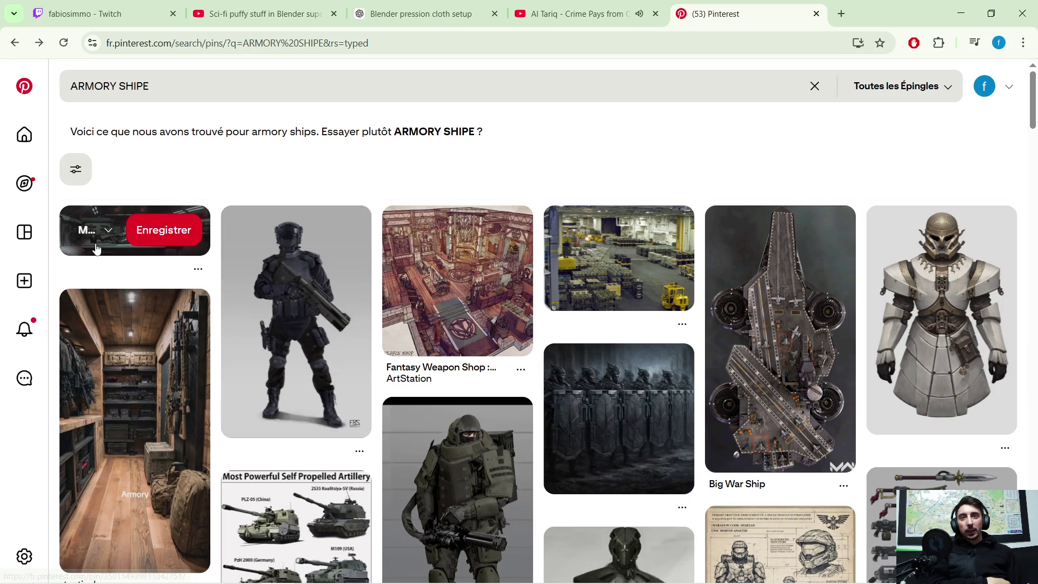
- Open the rifles-on-counter armory pin at full size and save it with Enregistrer
left_click(96, 249)
left_click(71, 252)
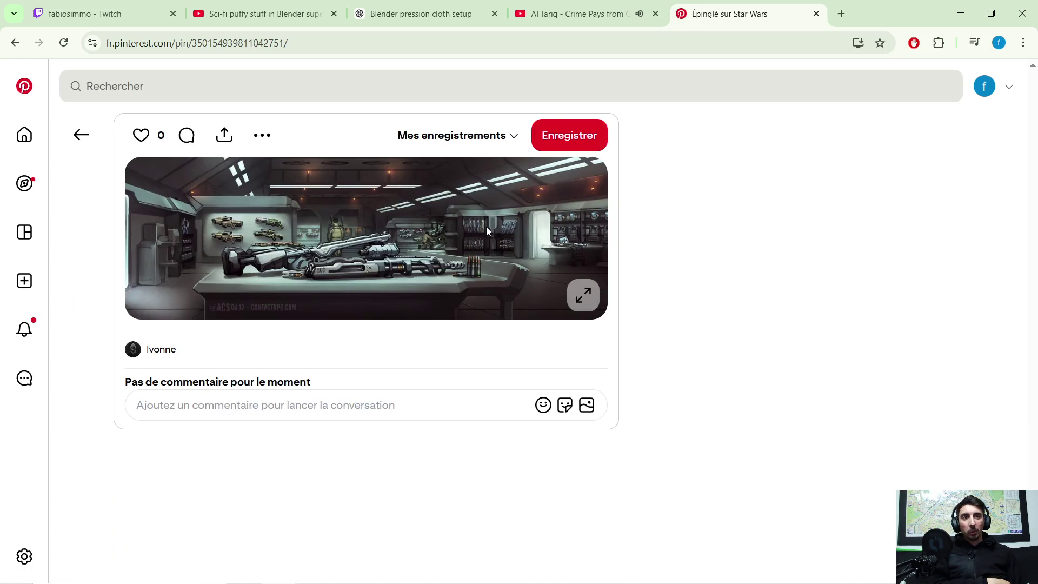
left_click(585, 294)
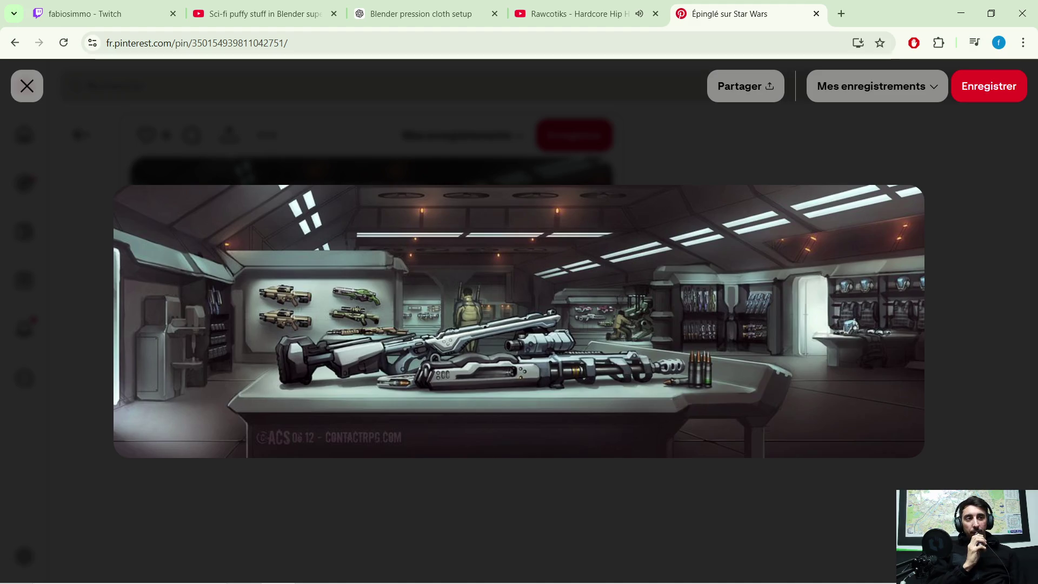
left_click(993, 97)
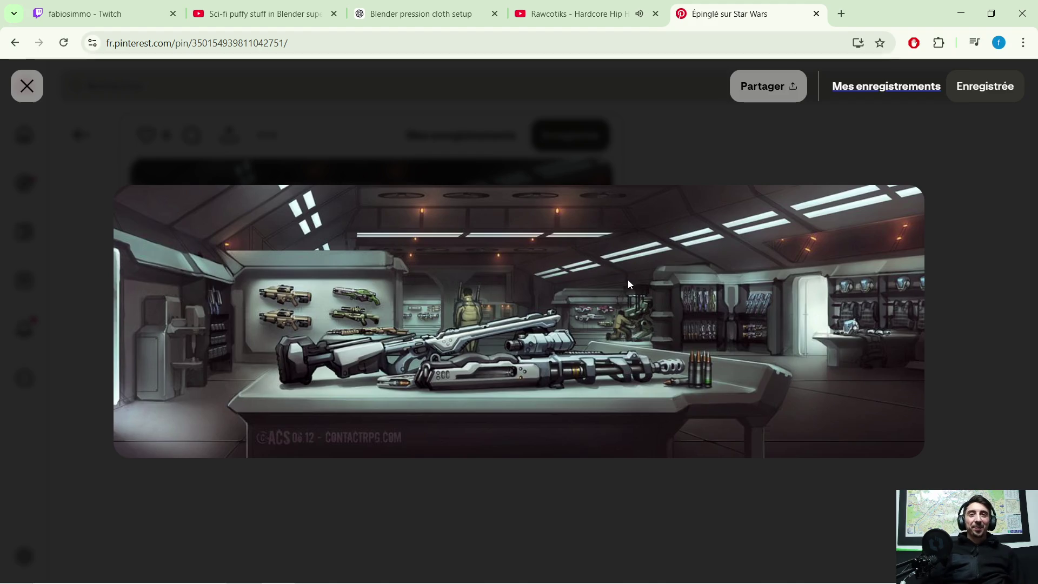
- Close the full-size view and return to the 'spaCe weapon rack' results
left_click(38, 97)
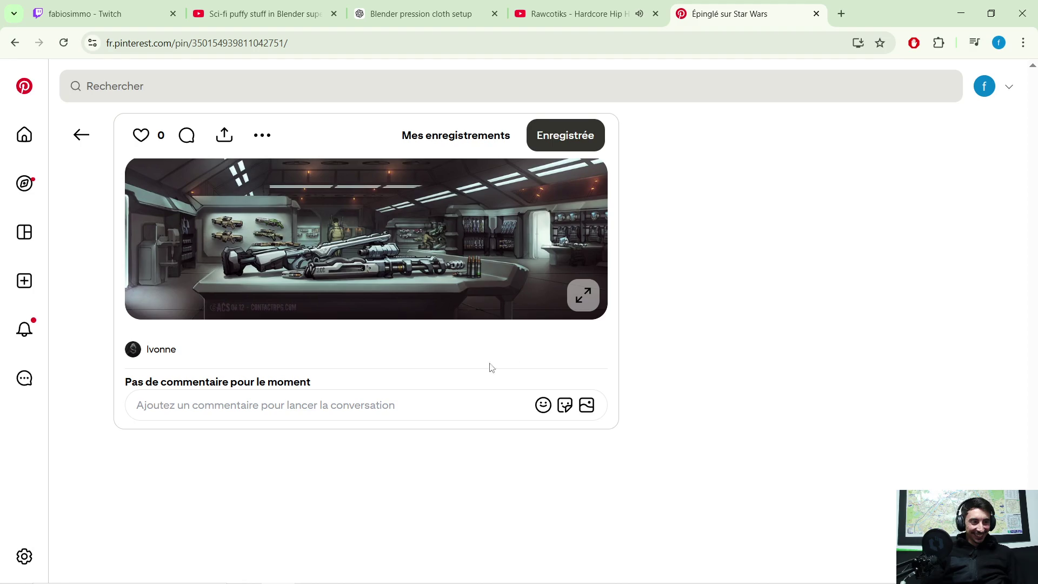
key("alt+Left")
scroll(411, 263, "down", 3)
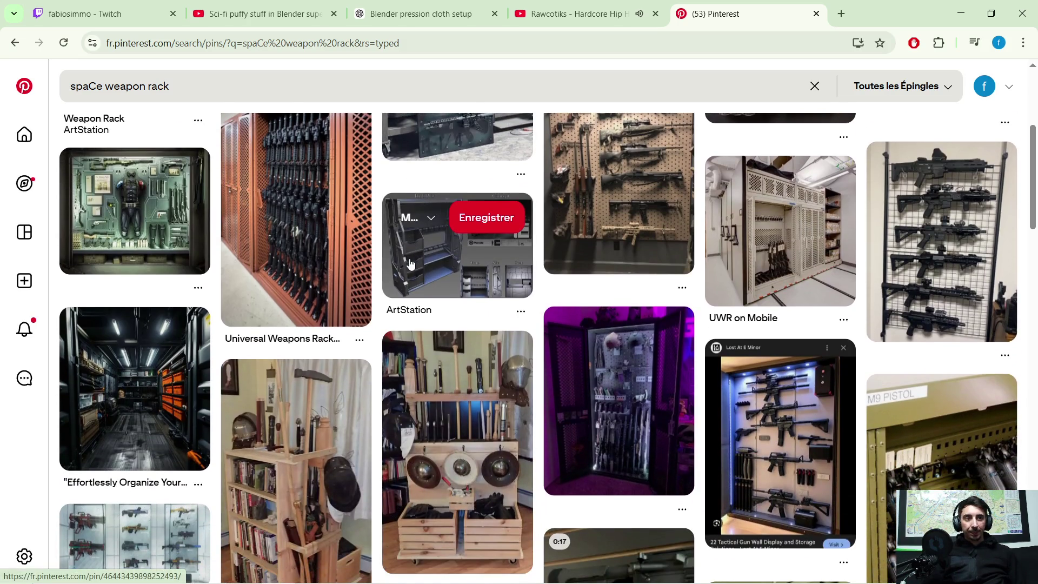
- Scroll the 'spaCe weapon rack' results and open the top-left sci-fi weapons rack pin
scroll(416, 281, "down", 1)
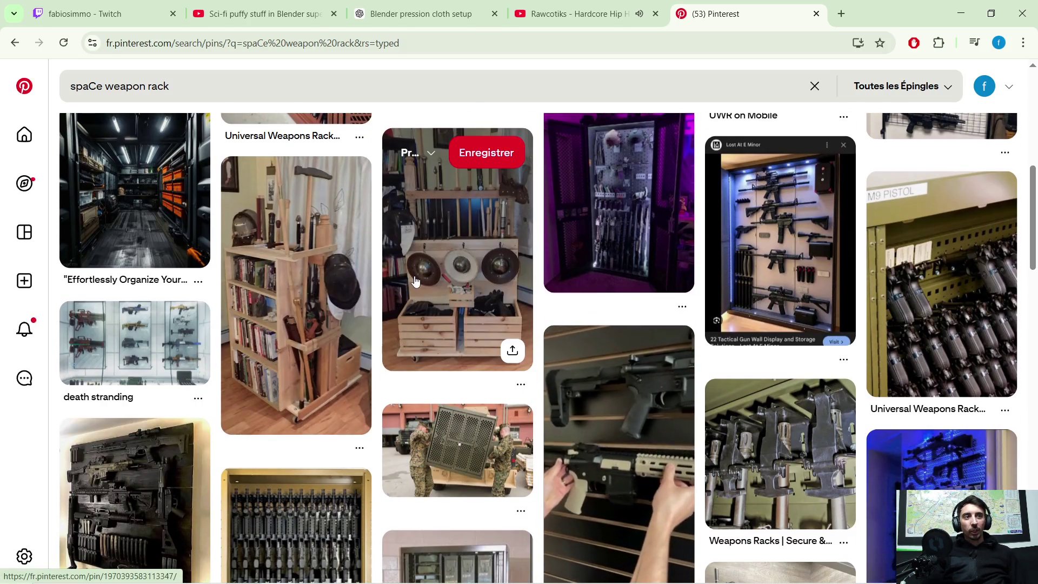
scroll(419, 295, "down", 1)
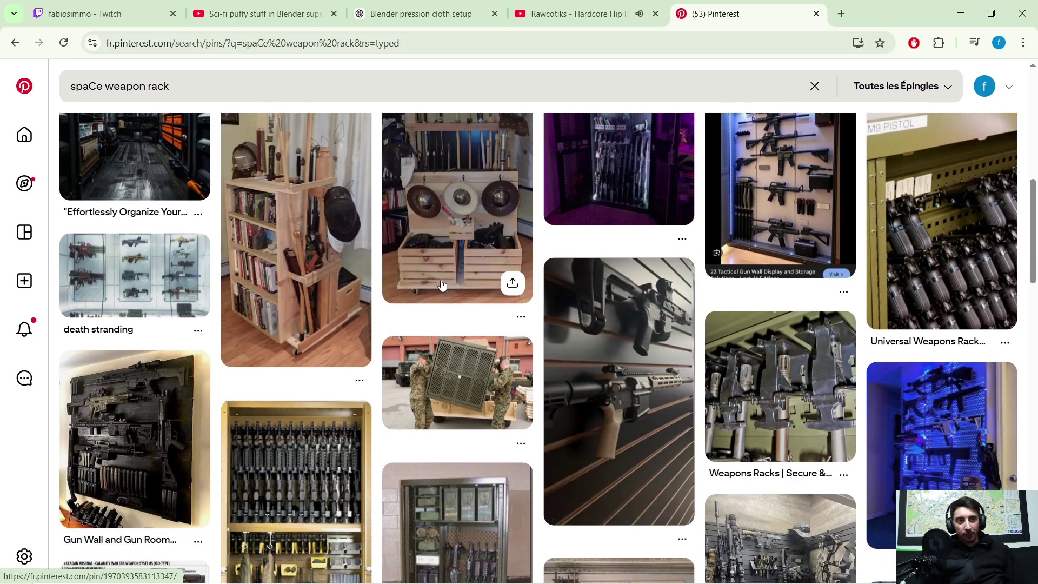
scroll(559, 331, "down", 1)
mouse_move(582, 343)
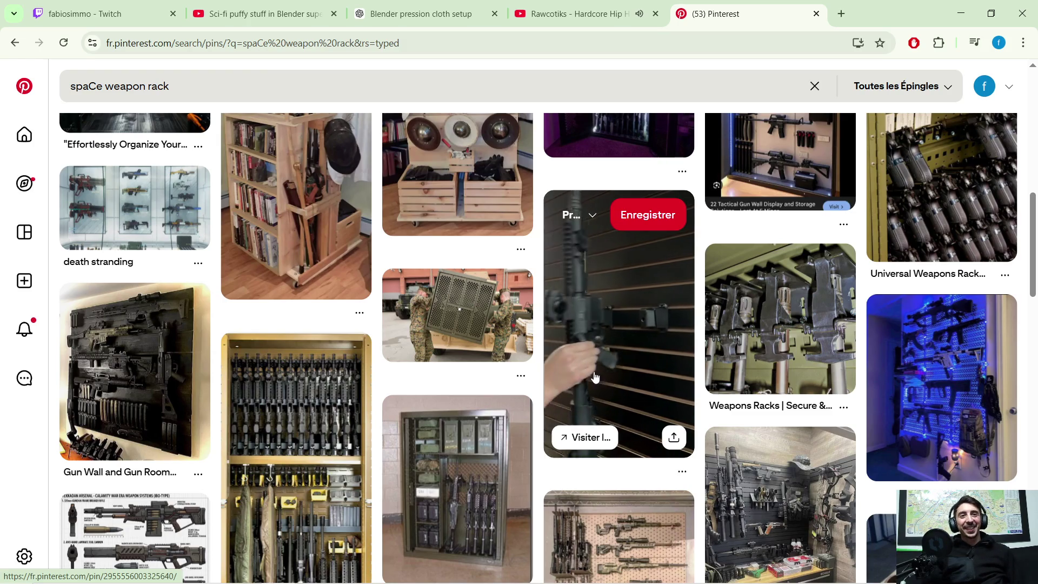
scroll(678, 396, "up", 2)
scroll(678, 396, "up", 7)
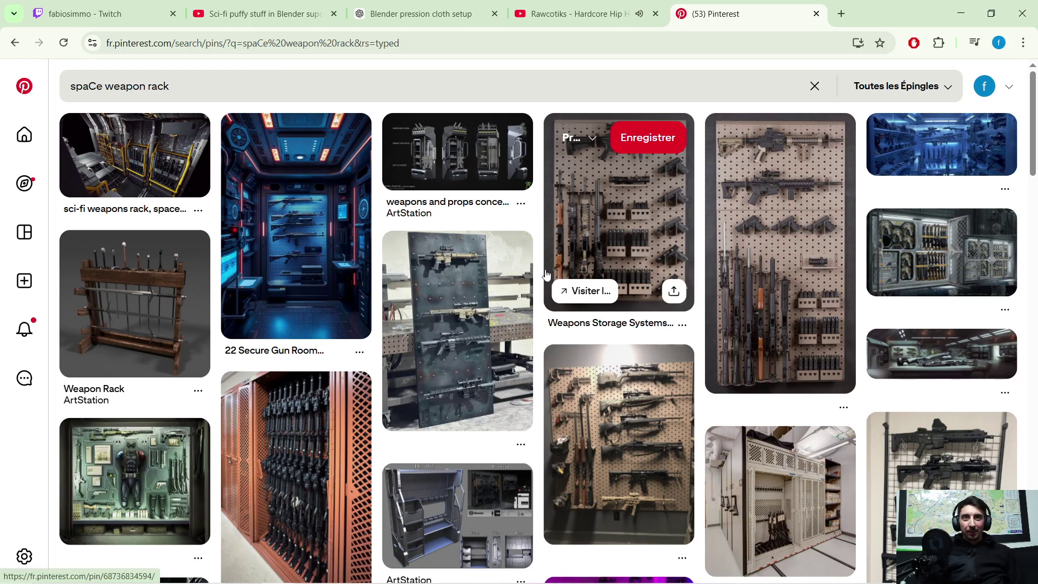
left_click(126, 172)
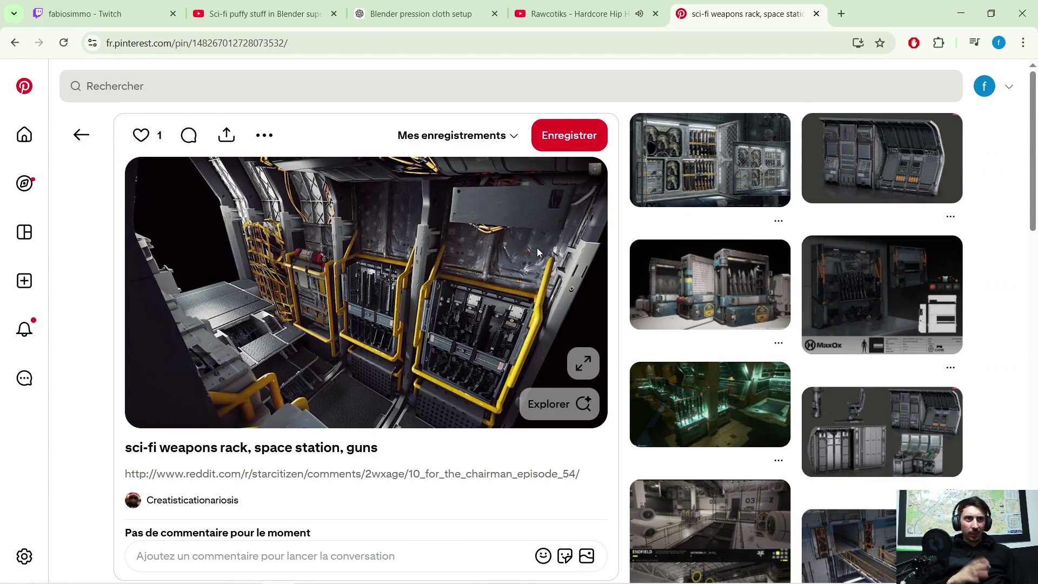
- Open the related weapons locker pin, then the Sci Fi Weapons Display Cabinets pin
left_click(716, 167)
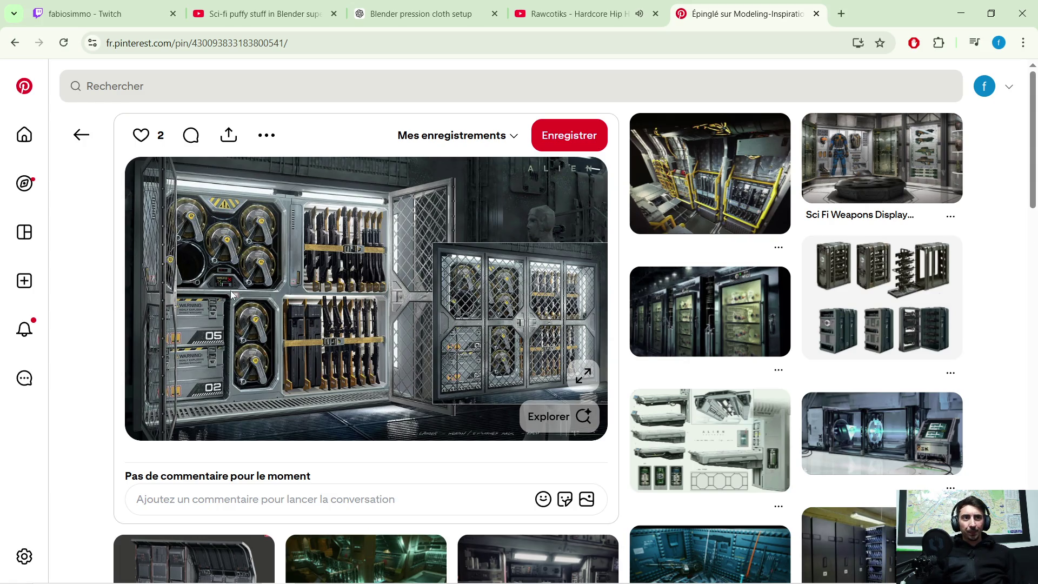
left_click(859, 164)
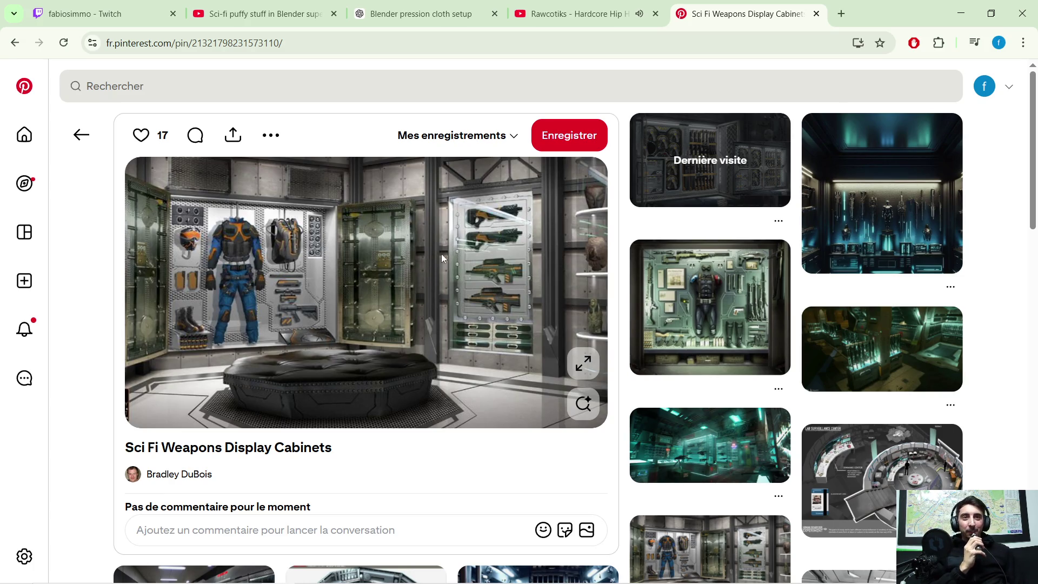
- Browse the related sci-fi interior pins, then minimize Chrome to reveal Blender
scroll(507, 246, "down", 1)
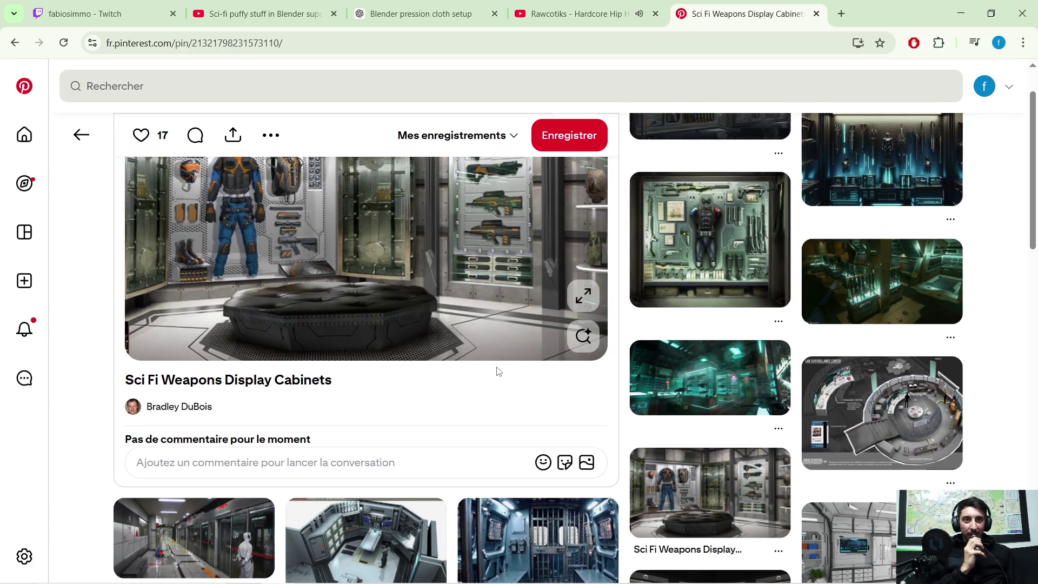
scroll(496, 373, "down", 1)
scroll(499, 366, "down", 2)
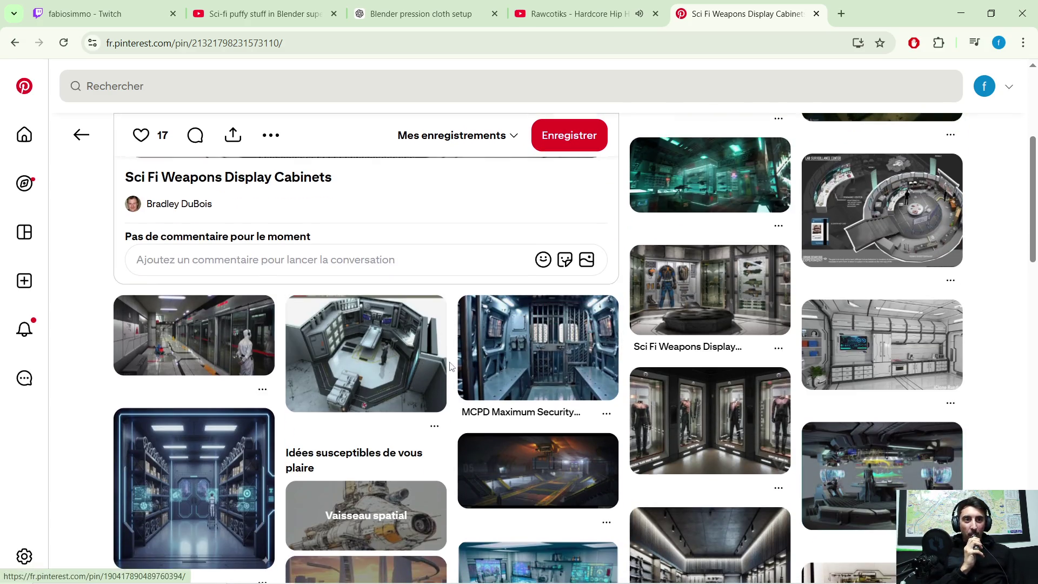
scroll(459, 358, "down", 2)
scroll(459, 357, "down", 2)
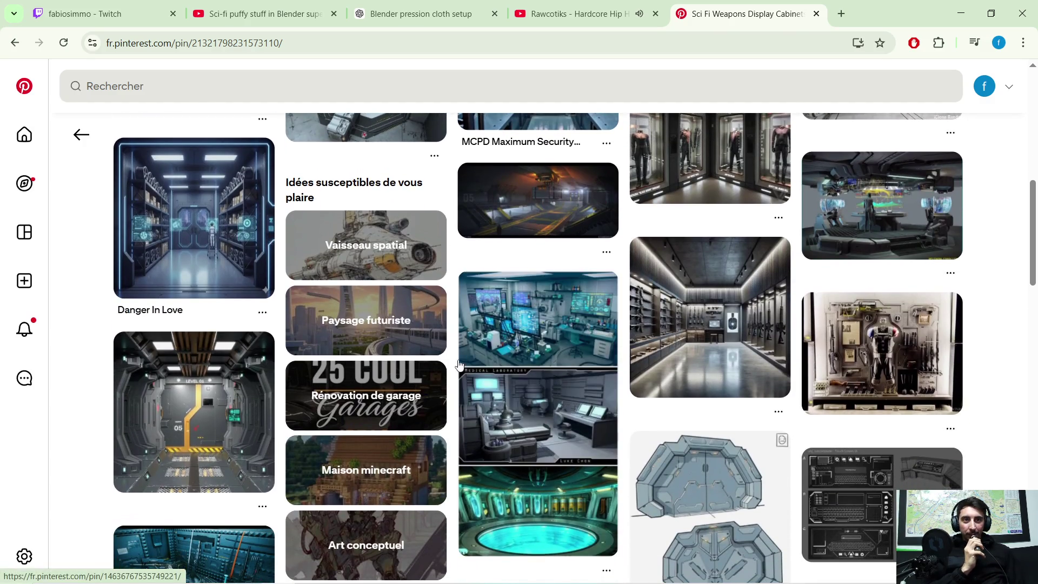
scroll(461, 361, "down", 2)
scroll(71, 333, "down", 1)
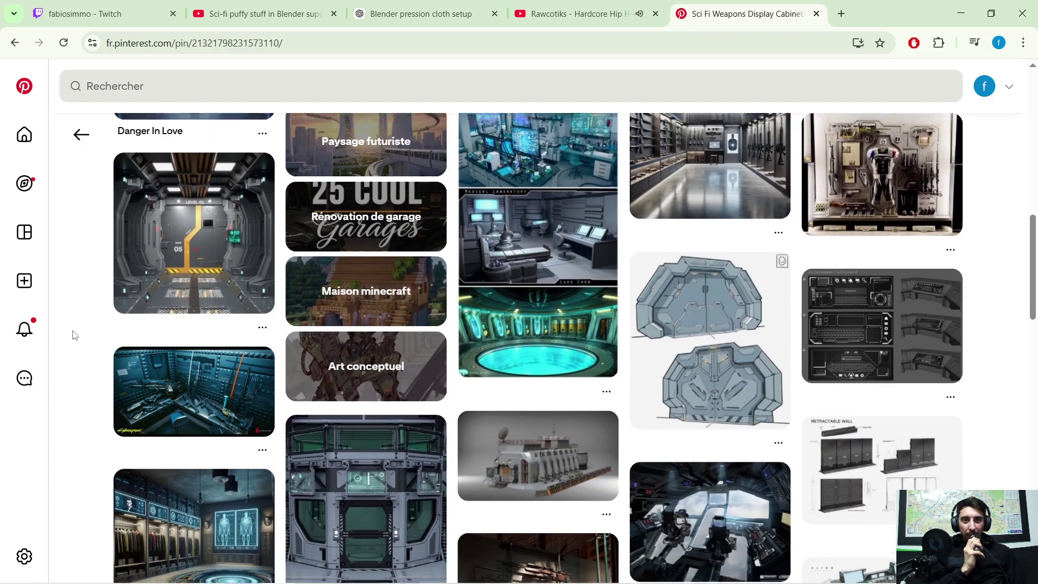
scroll(75, 334, "down", 1)
scroll(75, 335, "down", 1)
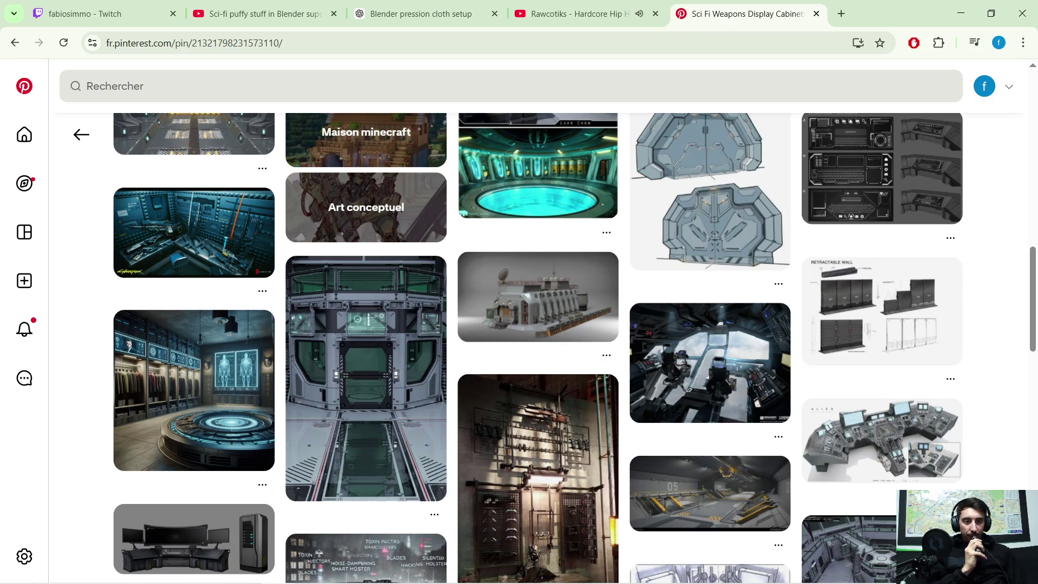
scroll(555, 243, "up", 10)
scroll(422, 306, "up", 5)
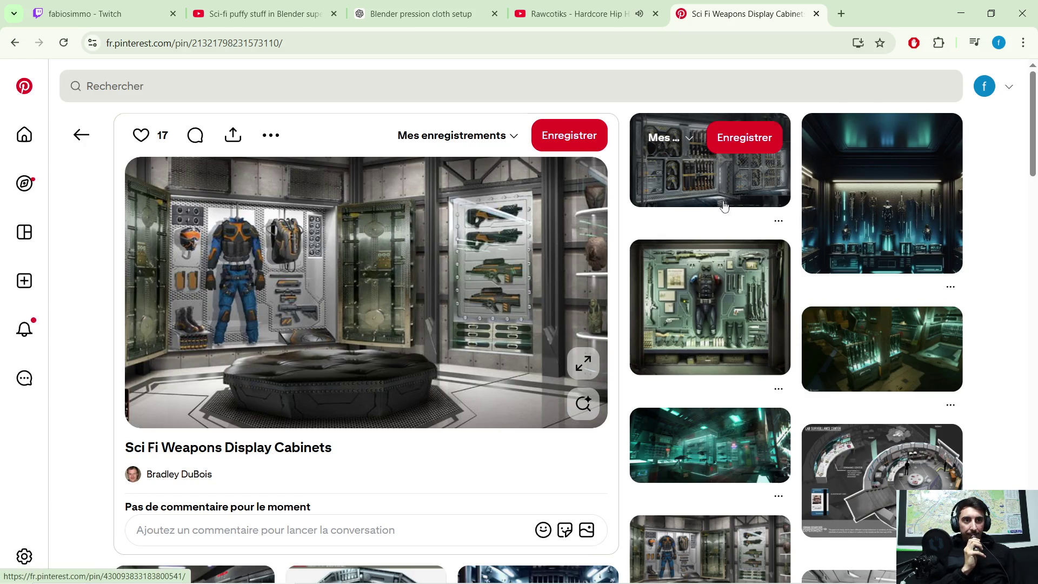
scroll(724, 205, "down", 1)
scroll(654, 174, "up", 1)
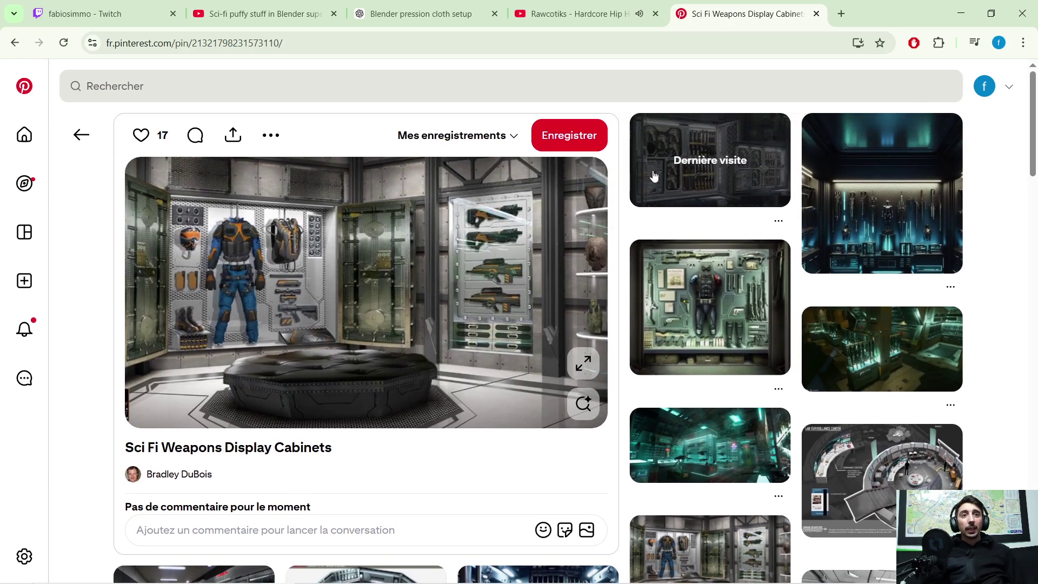
left_click(961, 14)
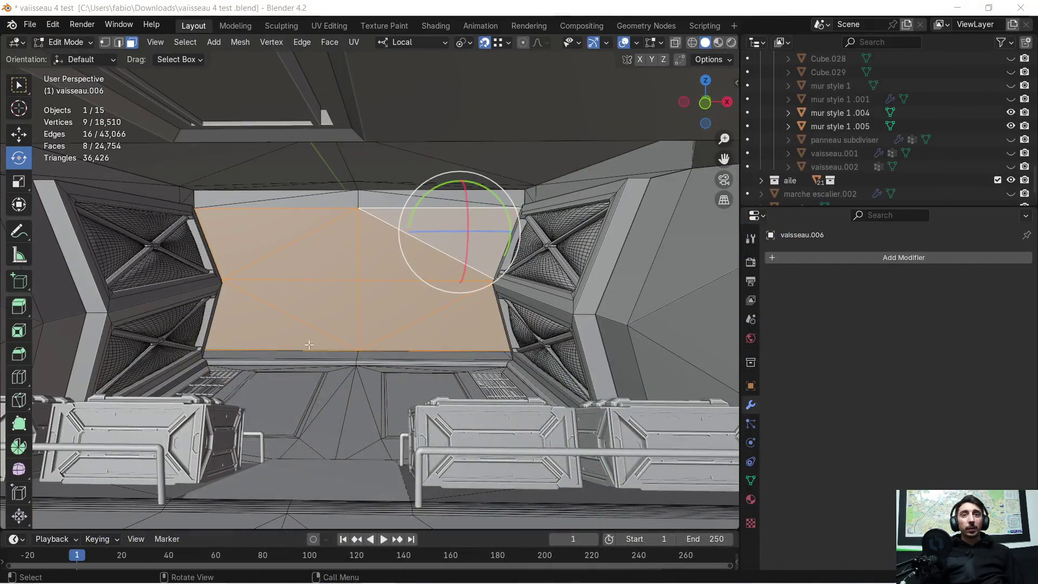
- Duplicate the selected 8-face wall panel with Shift+D and confirm it in place
scroll(276, 305, "up", 3)
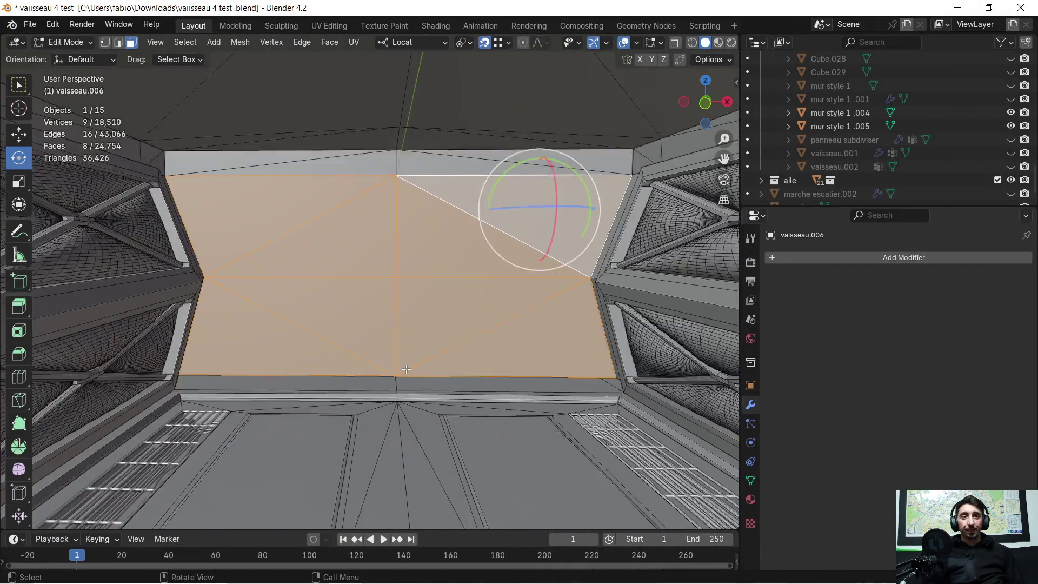
mouse_move(406, 369)
middle_mouse_down()
mouse_move(412, 400)
mouse_move(411, 383)
mouse_move(385, 370)
middle_mouse_up()
middle_click_drag(415, 350, 360, 305)
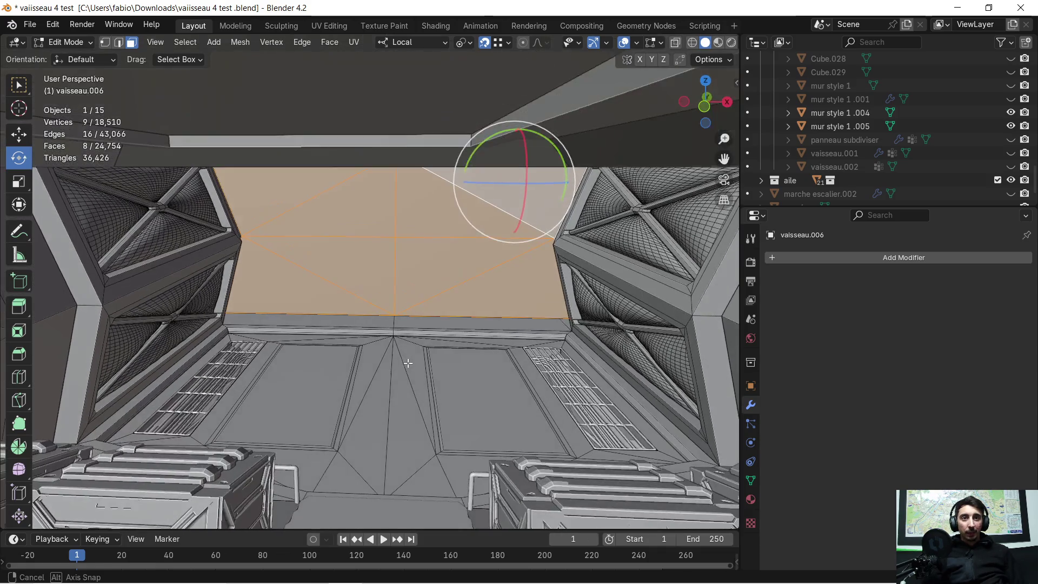
middle_click_drag(304, 250, 341, 230)
middle_click_drag(400, 277, 395, 329)
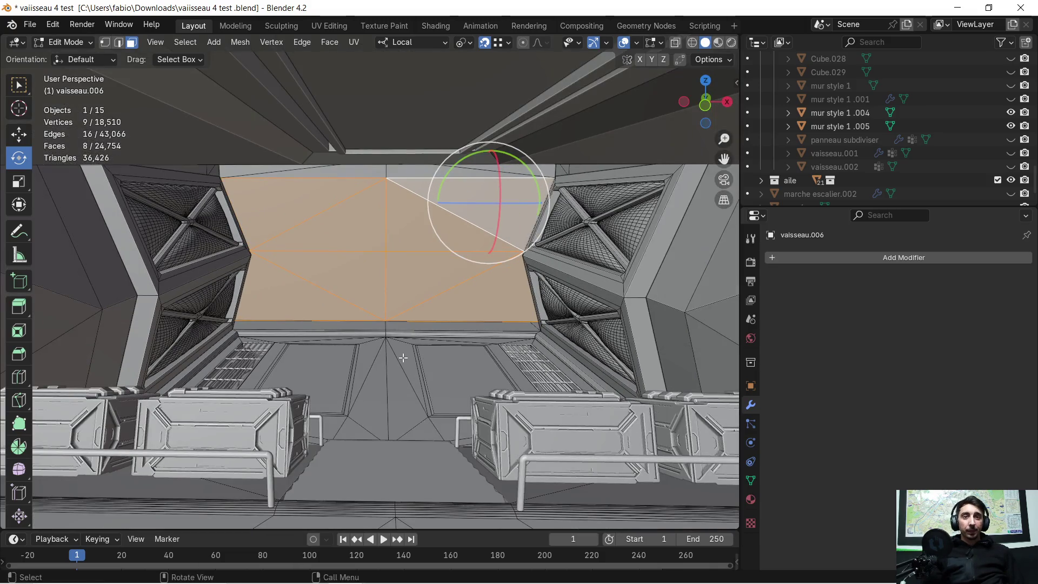
middle_click_drag(405, 357, 407, 353)
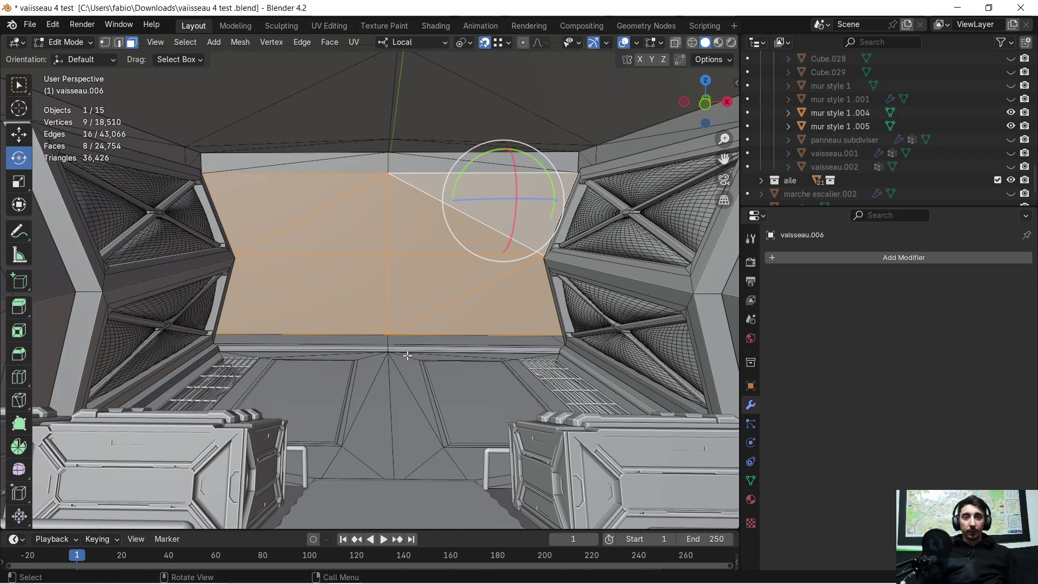
mouse_move(407, 356)
middle_mouse_down()
mouse_move(406, 328)
mouse_move(371, 328)
middle_mouse_up()
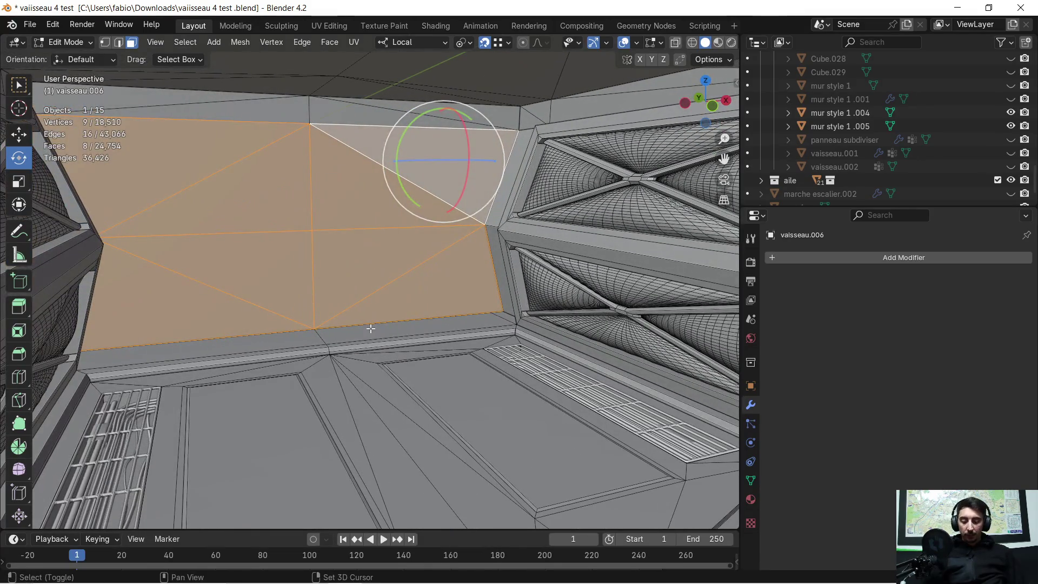
key("shift+d")
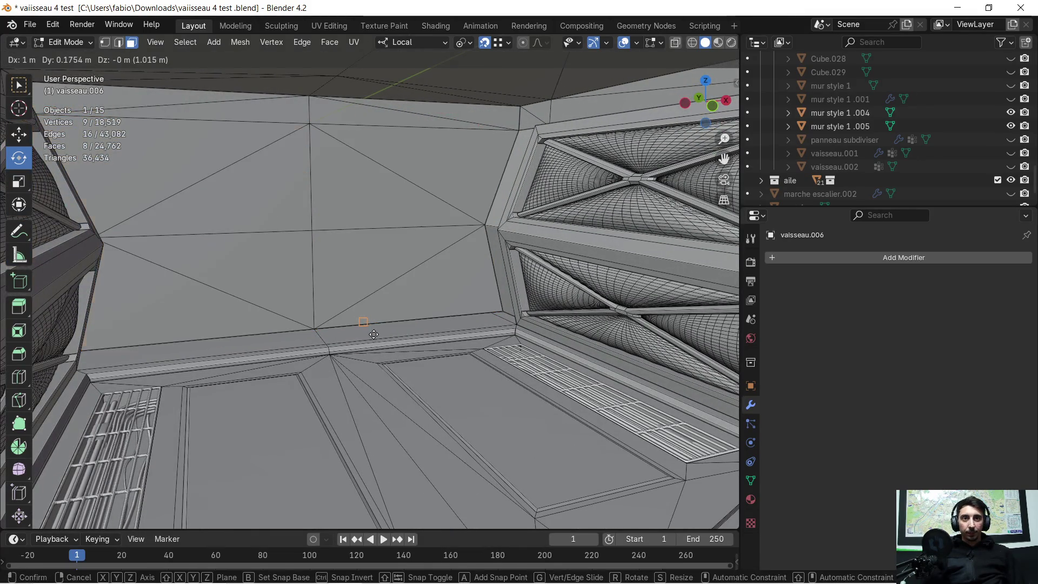
key("ctrl")
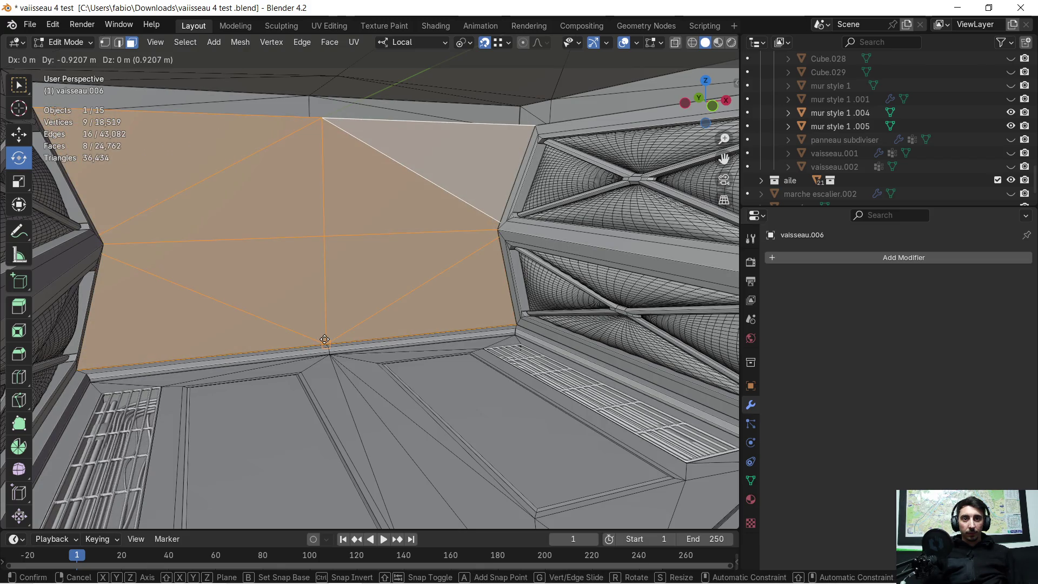
left_click(319, 338)
- Separate the duplicate into vaisseau.007 and select it in Object Mode
middle_click_drag(319, 338, 390, 331)
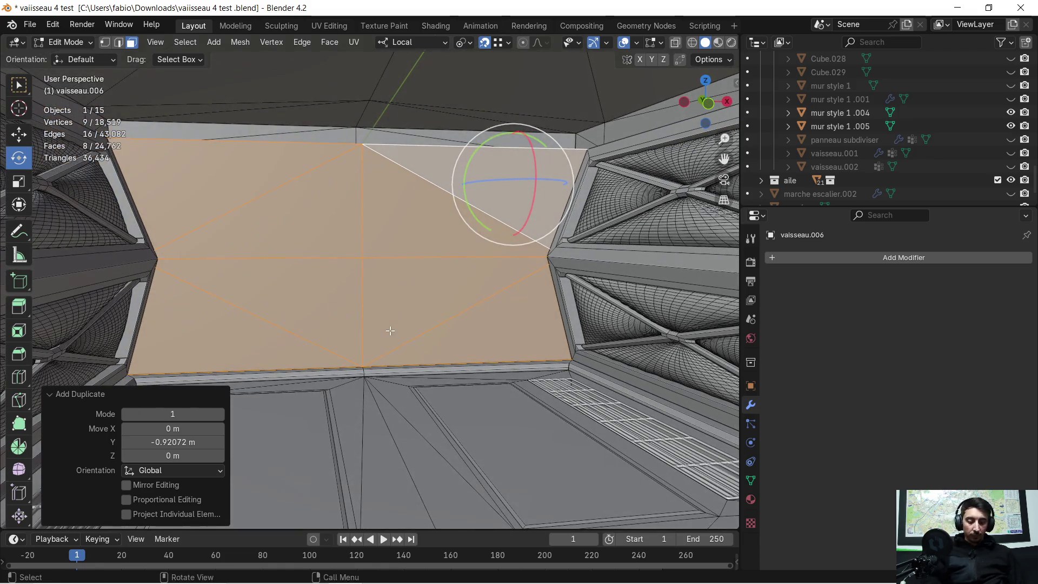
key("p")
left_click(390, 329)
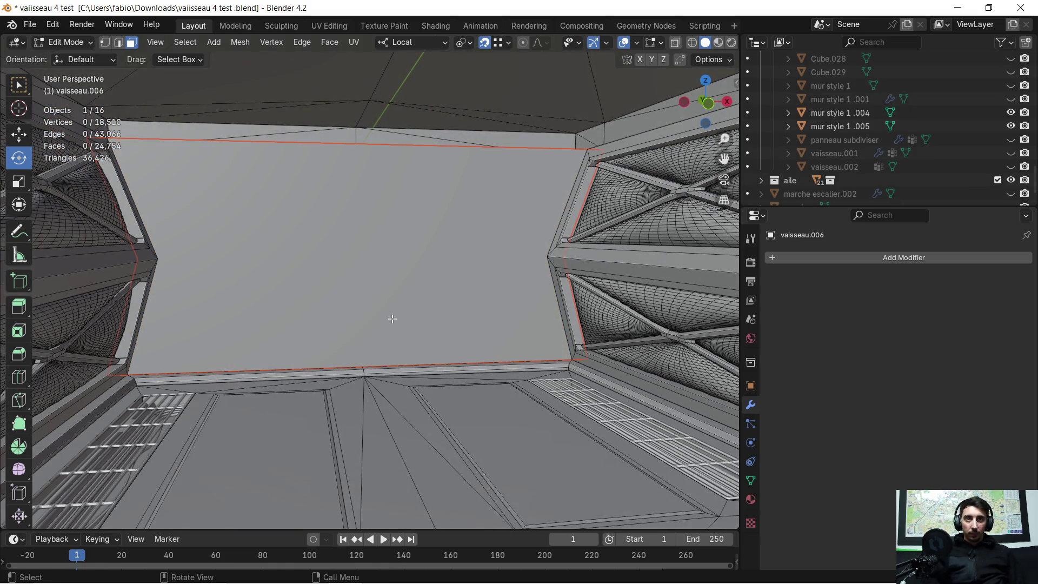
key("Tab")
left_click(384, 296)
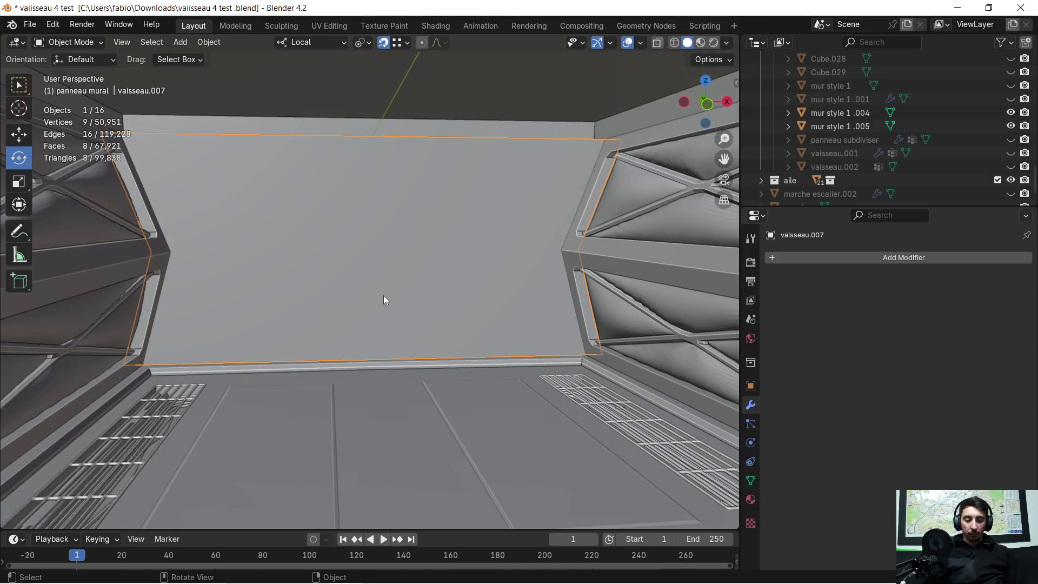
- Isolate the separated wall panel in Local View and enter Edit Mode
key("KP_Divide")
mouse_move(384, 296)
middle_mouse_down()
mouse_move(313, 301)
mouse_move(457, 296)
mouse_move(304, 309)
mouse_move(303, 294)
middle_mouse_up()
scroll(304, 297, "down", 3)
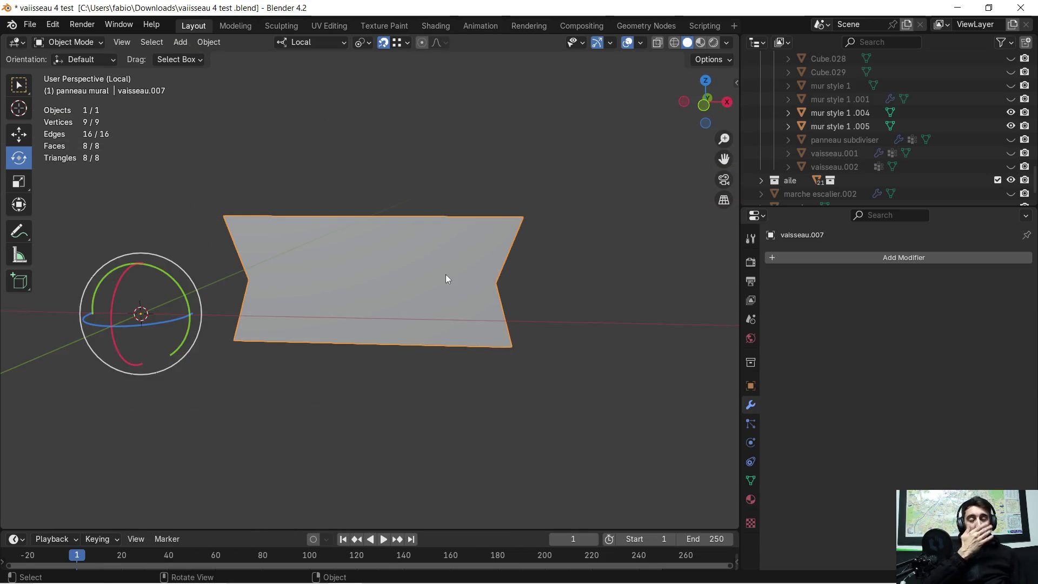
scroll(335, 308, "up", 5)
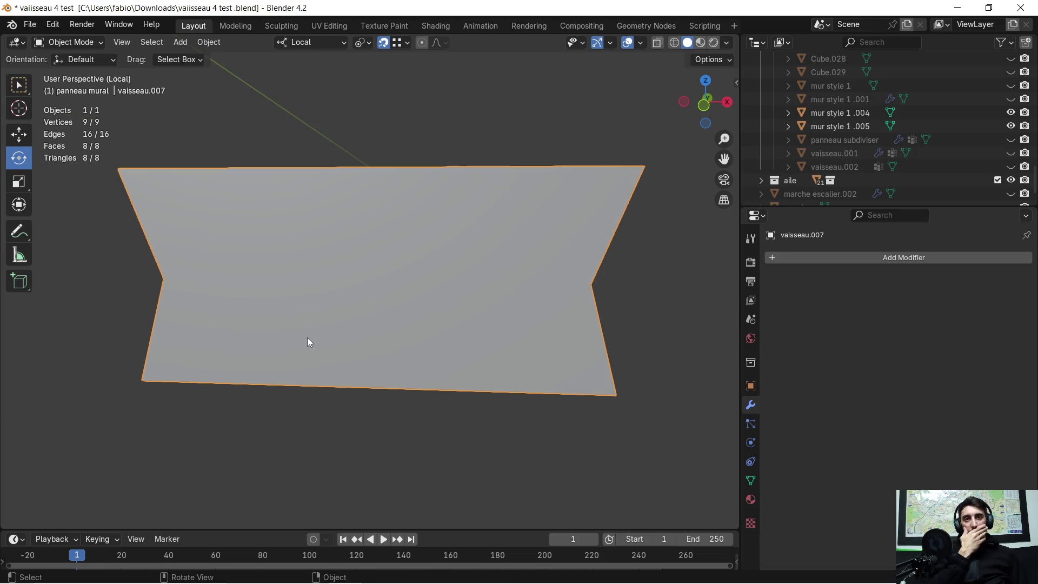
mouse_move(322, 339)
middle_mouse_down()
mouse_move(332, 264)
mouse_move(414, 269)
mouse_move(342, 257)
mouse_move(364, 259)
mouse_move(306, 265)
mouse_move(314, 256)
middle_mouse_up()
key("Tab")
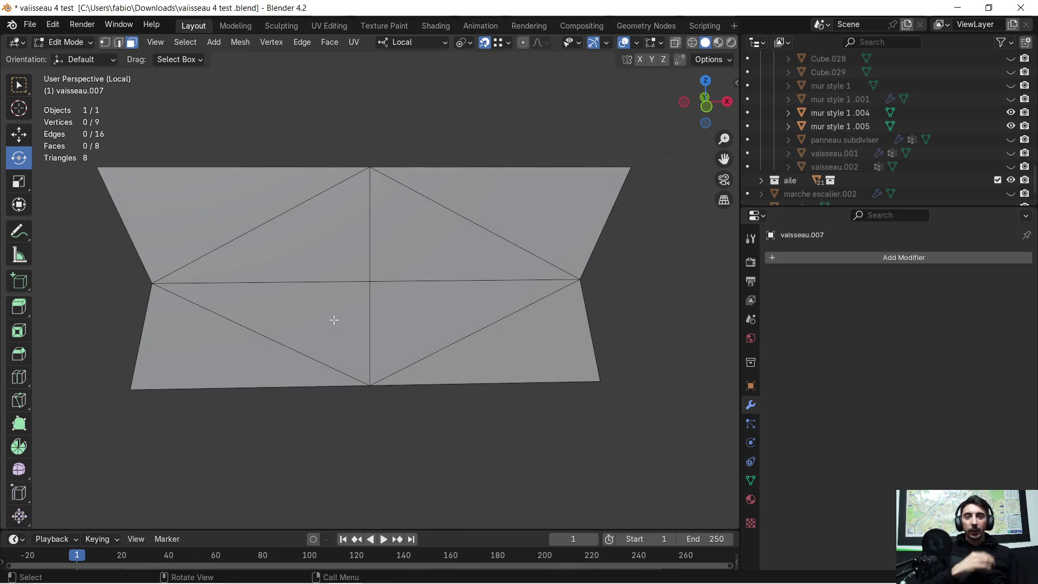
- Leave Local View to see the panel within the hallway, then isolate it again
key("KP_Divide")
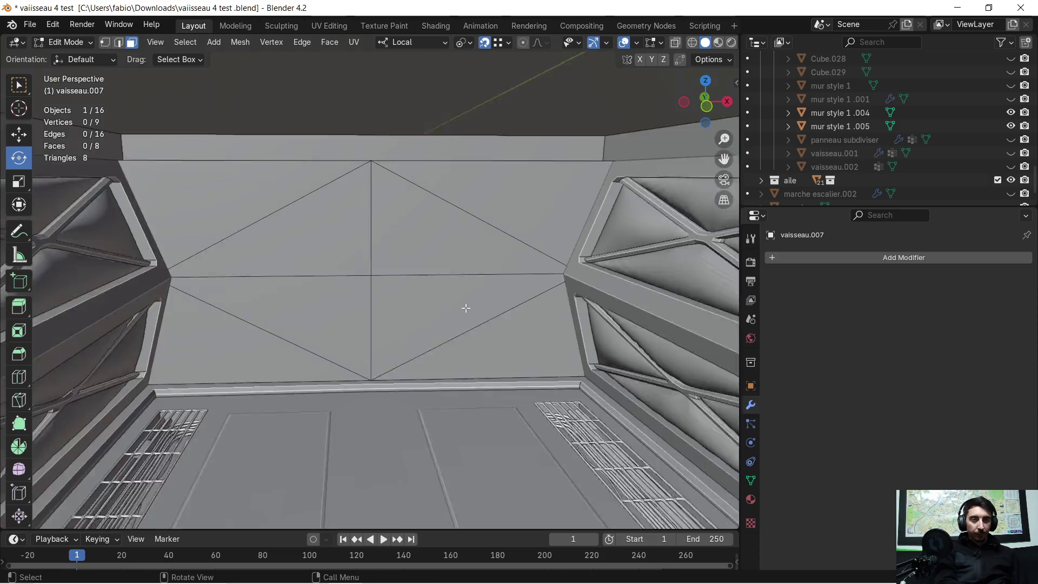
mouse_move(407, 234)
middle_mouse_down()
mouse_move(371, 227)
mouse_move(308, 239)
mouse_move(343, 223)
mouse_move(380, 241)
mouse_move(558, 216)
middle_mouse_up()
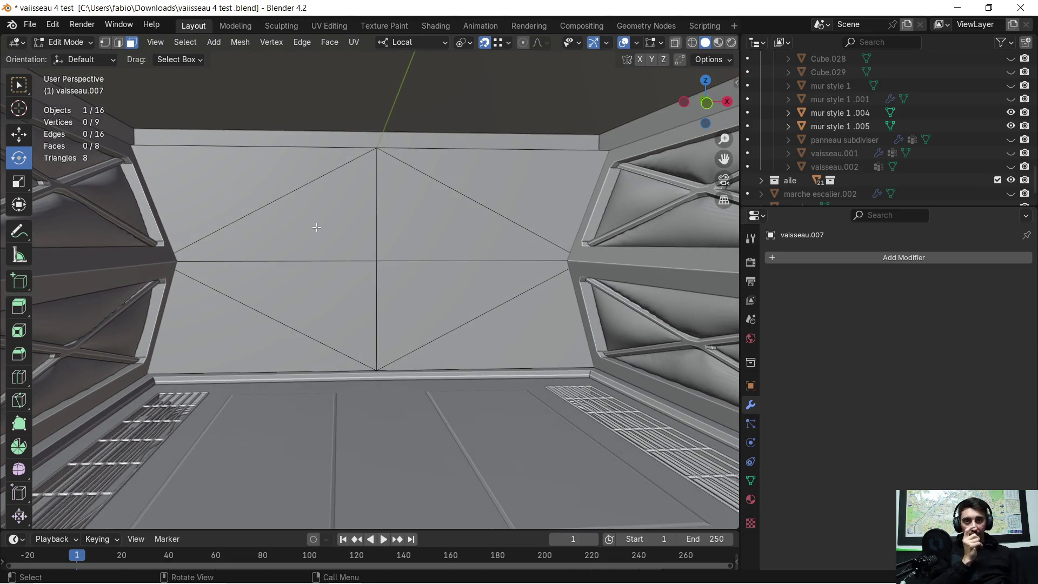
middle_click_drag(347, 223, 346, 223)
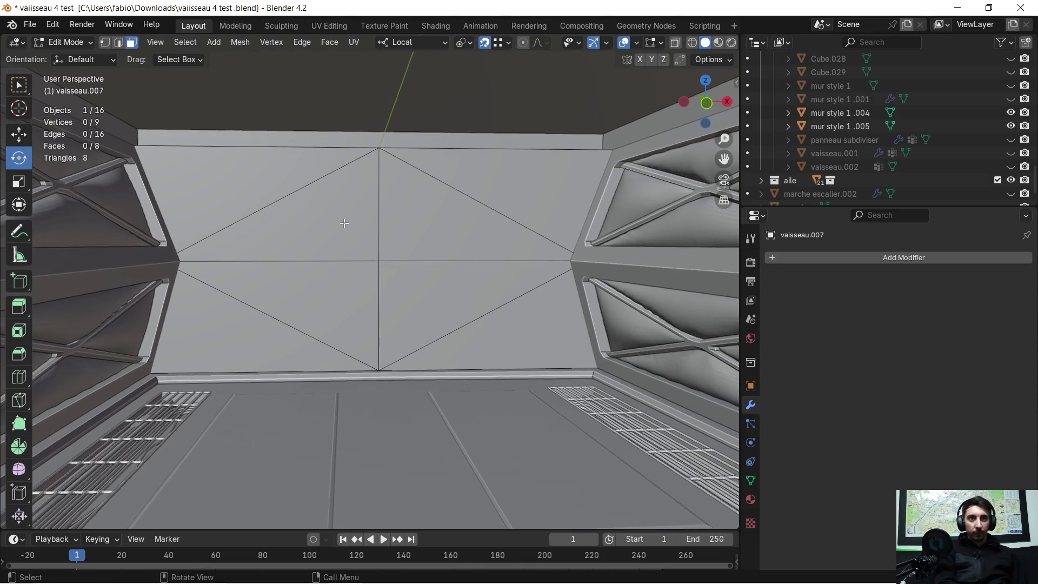
key("KP_Divide")
- Select all eight triangular faces of the wall panel
left_click(285, 222)
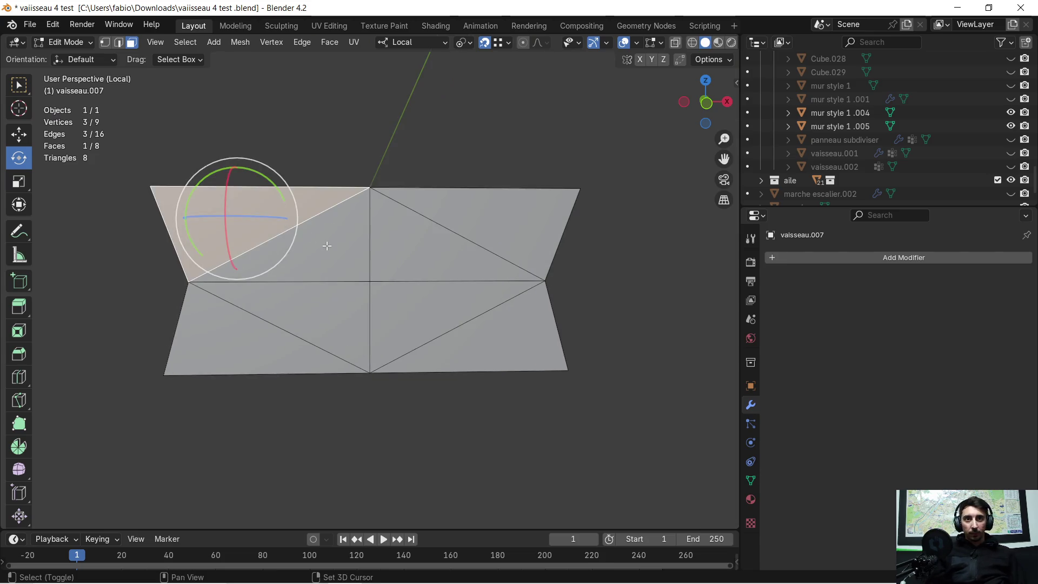
left_click(324, 243, "shift")
left_click(503, 217, "shift")
left_click(413, 260, "shift")
left_click(457, 308, "shift")
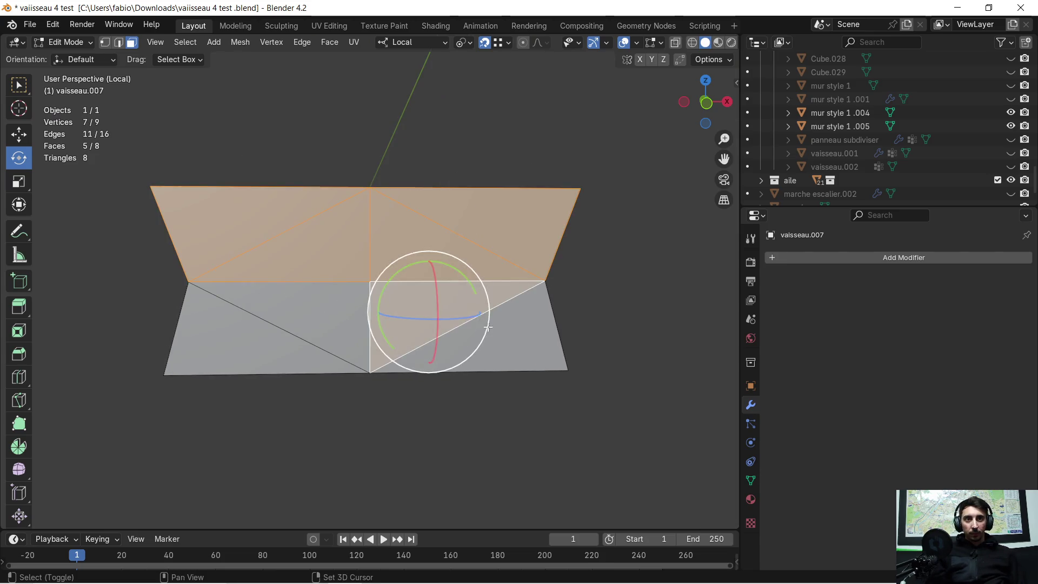
left_click(497, 341, "shift")
left_click(218, 347, "shift")
left_click(304, 311, "shift")
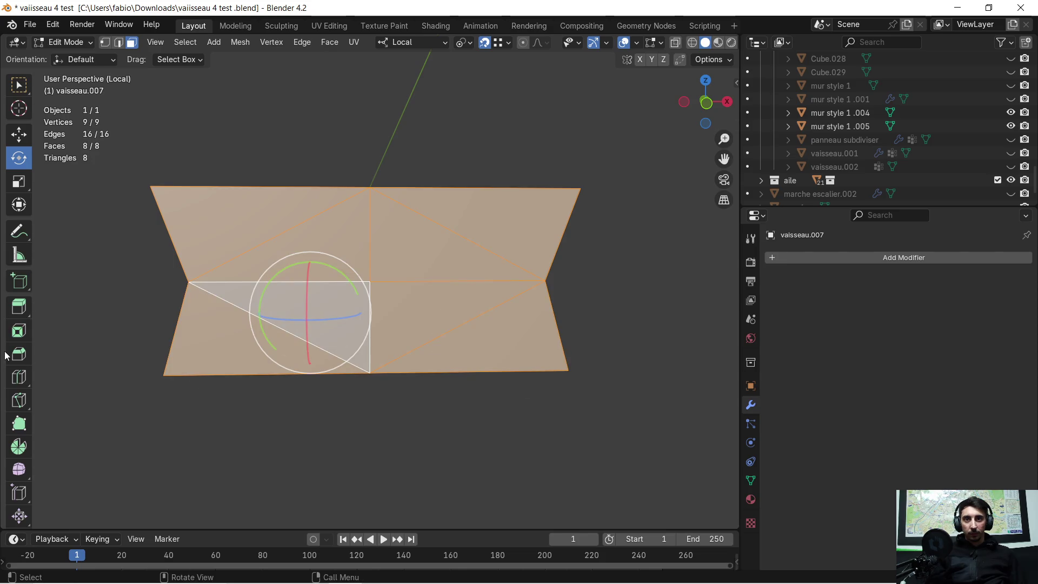
- Inset the faces by 0.41 m and extrude the inner area about 0.5 m back
left_click(19, 330)
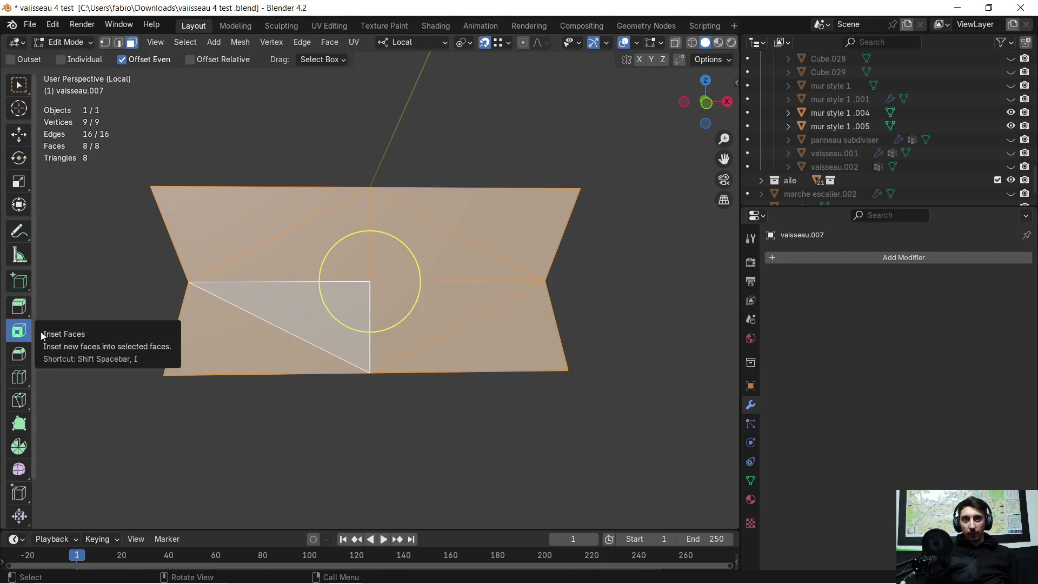
mouse_move(298, 300)
left_mouse_down()
mouse_move(324, 290)
mouse_move(146, 343)
mouse_move(76, 343)
left_mouse_up()
left_click_drag(141, 440, 189, 440)
mouse_move(342, 379)
middle_mouse_down()
mouse_move(487, 375)
mouse_move(401, 371)
mouse_move(387, 357)
mouse_move(396, 355)
middle_mouse_up()
key("e")
left_click(470, 370)
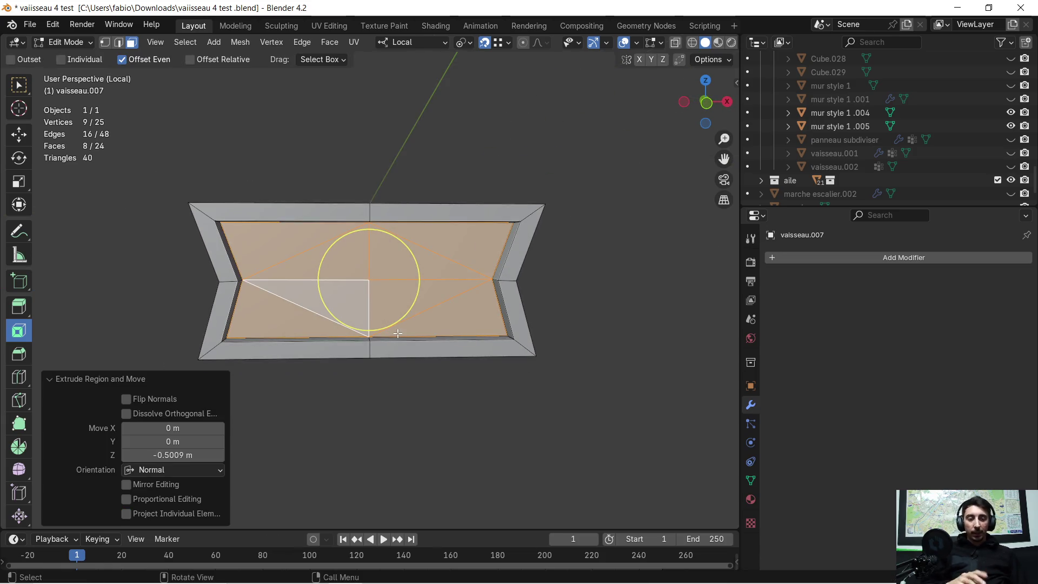
key("KP_Divide")
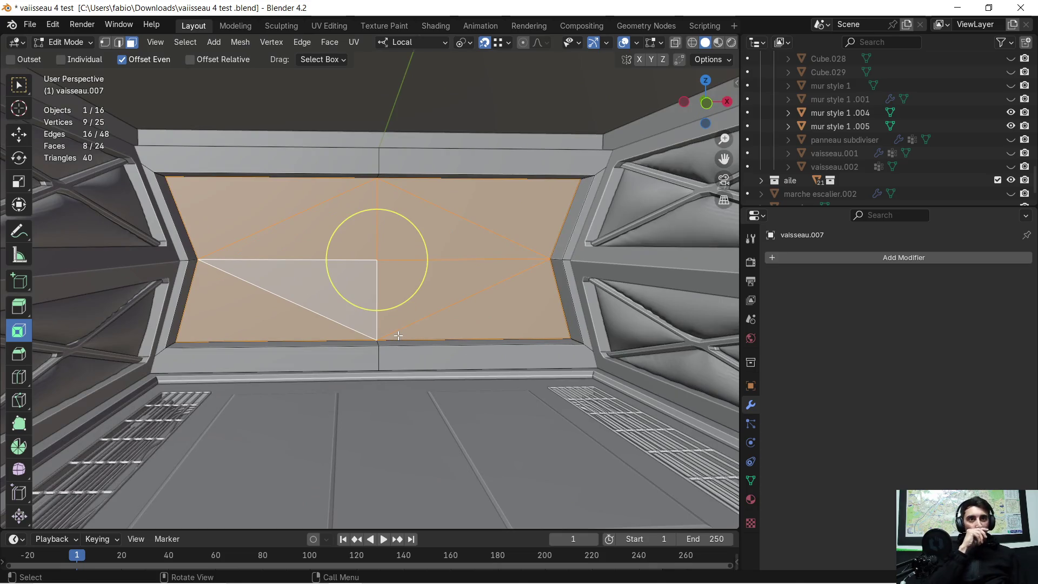
mouse_move(389, 338)
middle_mouse_down()
mouse_move(378, 346)
mouse_move(357, 260)
mouse_move(352, 290)
middle_mouse_up()
- Save the Sci Fi Weapons Display Cabinets pin on Pinterest
mouse_move(349, 581)
left_click(278, 570)
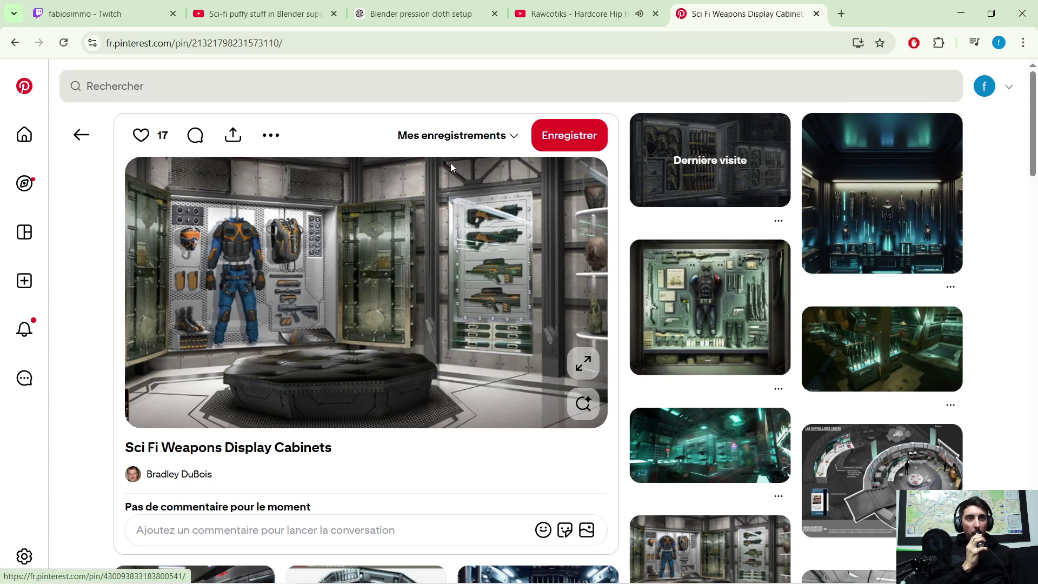
left_click(569, 135)
- Save a related sci-fi storage cabinet pin, then return to Blender
left_click(738, 191)
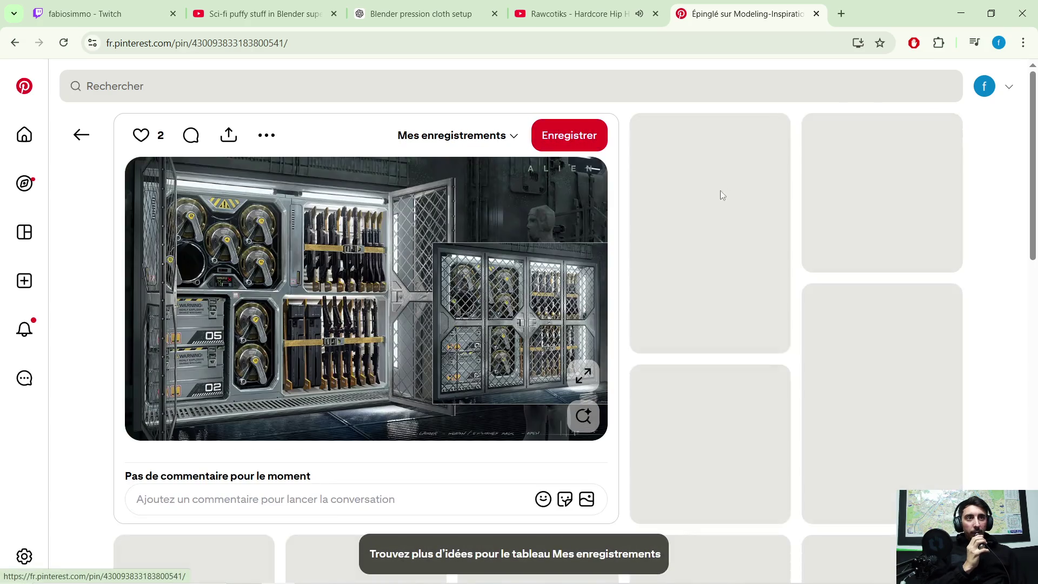
left_click(564, 140)
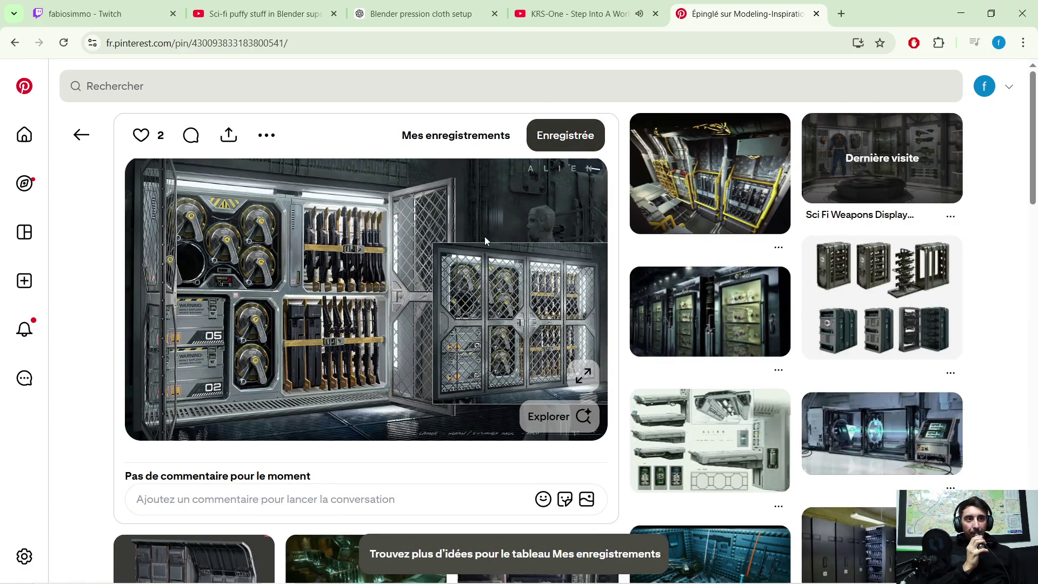
scroll(443, 290, "down", 1)
scroll(443, 290, "down", 3)
scroll(448, 276, "up", 4)
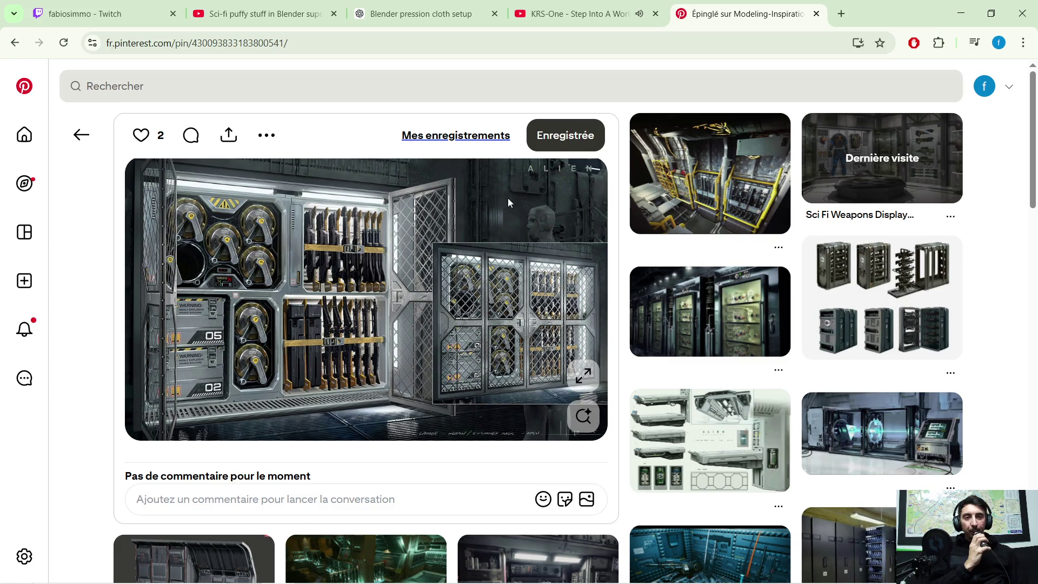
mouse_move(388, 581)
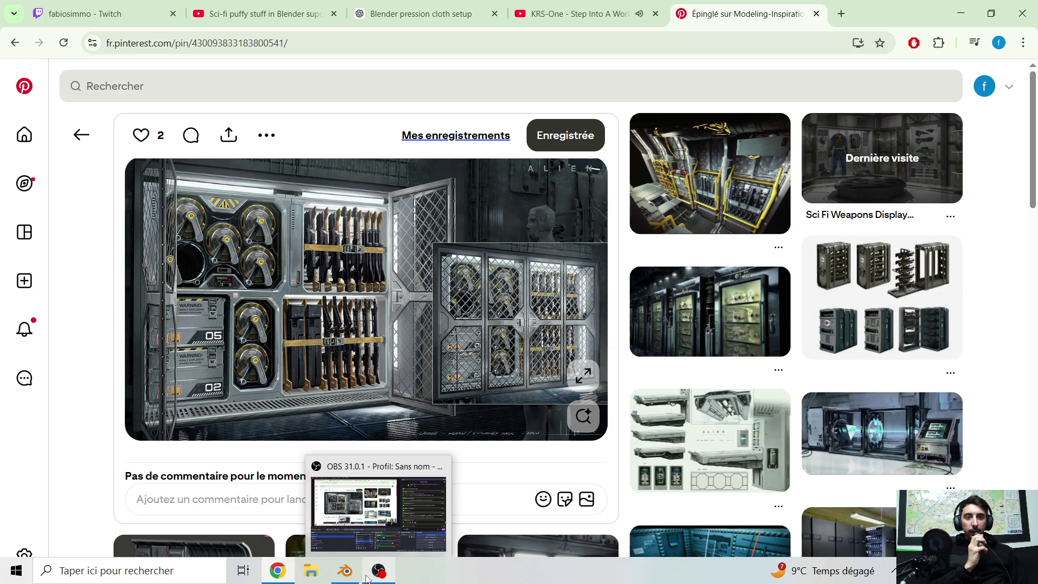
left_click(344, 572)
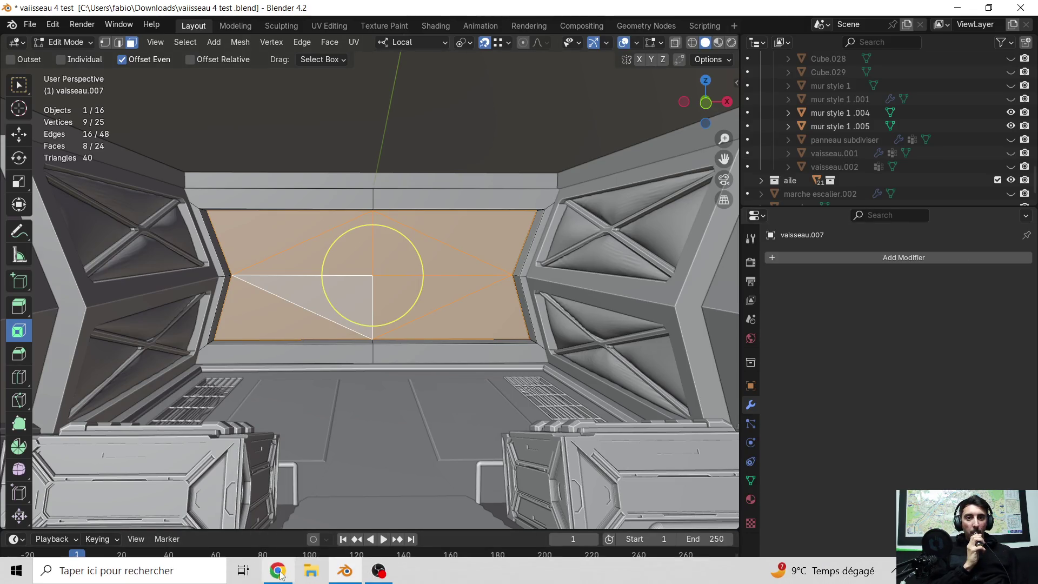
- Play N 2 Gether Now from the YouTube rap playlist and minimize the browser
left_click(281, 575)
left_click(558, 16)
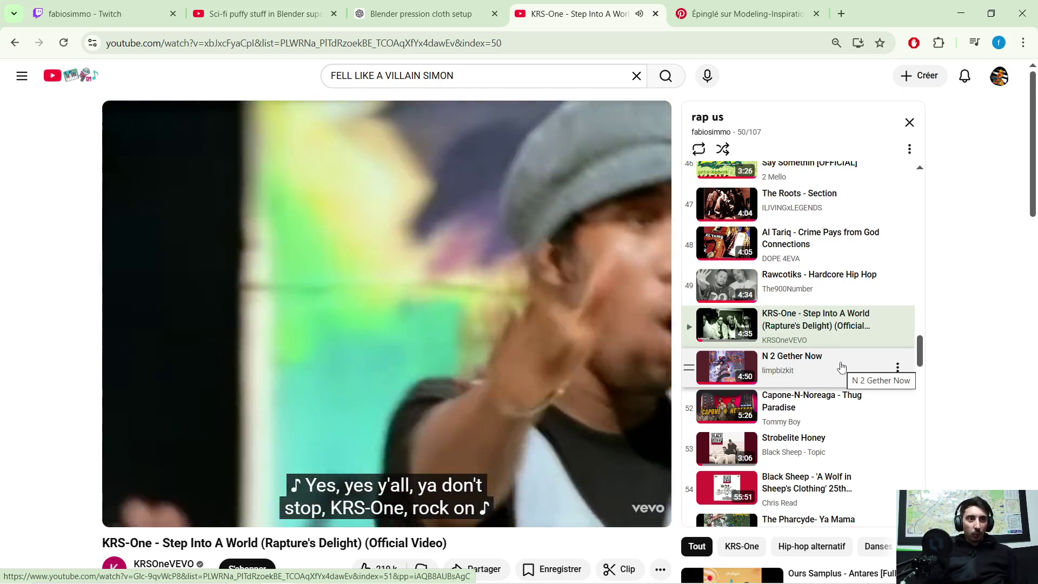
left_click(842, 367)
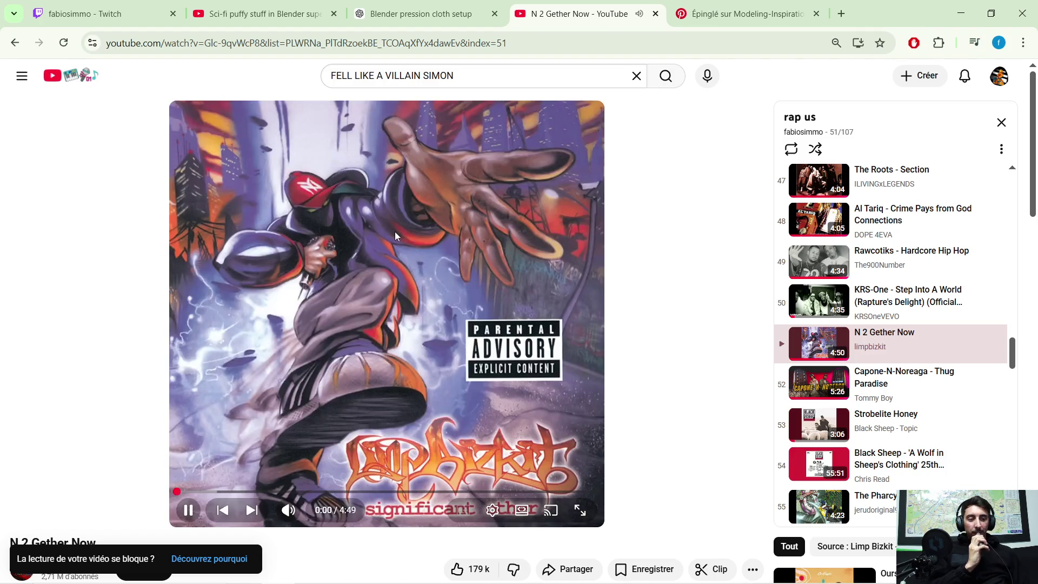
left_click(961, 13)
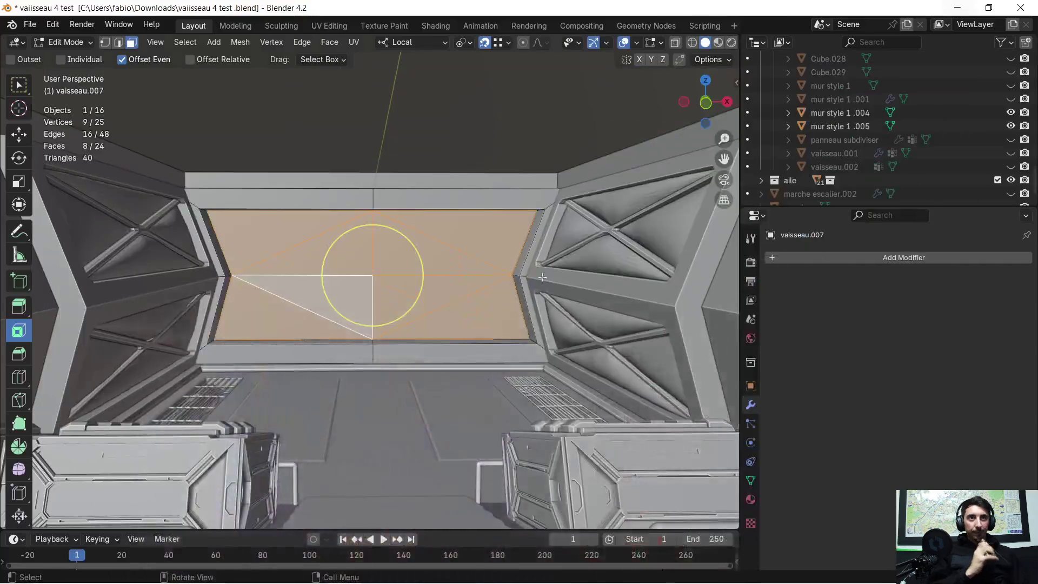
- Isolate the wall panel in Local View
scroll(340, 253, "up", 1)
middle_click_drag(333, 264, 342, 248)
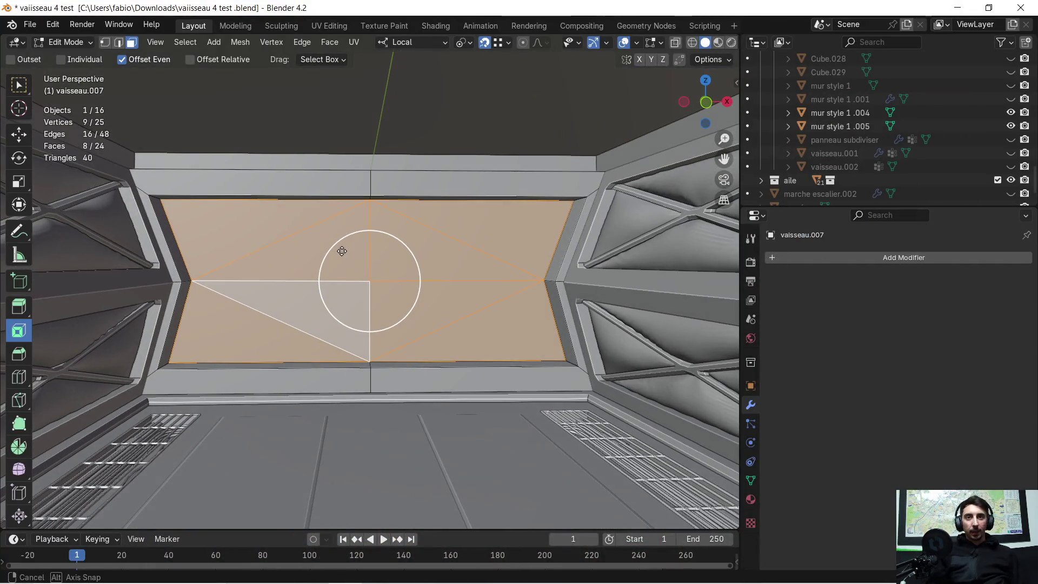
key("KP_Divide")
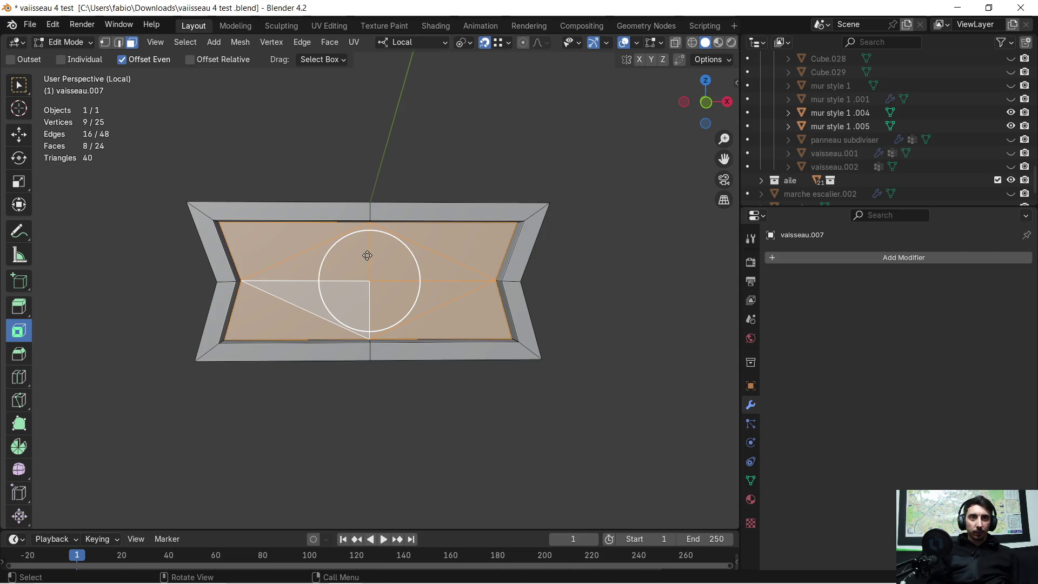
scroll(373, 262, "up", 2)
mouse_move(390, 268)
middle_mouse_down()
mouse_move(378, 271)
mouse_move(400, 302)
mouse_move(378, 303)
middle_mouse_up()
- Select the frame's inner edges in Edge select mode
left_click(118, 42)
left_click(142, 243)
left_click(206, 219, "shift")
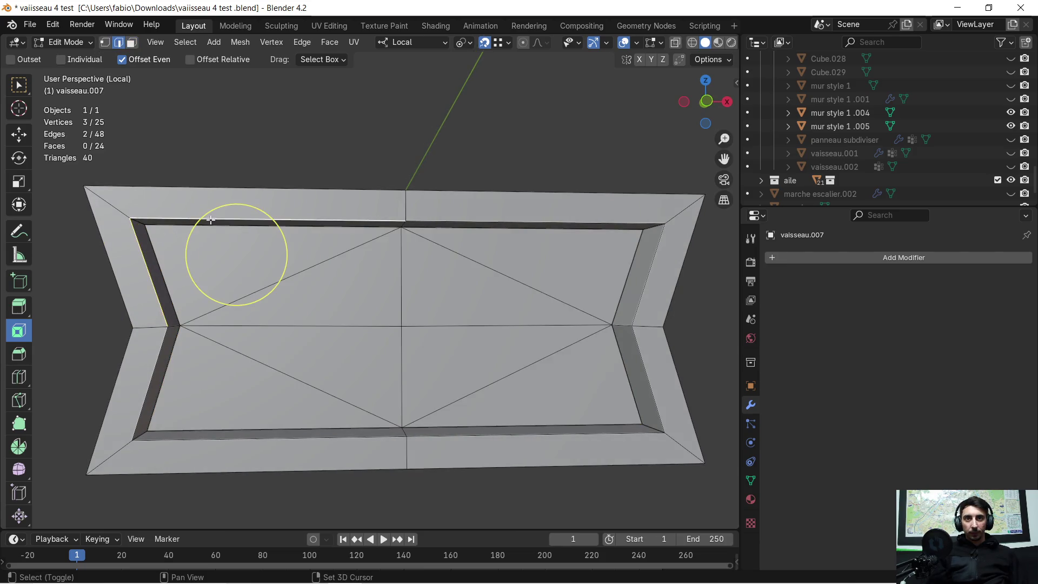
left_click(574, 220, "shift")
left_click(652, 257, "shift")
left_click(643, 378, "shift")
left_click(588, 444, "shift")
left_click(220, 442, "shift")
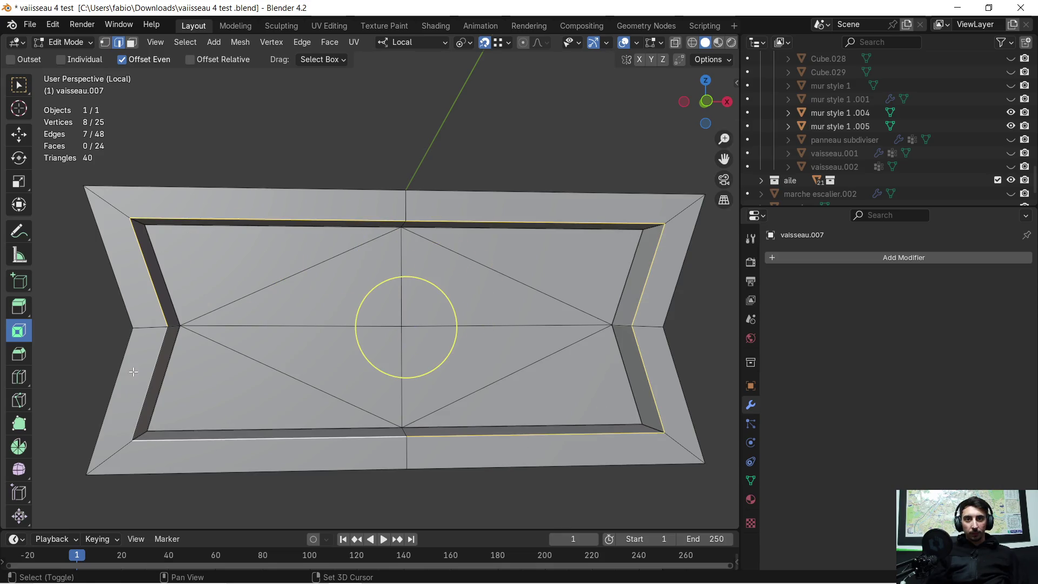
left_click(154, 367, "shift")
mouse_move(156, 365)
middle_mouse_down()
mouse_move(297, 312)
mouse_move(330, 314)
mouse_move(244, 270)
middle_mouse_up()
left_click(280, 279)
- Select the recessed inner faces in Face mode and delete them
left_click(132, 42)
mouse_move(248, 259)
left_mouse_down()
mouse_move(231, 260)
mouse_move(266, 271)
mouse_move(241, 384)
left_mouse_up()
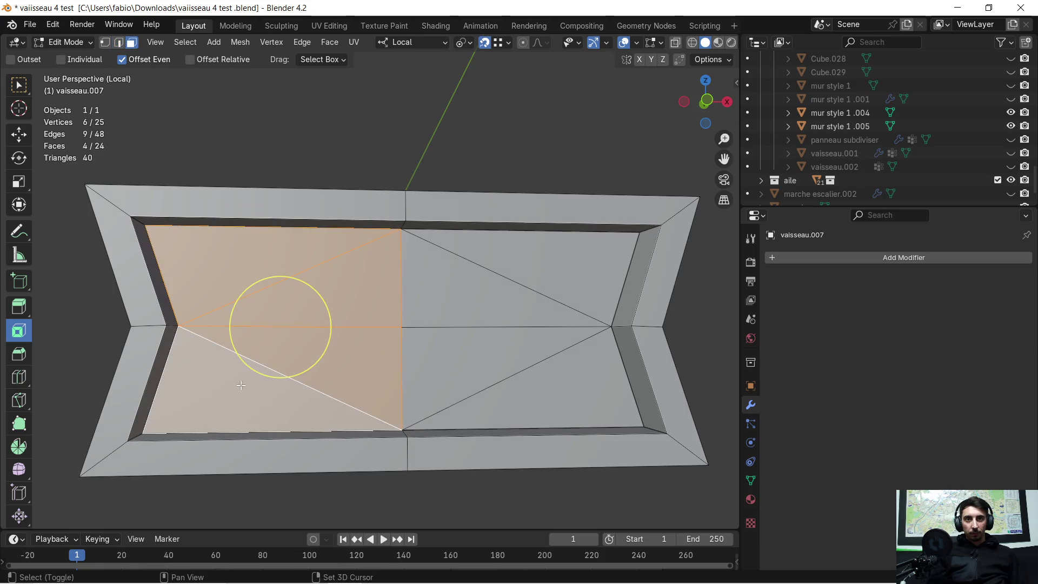
left_click(491, 377, "shift")
left_click(520, 286, "shift")
left_click(539, 269, "shift")
key("x")
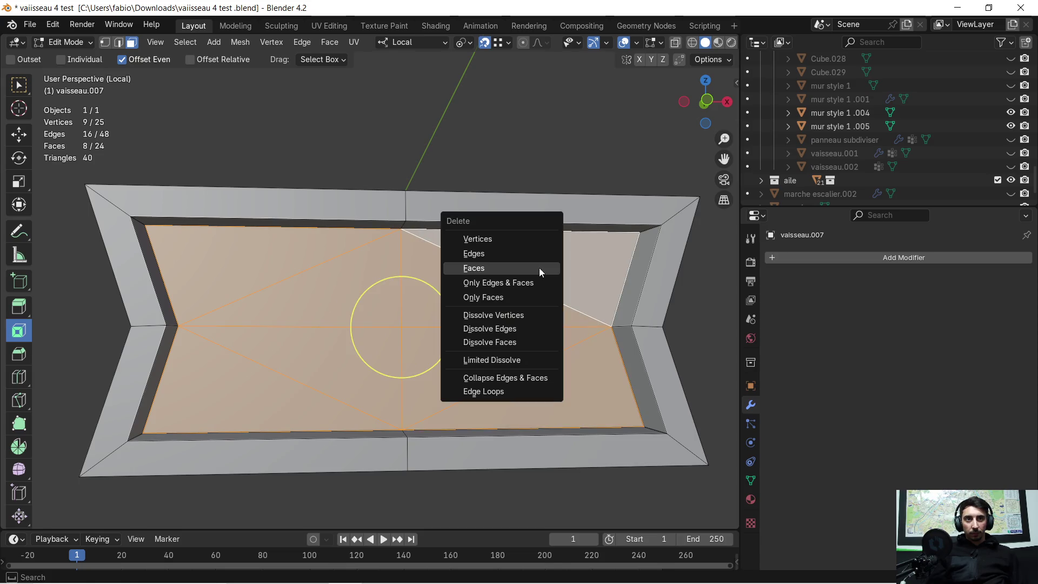
left_click(540, 268)
middle_click_drag(443, 266, 395, 216)
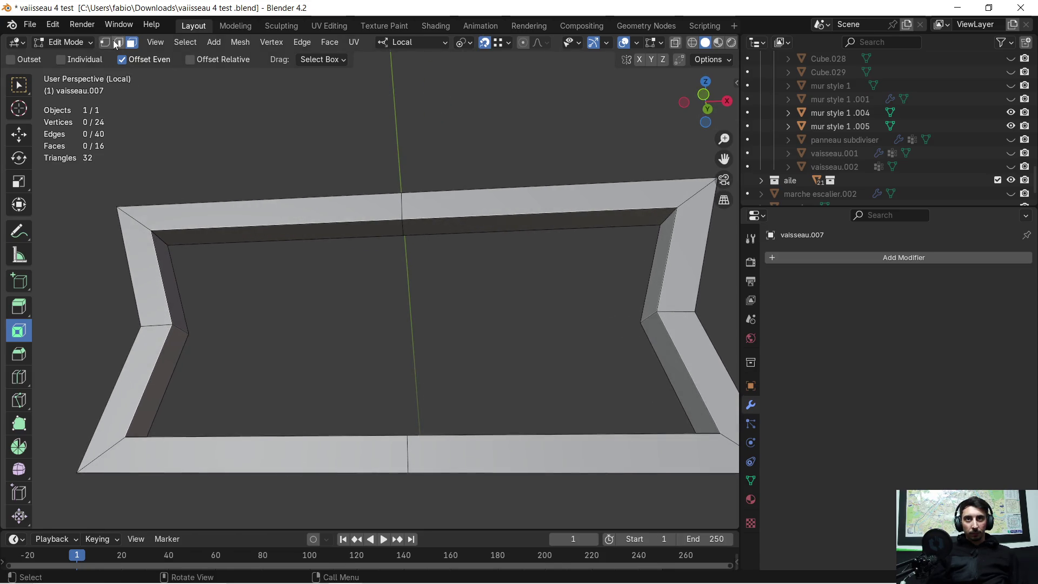
- Select the frame's inner border edges and fill the open centre with a new face
key("c")
left_click(254, 242)
left_click_drag(169, 273, 192, 306, "shift")
left_click(176, 365, "shift")
mouse_move(176, 366)
middle_mouse_down()
mouse_move(340, 333)
mouse_move(367, 388)
middle_mouse_up()
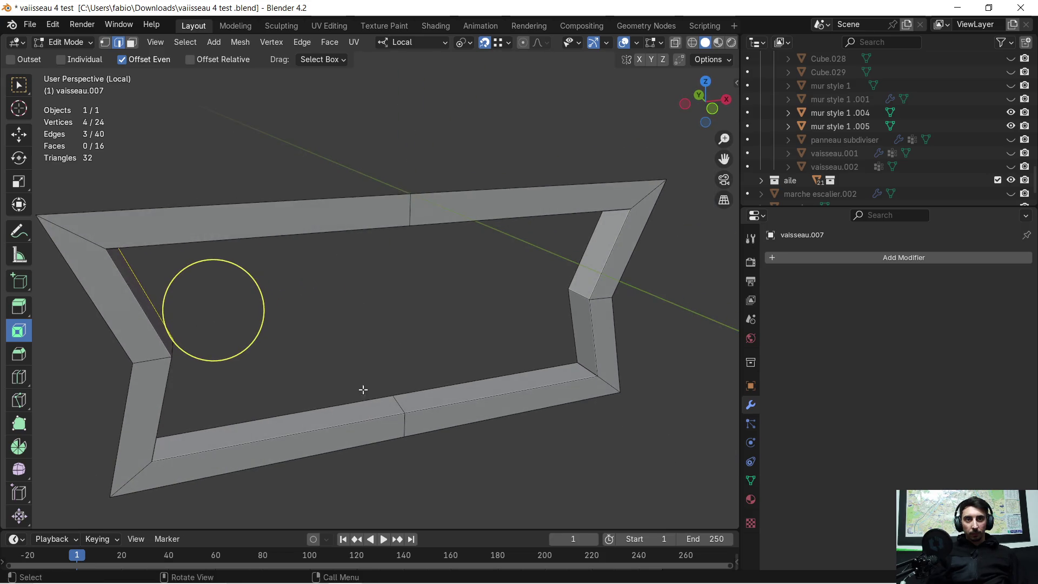
left_click(337, 409, "shift")
left_click(462, 388, "shift")
left_click(573, 322, "shift")
left_click(583, 274, "shift")
key("f")
mouse_move(584, 274)
middle_mouse_down()
mouse_move(567, 220)
mouse_move(463, 243)
mouse_move(562, 355)
middle_mouse_up()
- Bevel the right inner edges with one segment, then undo the bevel
left_click(563, 355, "shift")
left_click(566, 273, "shift")
middle_click_drag(500, 295, 472, 277)
key("ctrl+b")
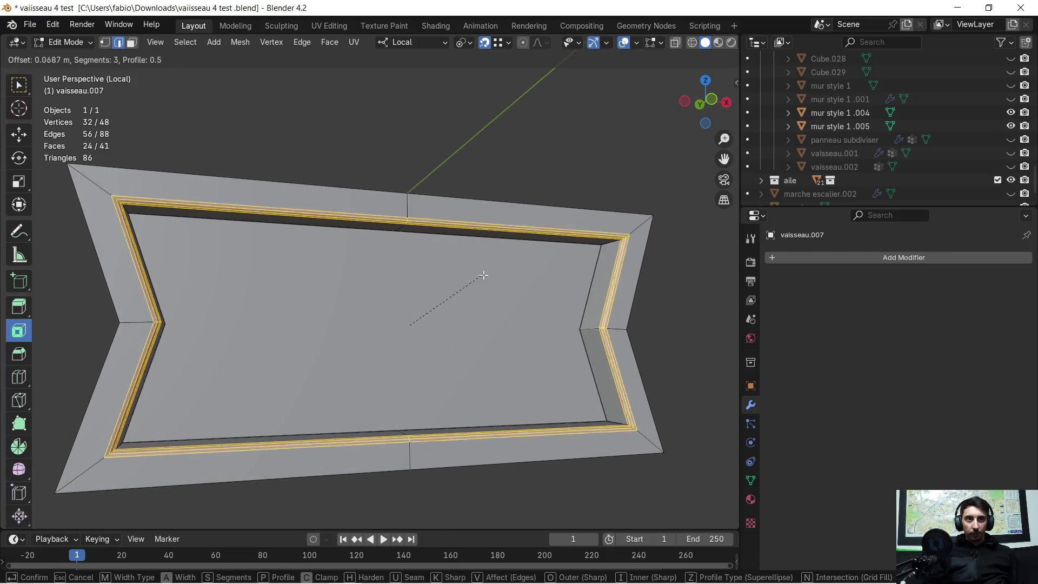
left_click(406, 326)
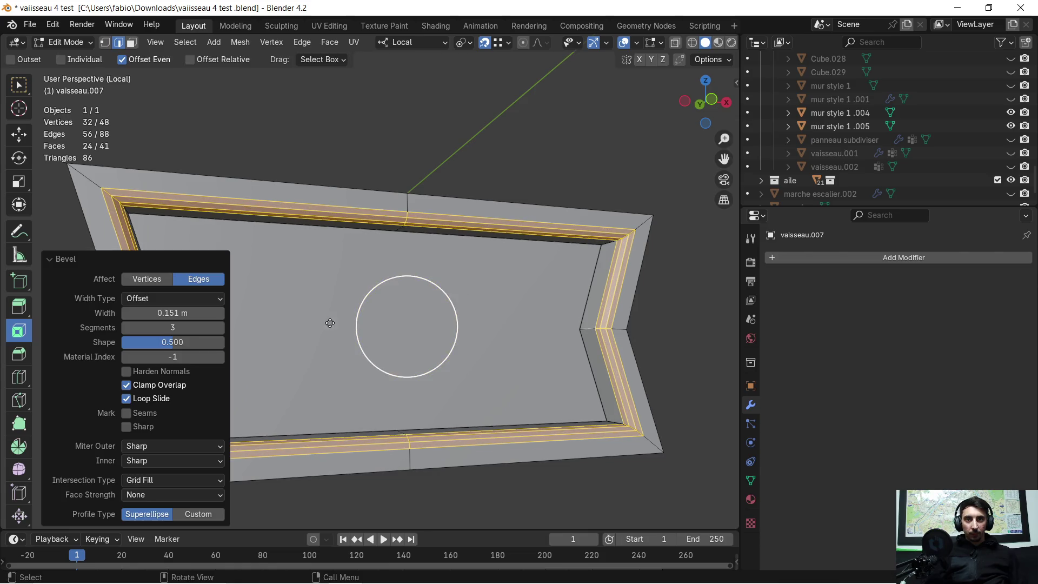
left_click(127, 328)
left_click(127, 328)
mouse_move(324, 326)
middle_mouse_down()
mouse_move(431, 351)
mouse_move(598, 347)
mouse_move(510, 388)
mouse_move(543, 421)
mouse_move(520, 376)
mouse_move(456, 377)
middle_mouse_up()
key("alt+a")
scroll(510, 388, "up", 2)
key("ctrl+z")
- Bevel the two bottom inner edges at about 0.188 m
left_click(294, 410)
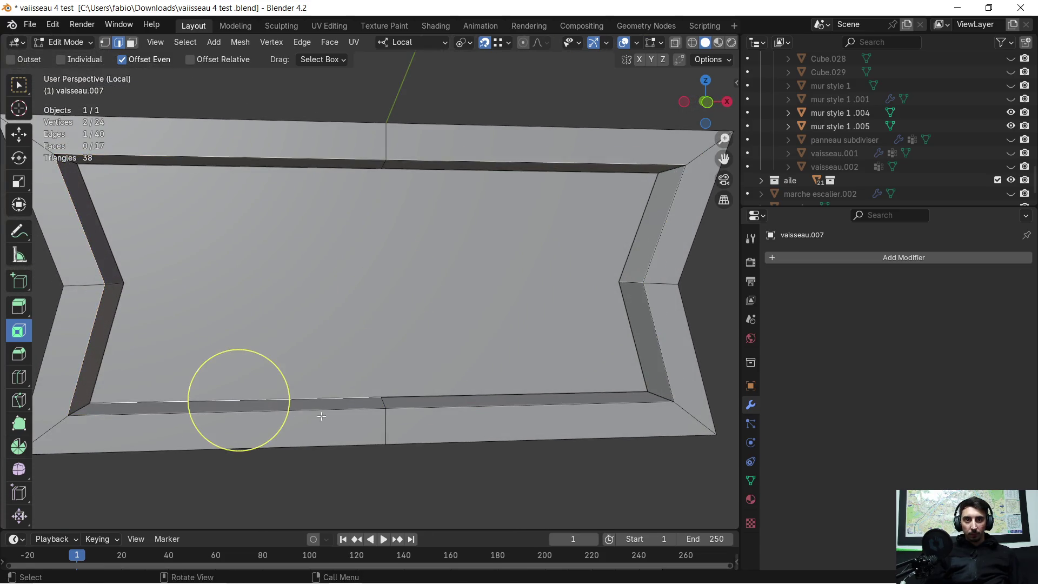
left_click(443, 406, "ctrl")
mouse_move(421, 419)
middle_mouse_down()
mouse_move(401, 431)
mouse_move(472, 424)
middle_mouse_up()
key("ctrl+b")
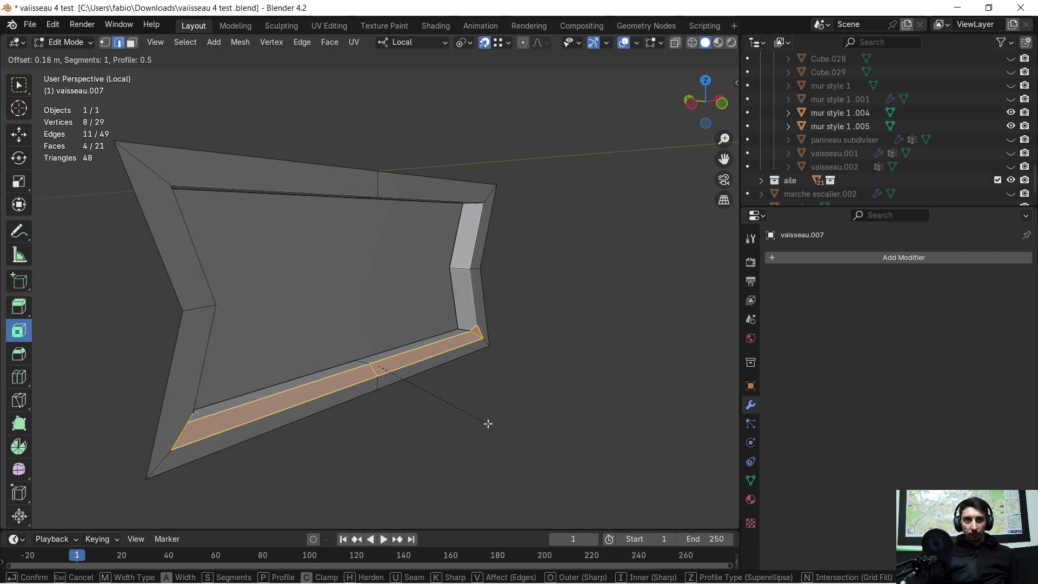
left_click(487, 423)
mouse_move(489, 419)
middle_mouse_down()
mouse_move(452, 396)
mouse_move(513, 394)
mouse_move(591, 422)
mouse_move(473, 417)
mouse_move(483, 426)
middle_mouse_up()
left_click(471, 417)
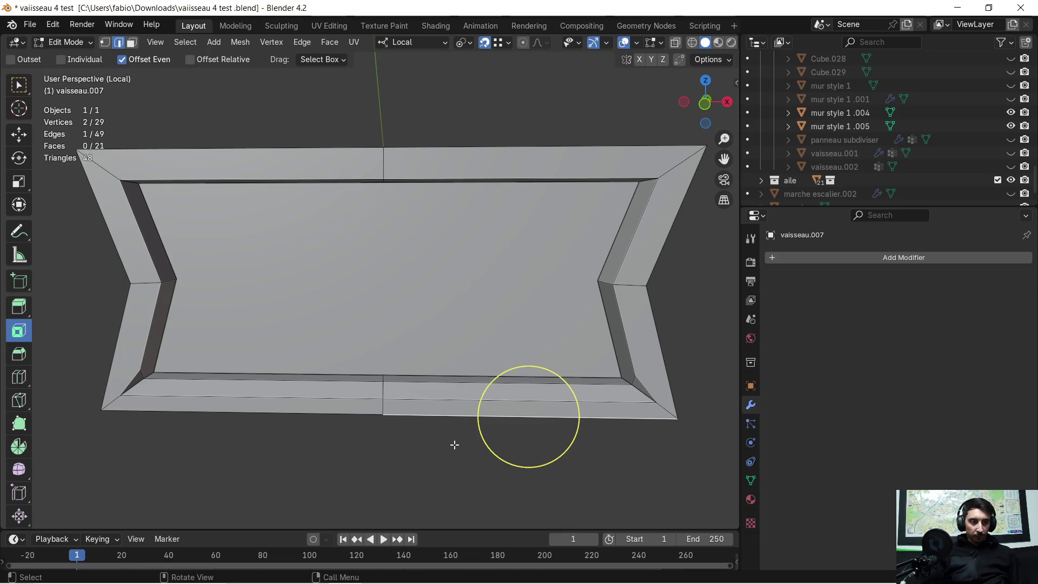
scroll(428, 444, "down", 3)
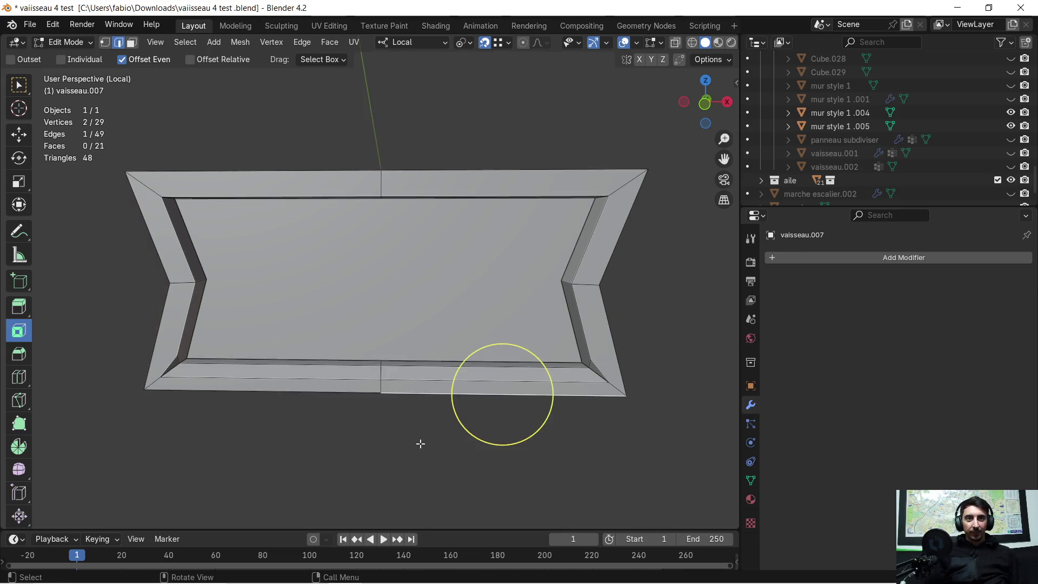
mouse_move(408, 432)
middle_mouse_down()
mouse_move(433, 420)
mouse_move(417, 429)
middle_mouse_up()
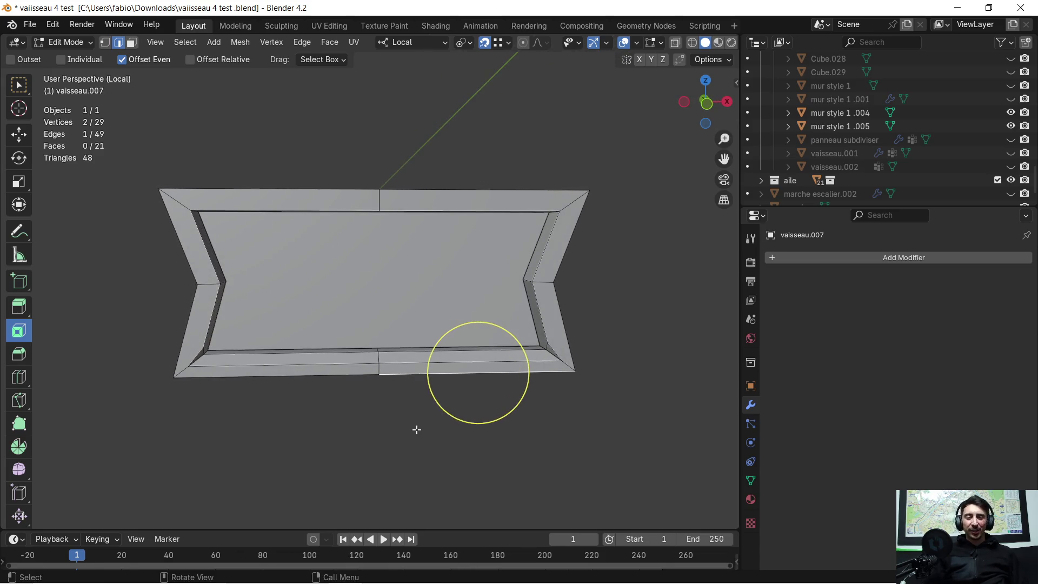
key("alt+a")
scroll(360, 272, "up", 2)
scroll(360, 271, "down", 1)
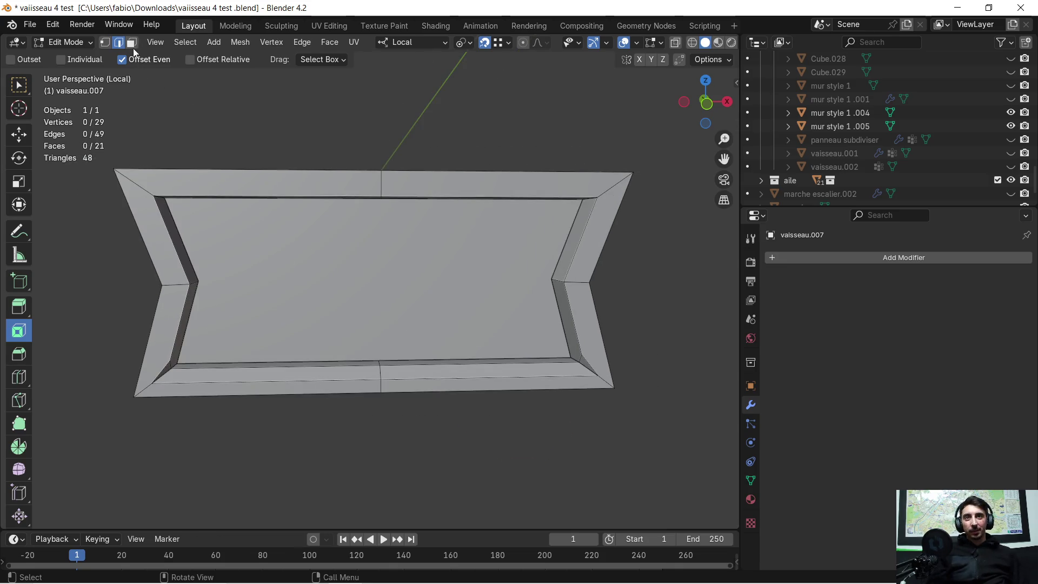
left_click(344, 222)
scroll(366, 242, "up", 3)
mouse_move(354, 234)
middle_mouse_down()
mouse_move(368, 229)
mouse_move(359, 235)
middle_mouse_up()
scroll(365, 230, "down", 2)
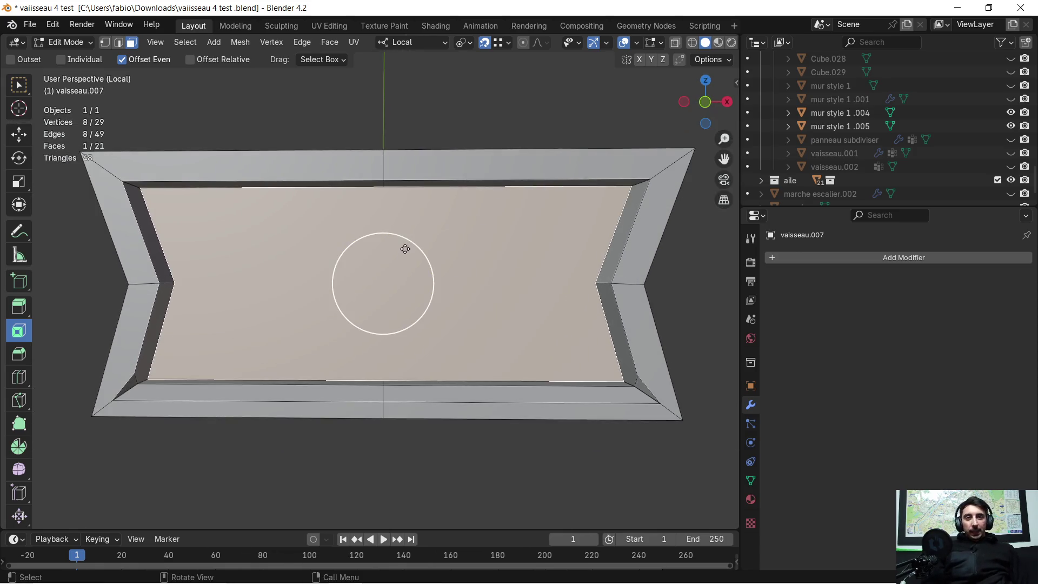
mouse_move(258, 262)
middle_mouse_down()
mouse_move(243, 261)
mouse_move(248, 271)
mouse_move(179, 193)
middle_mouse_up()
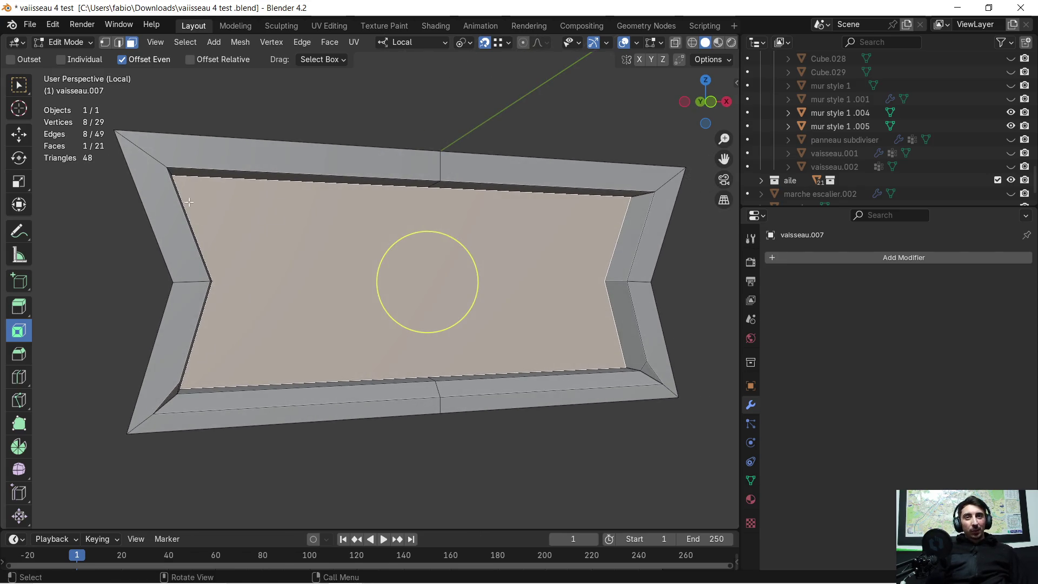
mouse_move(339, 286)
middle_mouse_down()
mouse_move(318, 290)
mouse_move(312, 279)
middle_mouse_up()
scroll(264, 290, "up", 4)
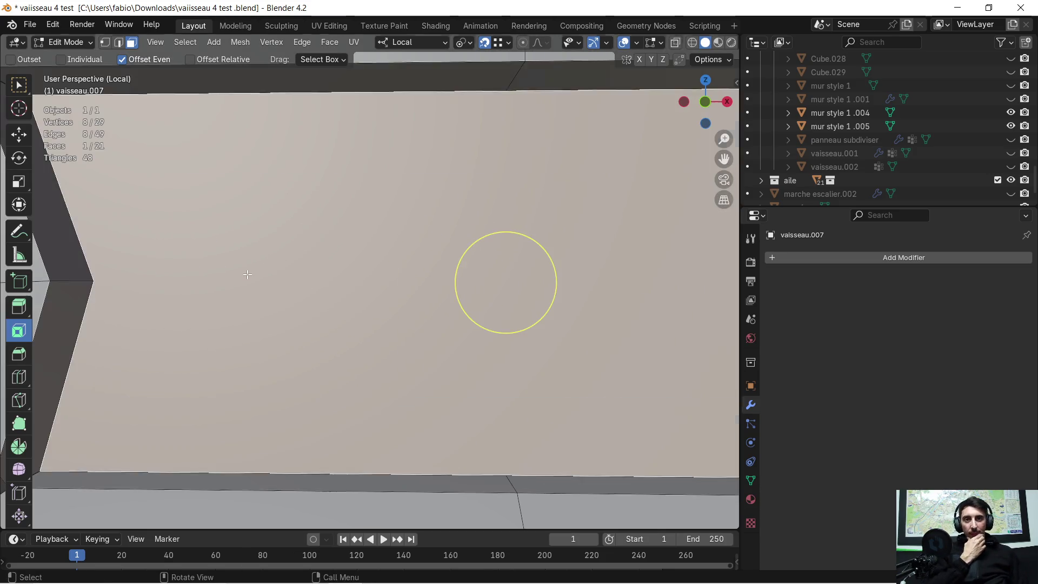
scroll(265, 290, "down", 3)
key("ctrl+z")
key("ctrl+z")
key("ctrl+z")
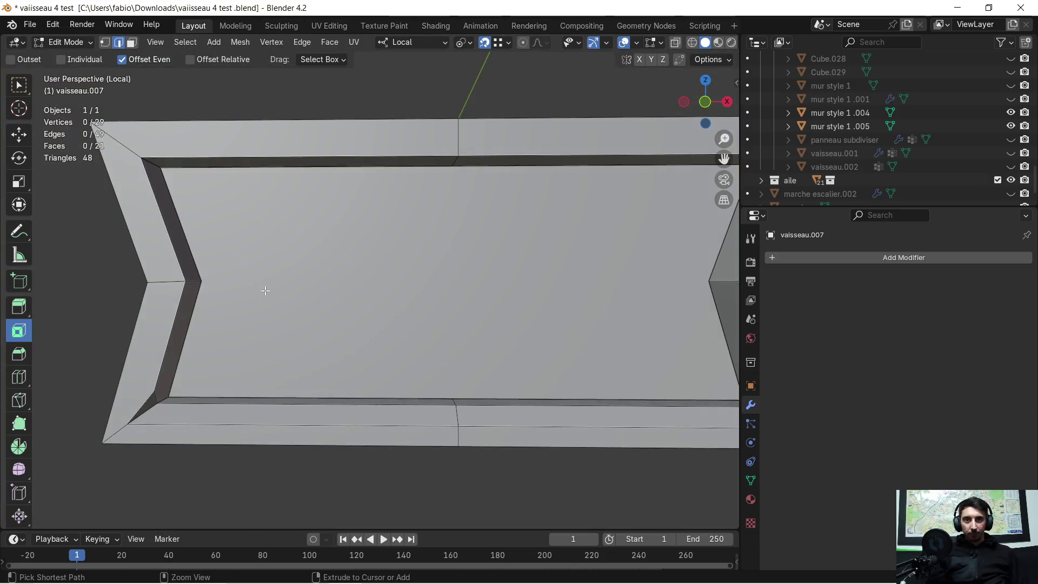
- Straighten the upper and lower left inner side edges by moving them along local X
key("ctrl+z")
key("ctrl+z")
key("ctrl+z")
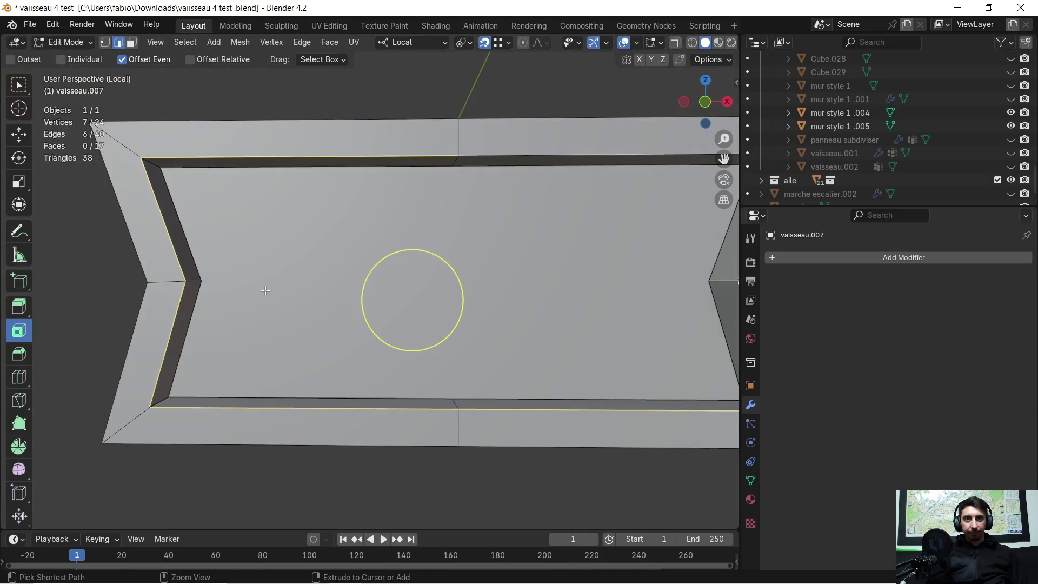
key("ctrl+z")
middle_click_drag(265, 290, 222, 247)
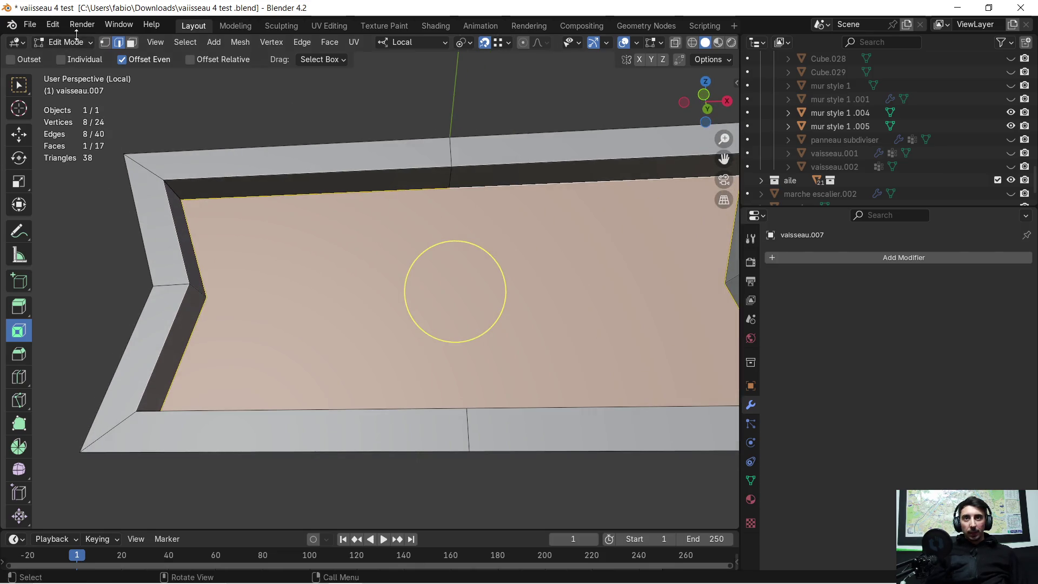
left_click(176, 186)
mouse_move(143, 158)
middle_mouse_down()
mouse_move(242, 273)
mouse_move(229, 296)
middle_mouse_up()
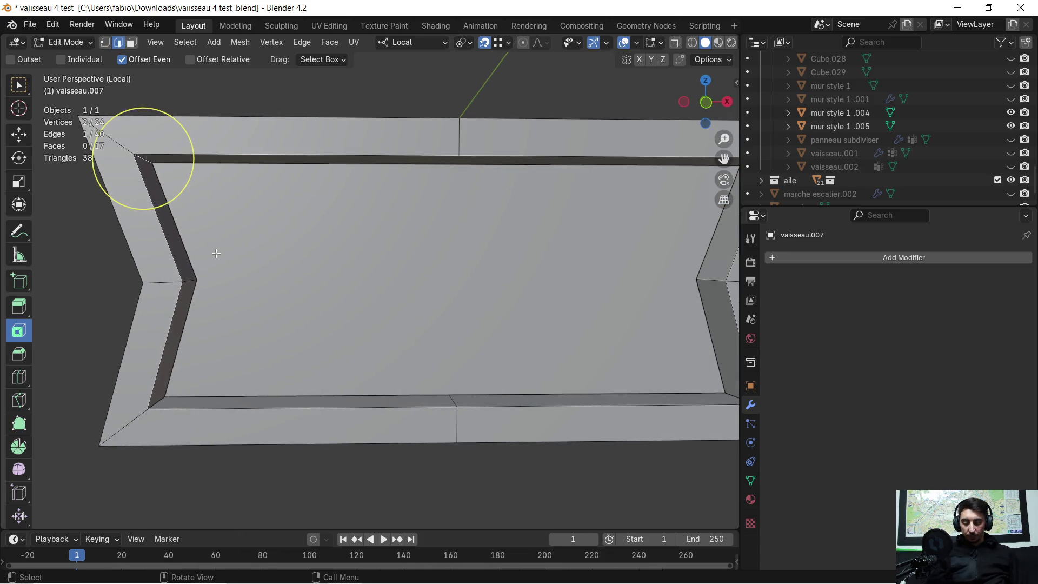
key("g")
key("x")
left_click(185, 278)
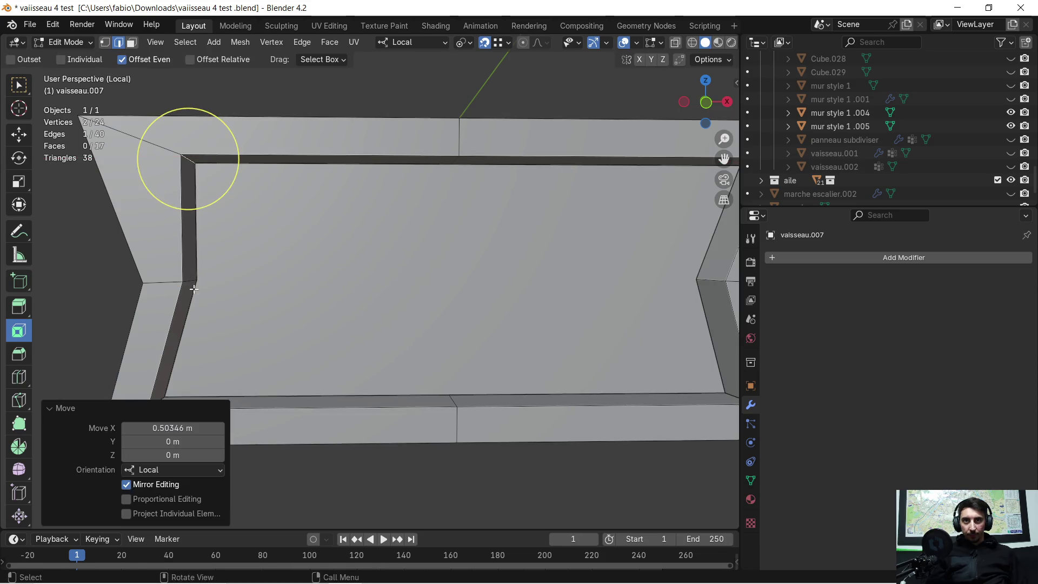
middle_click_drag(192, 332, 184, 341)
mouse_move(180, 379)
middle_mouse_down()
mouse_move(172, 391)
mouse_move(219, 339)
middle_mouse_up()
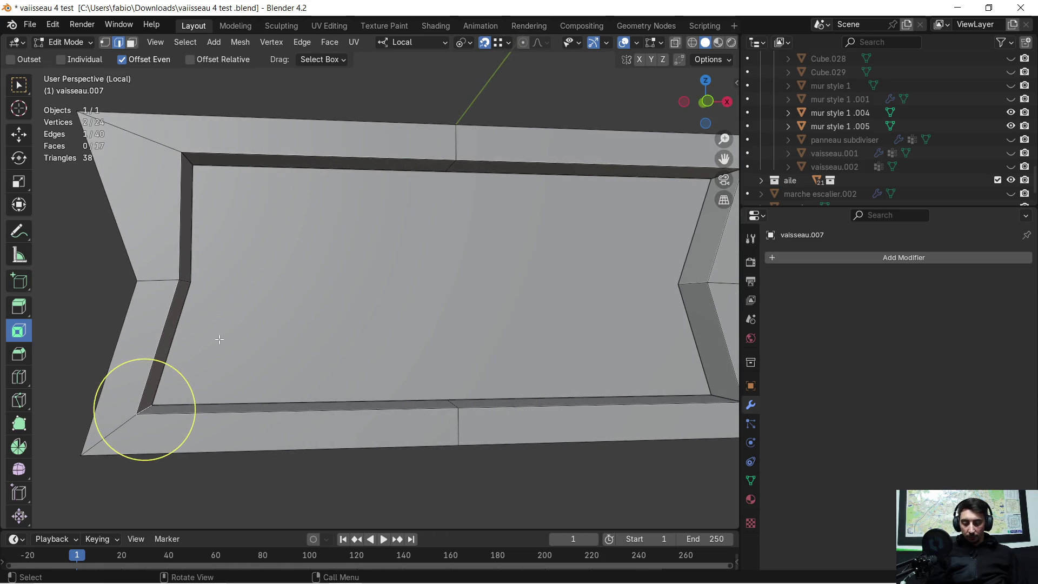
key("g")
key("x")
left_click(190, 285)
- Straighten the upper and lower right inner side edges along X, about 0.4053 m
mouse_move(504, 229)
middle_mouse_down("shift")
mouse_move(284, 234)
mouse_move(398, 246)
mouse_move(389, 232)
mouse_move(452, 197)
middle_mouse_up("shift")
key("g")
key("x")
left_click(403, 186)
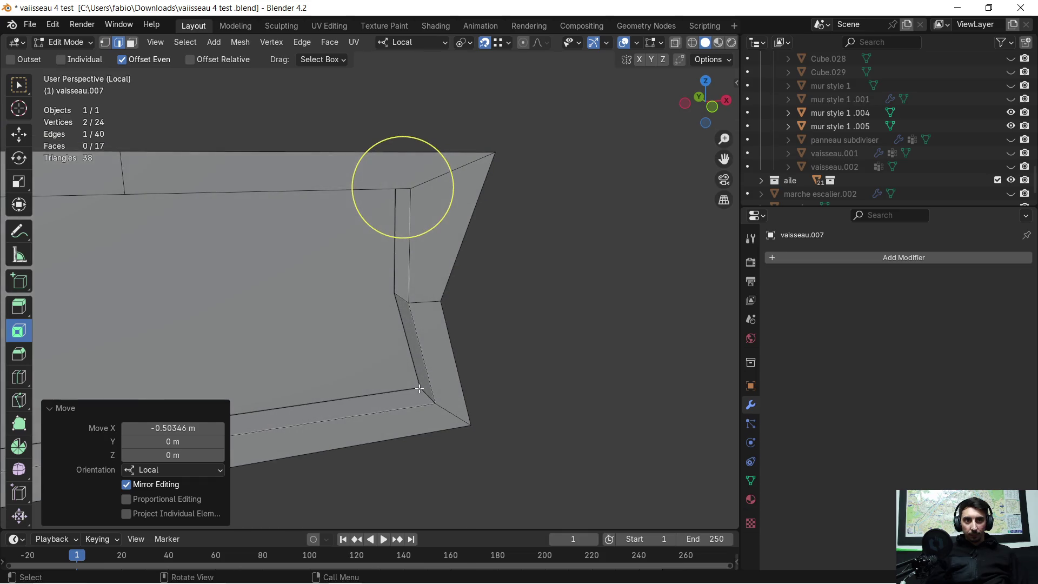
key("g")
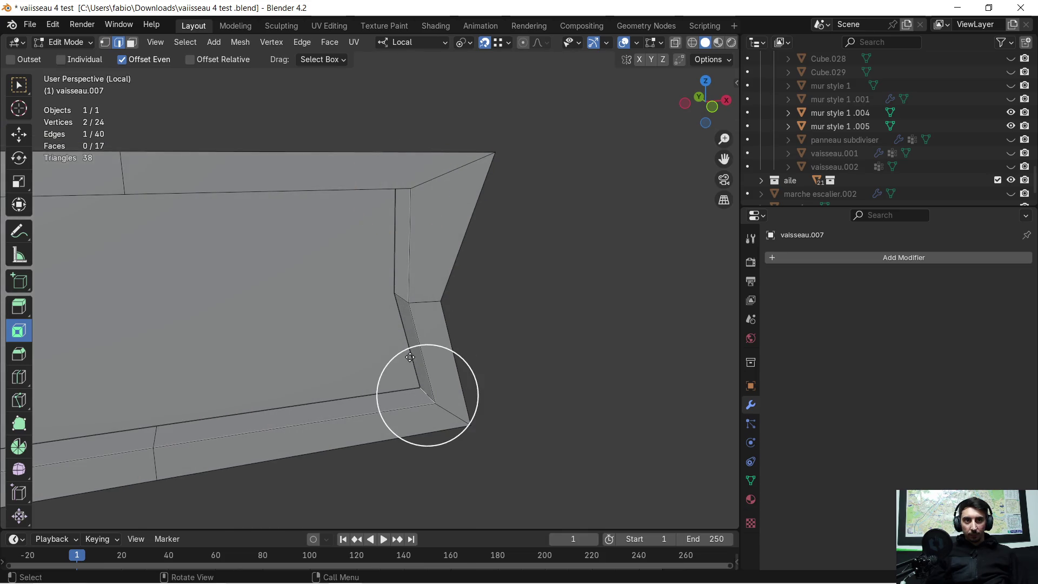
middle_click_drag(426, 398, 440, 417)
key("g")
key("x")
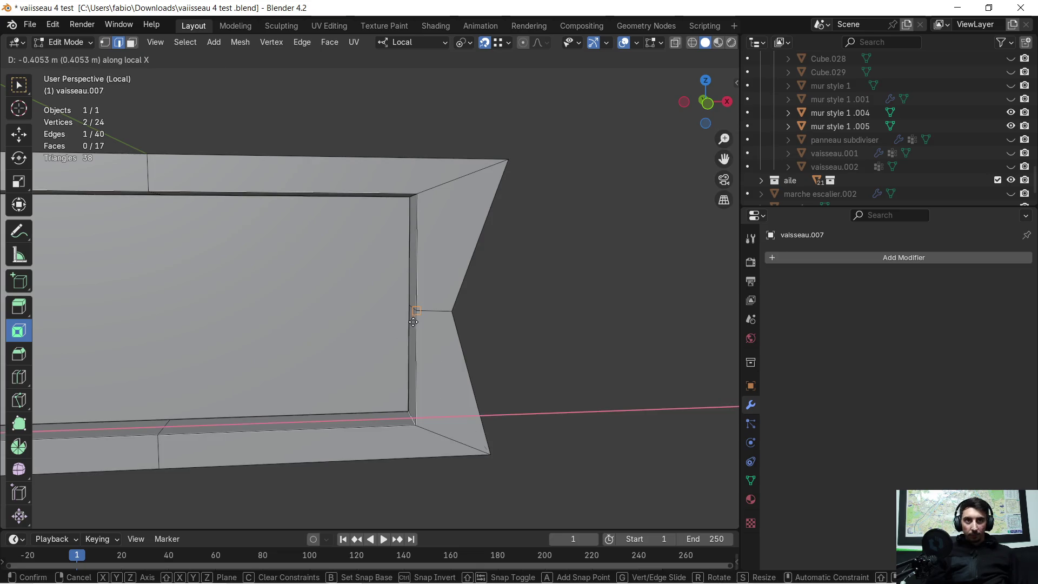
left_click(373, 341)
scroll(327, 290, "down", 3)
middle_click_drag(327, 290, 405, 285)
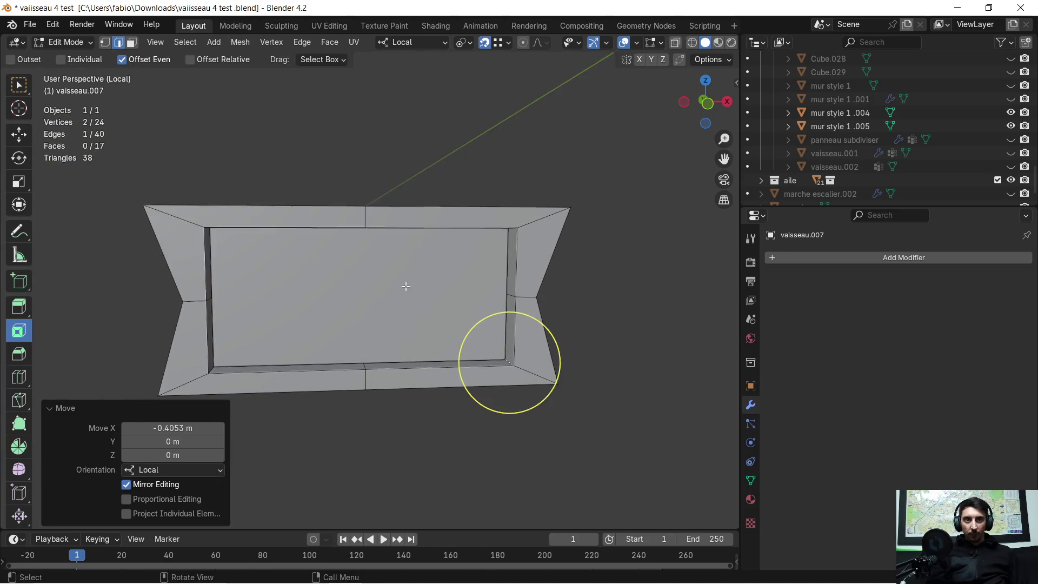
key("KP_Divide")
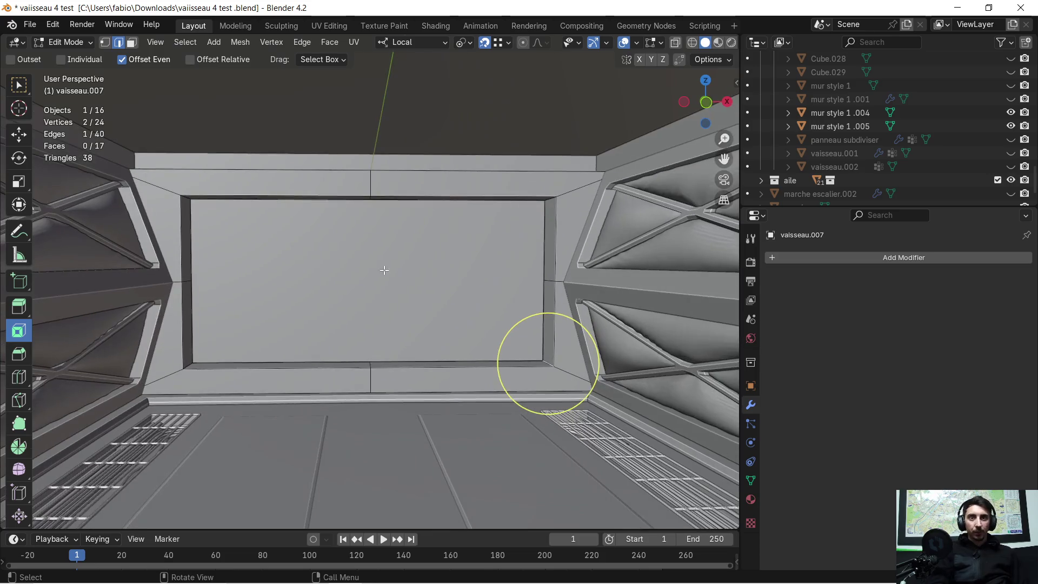
scroll(298, 330, "down", 2)
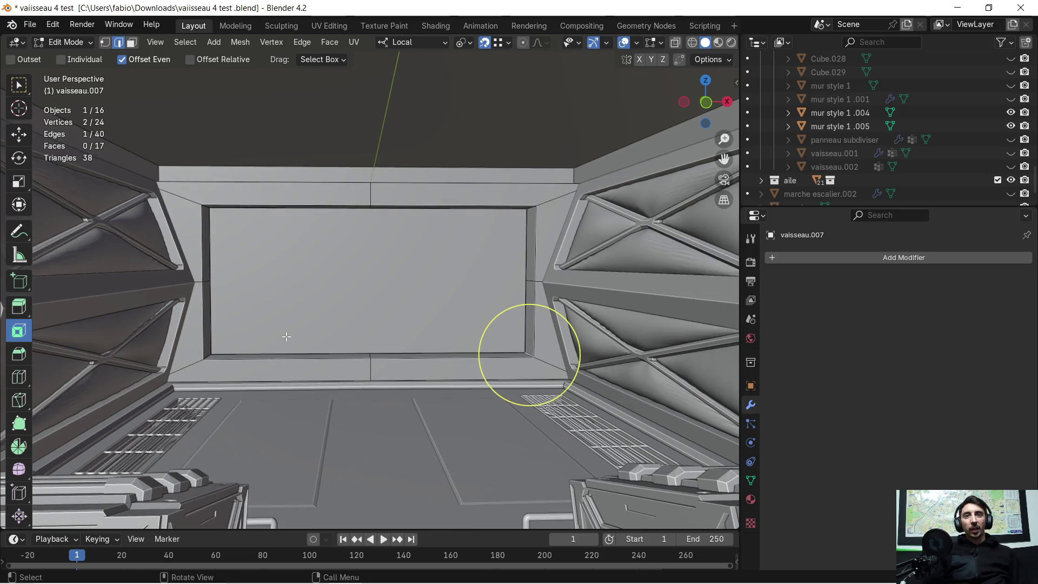
scroll(284, 348, "up", 1)
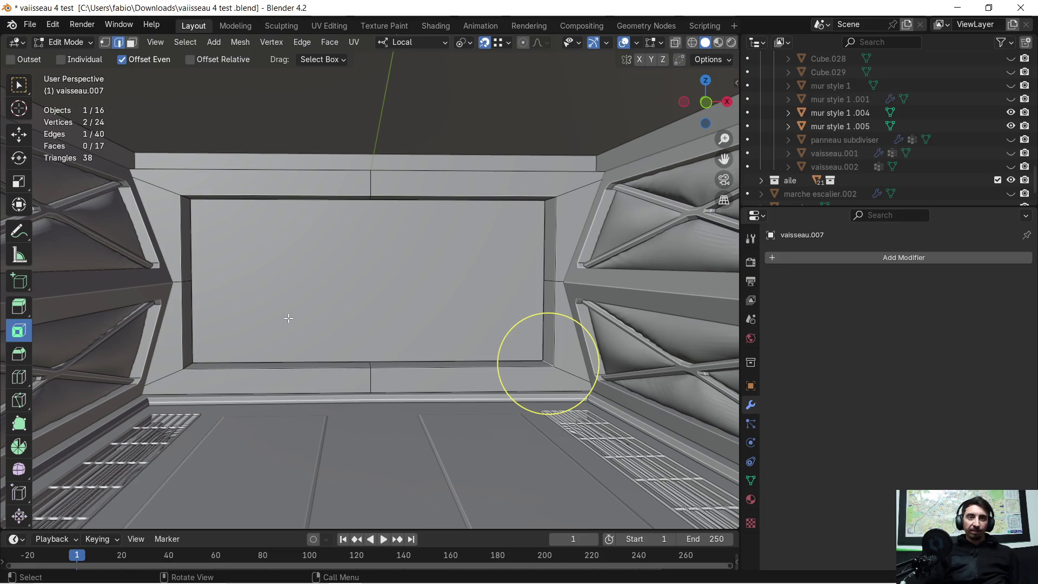
mouse_move(296, 305)
middle_mouse_down()
mouse_move(316, 294)
mouse_move(298, 303)
middle_mouse_up()
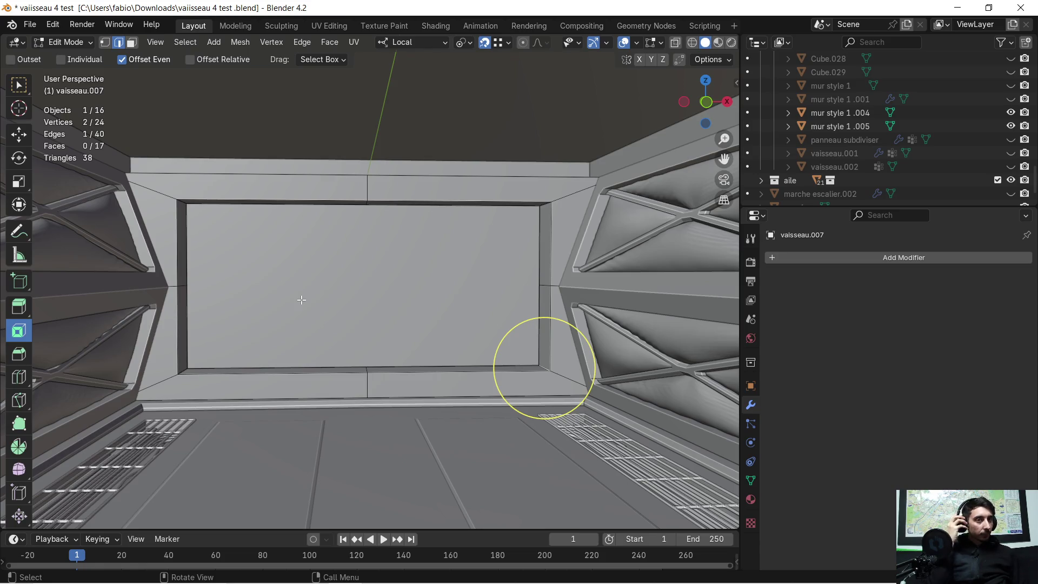
scroll(364, 253, "down", 1)
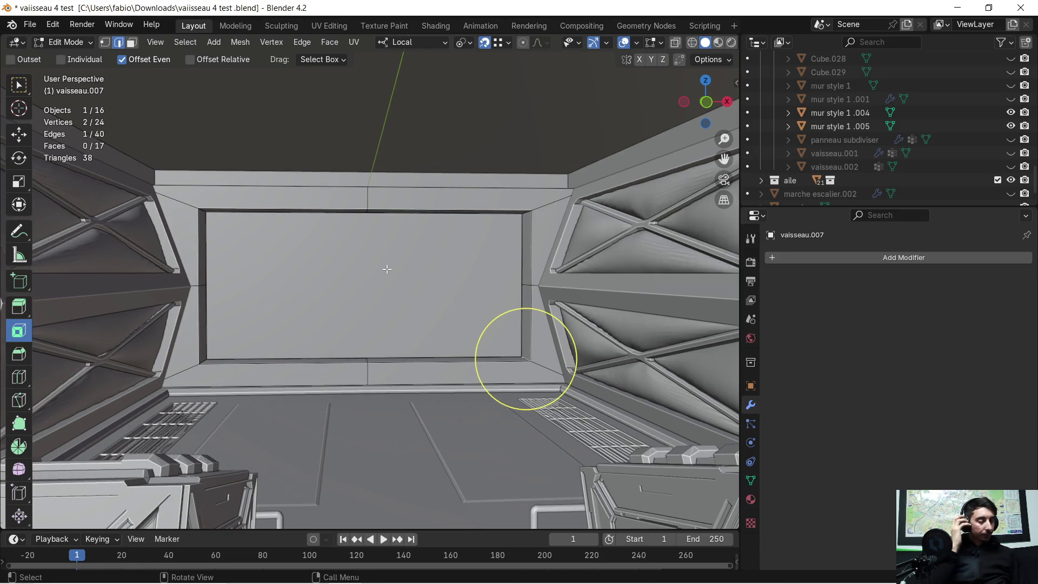
key("KP_Divide")
scroll(314, 327, "up", 2)
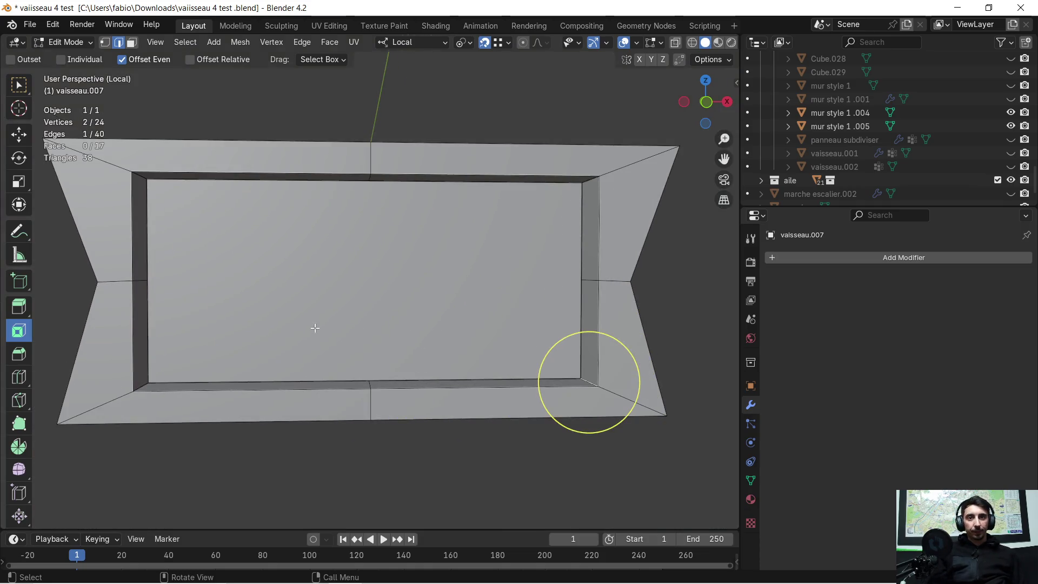
scroll(314, 328, "up", 1)
middle_click_drag(314, 328, 315, 283)
key("alt+a")
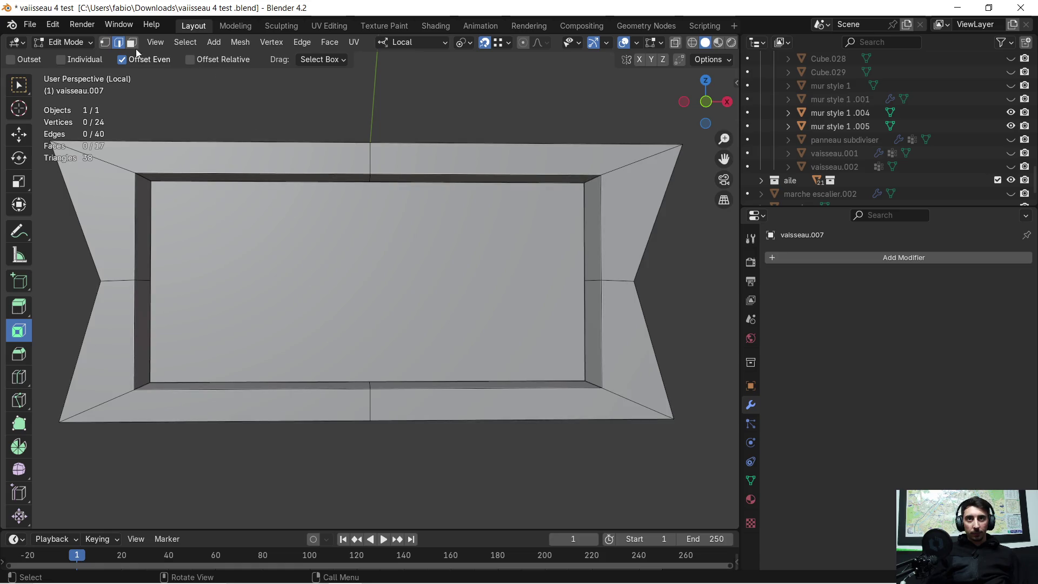
left_click(335, 275)
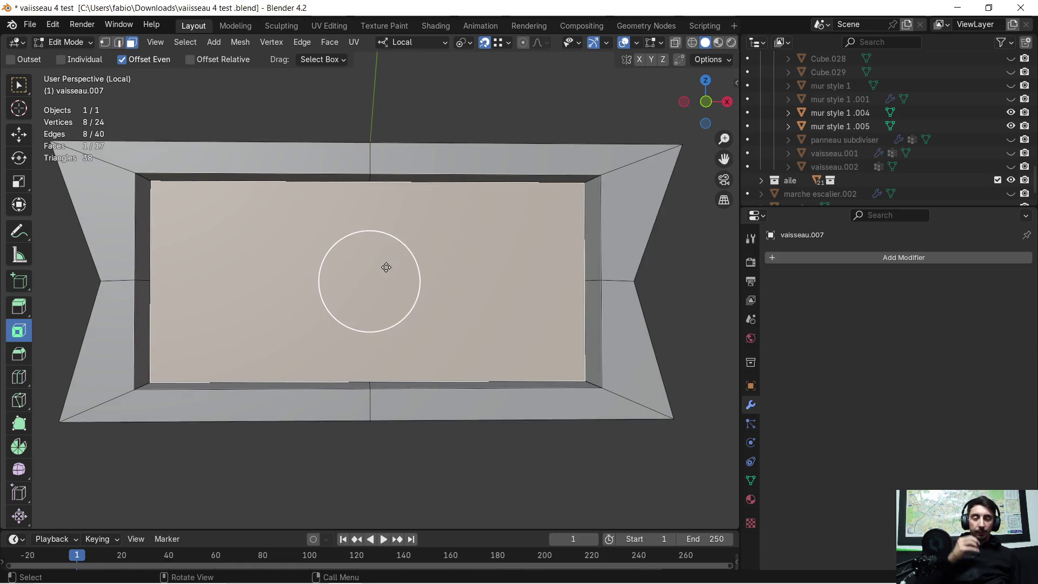
scroll(382, 237, "down", 1)
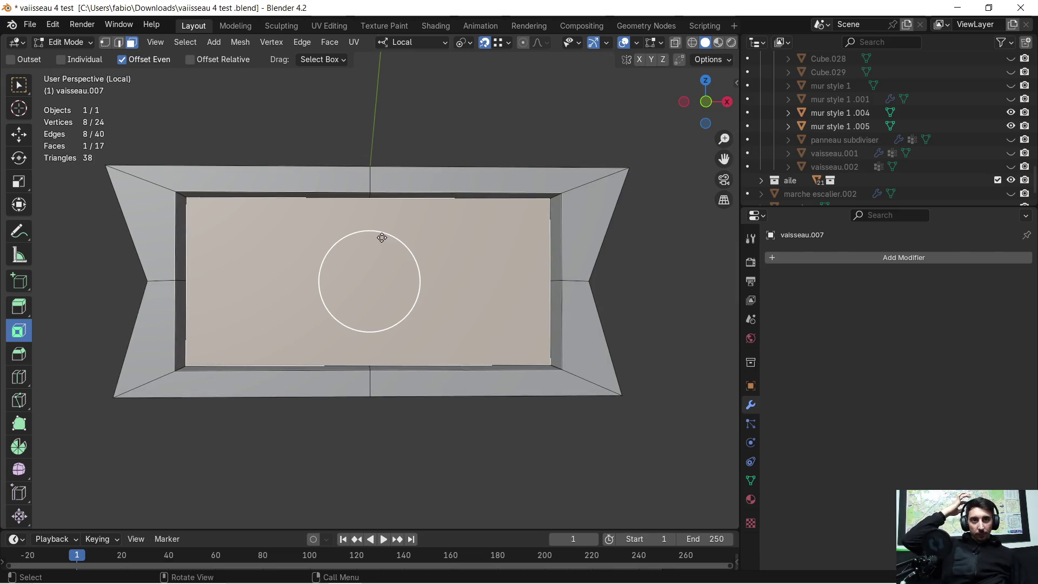
scroll(403, 236, "up", 1)
middle_click_drag(411, 234, 401, 227)
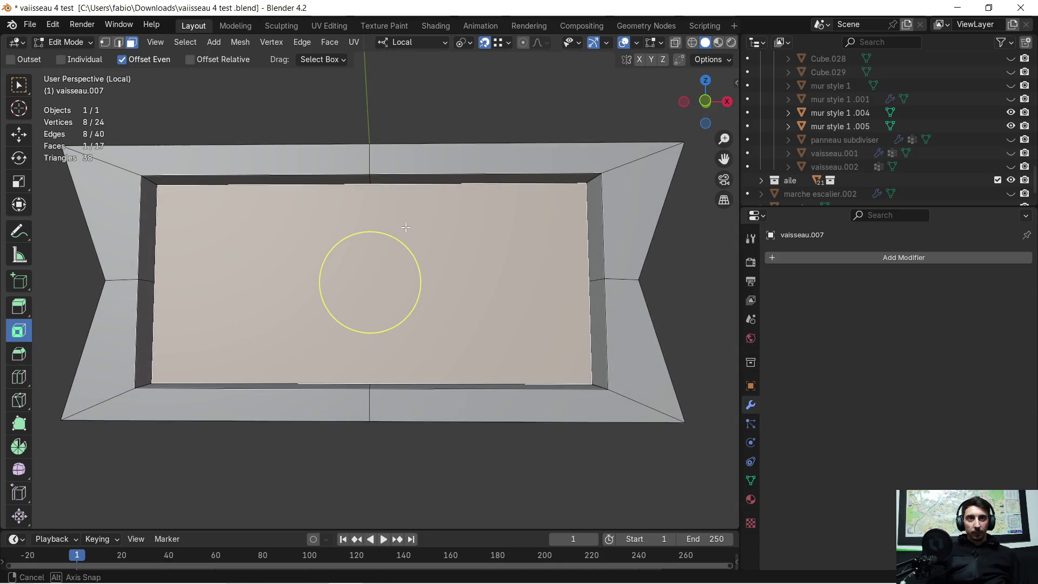
left_click(19, 377)
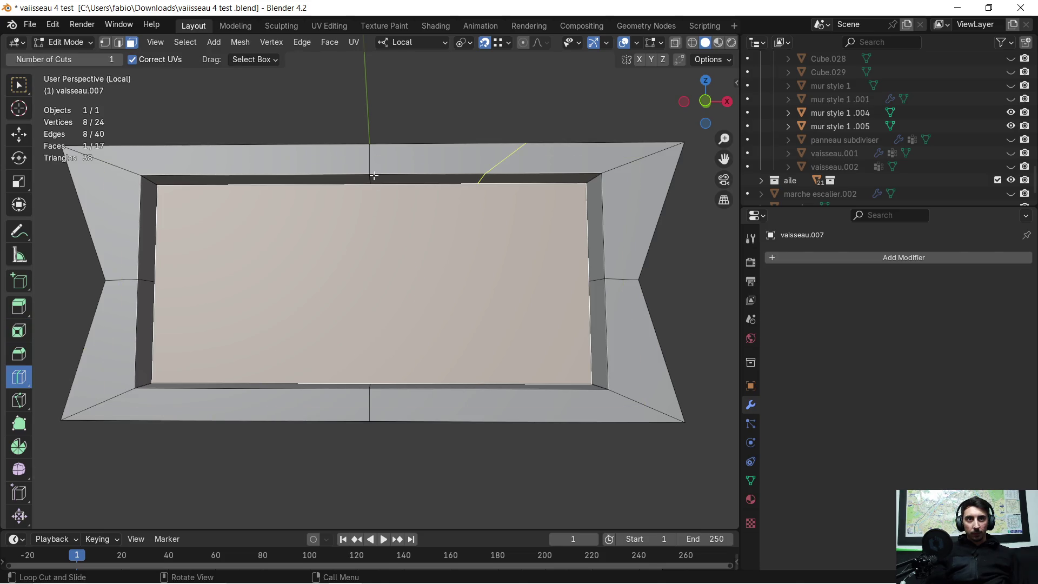
scroll(370, 209, "down", 3)
mouse_move(370, 208)
middle_mouse_down()
mouse_move(354, 238)
mouse_move(376, 247)
mouse_move(376, 282)
mouse_move(336, 273)
middle_mouse_up()
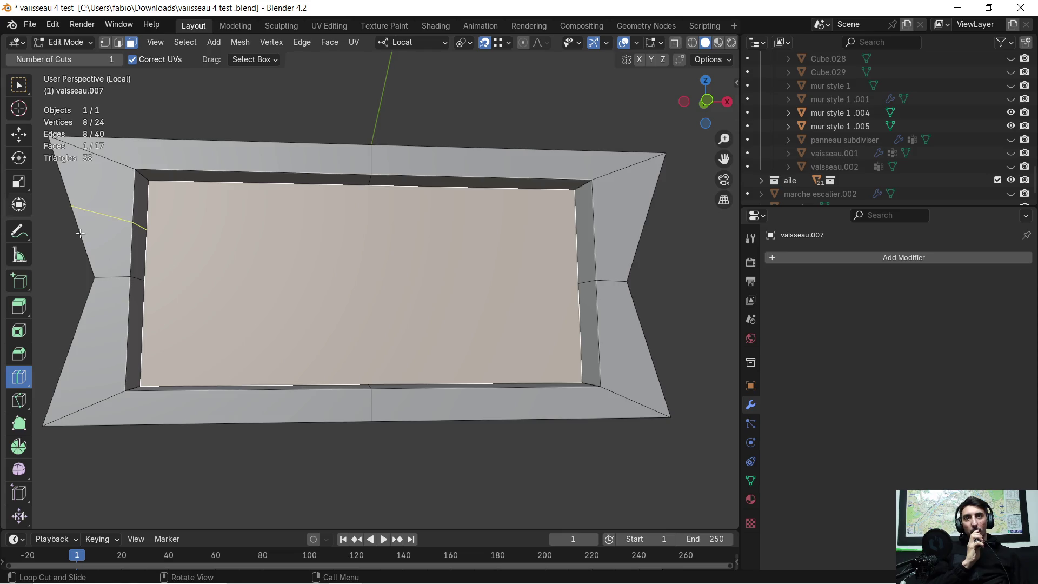
right_click(301, 273)
left_click(298, 278)
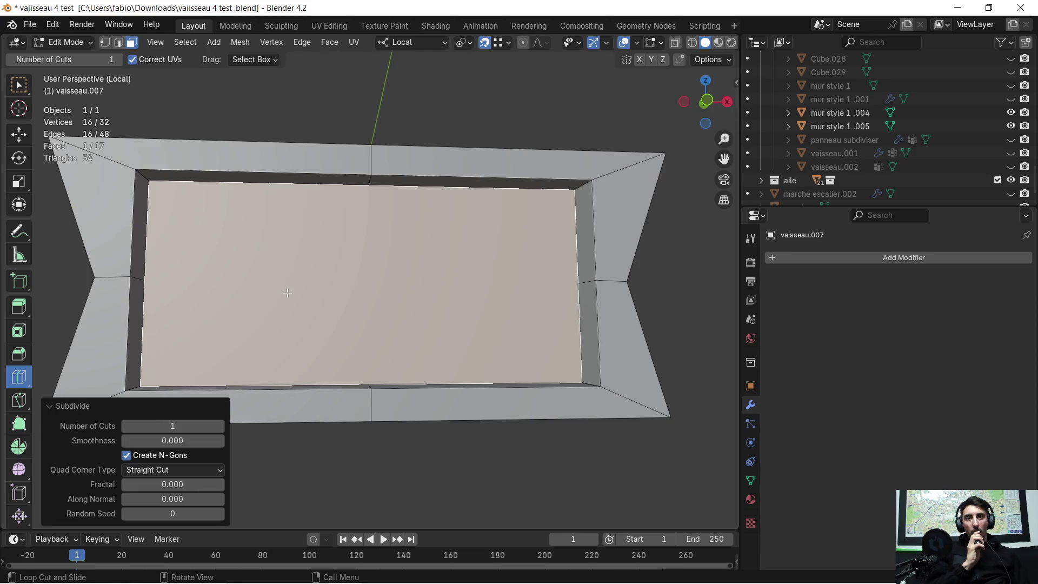
left_click(220, 425)
left_click(220, 425)
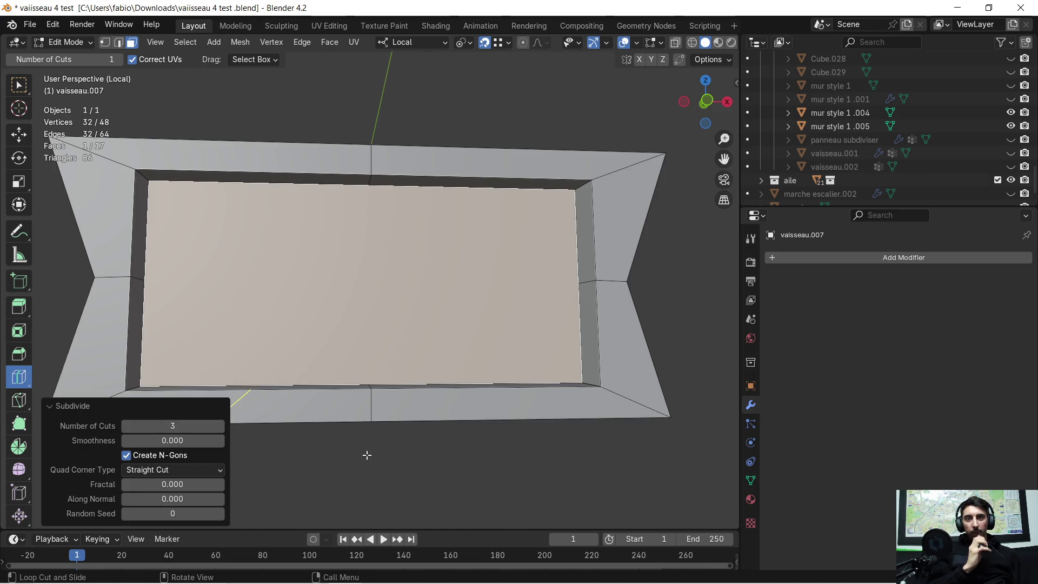
key("ctrl+z")
key("ctrl+z")
mouse_move(364, 454)
middle_mouse_down()
mouse_move(357, 423)
mouse_move(342, 431)
middle_mouse_up()
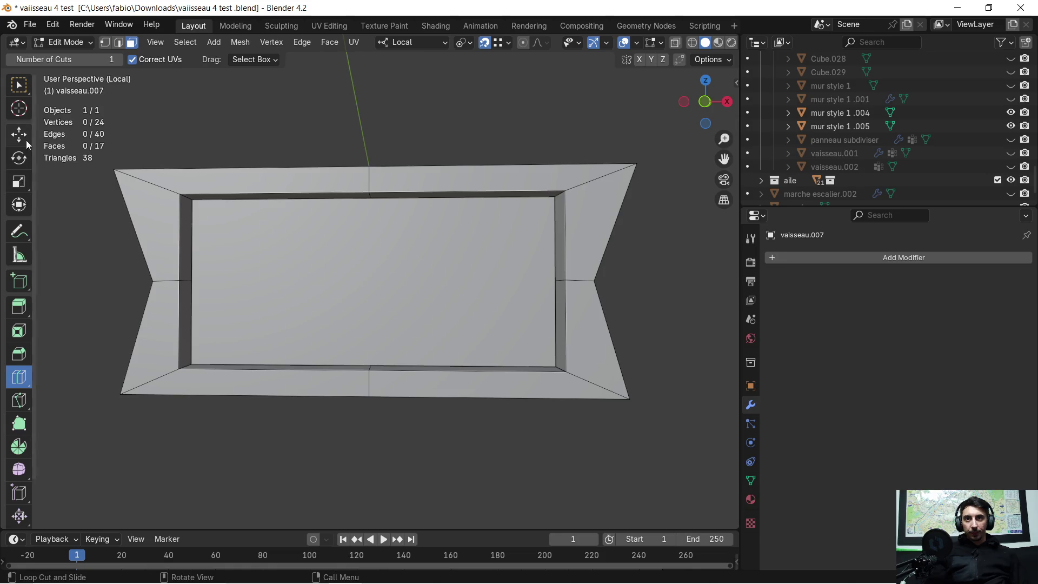
left_click(19, 134)
- Subdivide the frame's inner face once, keeping it a single N-gon
middle_click_drag(180, 232, 215, 232)
left_click(270, 276)
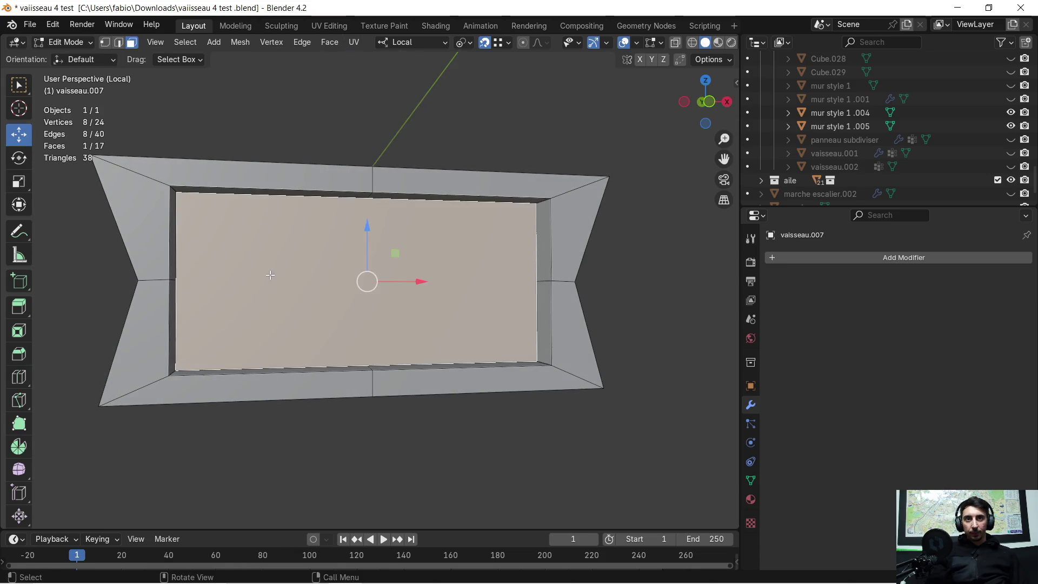
right_click(279, 265)
left_click(279, 264)
mouse_move(301, 260)
middle_mouse_down()
mouse_move(292, 274)
mouse_move(467, 286)
mouse_move(303, 270)
mouse_move(284, 263)
mouse_move(319, 270)
mouse_move(255, 227)
mouse_move(264, 259)
mouse_move(260, 251)
middle_mouse_up()
scroll(263, 266, "up", 2)
scroll(308, 270, "down", 2)
- In vertex mode, nudge a vertex on the left inner edge along the X axis
left_click(105, 43)
left_click(161, 282)
middle_click_drag(178, 281, 240, 280)
key("g")
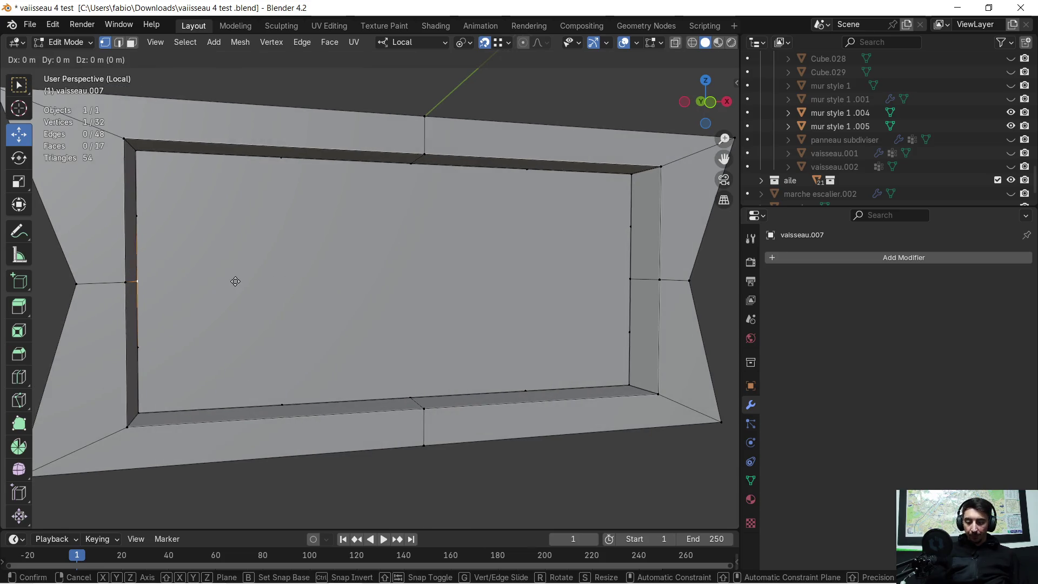
key("x")
left_click(299, 275)
mouse_move(299, 275)
middle_mouse_down()
mouse_move(322, 295)
mouse_move(363, 289)
mouse_move(270, 294)
mouse_move(324, 281)
mouse_move(316, 269)
middle_mouse_up()
- Merge overlapping vertices by distance across the whole mesh, then deselect all
key("a")
key("m")
left_click(301, 275)
key("alt+a")
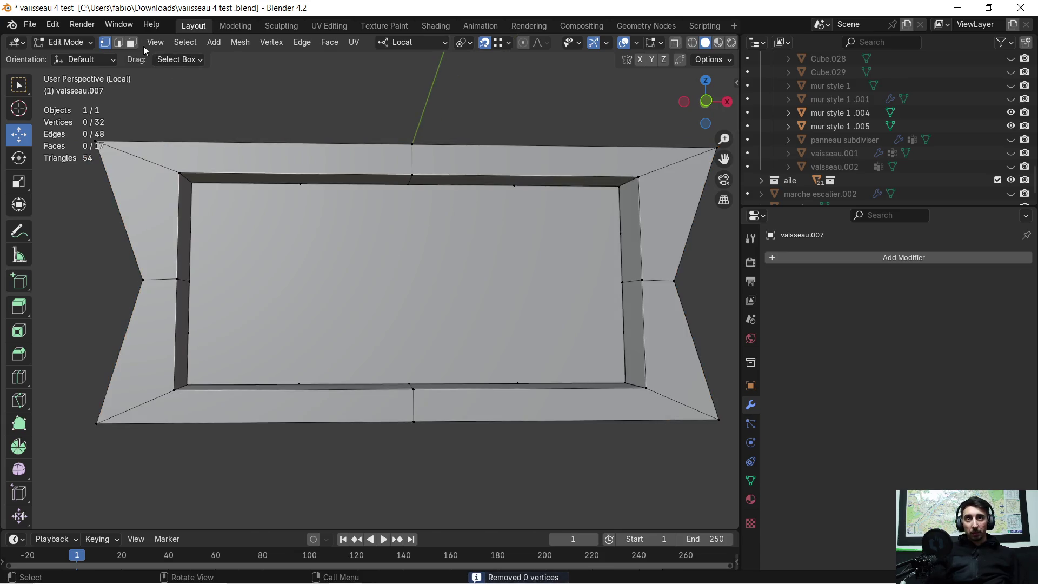
- Try subdividing the inner face again with 4 cuts, then undo it and deselect
mouse_move(281, 264)
middle_mouse_down()
mouse_move(259, 260)
mouse_move(302, 254)
middle_mouse_up()
scroll(276, 263, "up", 3)
left_click(304, 256)
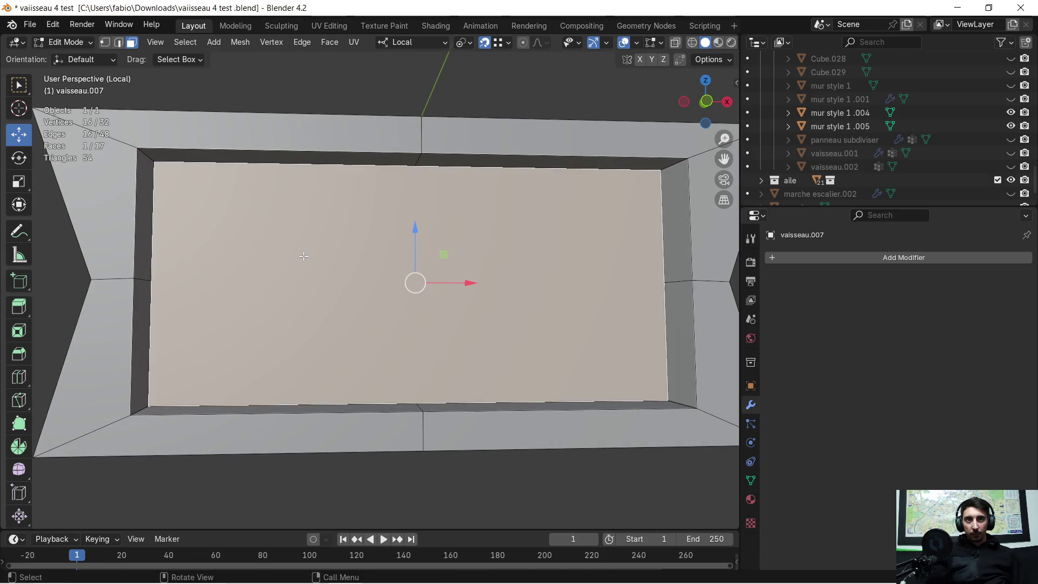
right_click(303, 256)
left_click(292, 255)
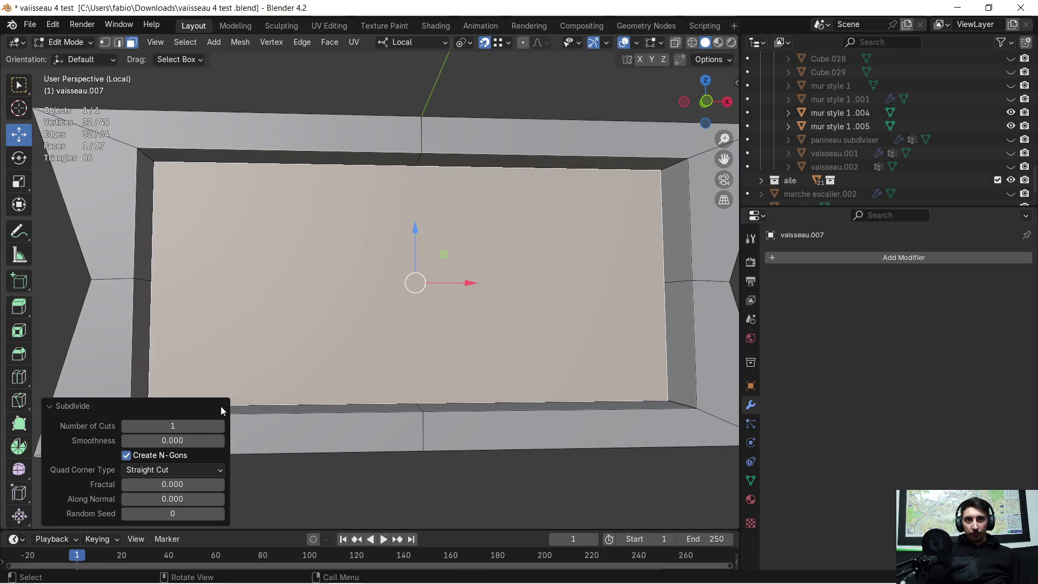
left_click(218, 426)
left_click(218, 426)
left_click(219, 426)
scroll(256, 311, "down", 2)
middle_click_drag(256, 312, 259, 310)
key("ctrl+z")
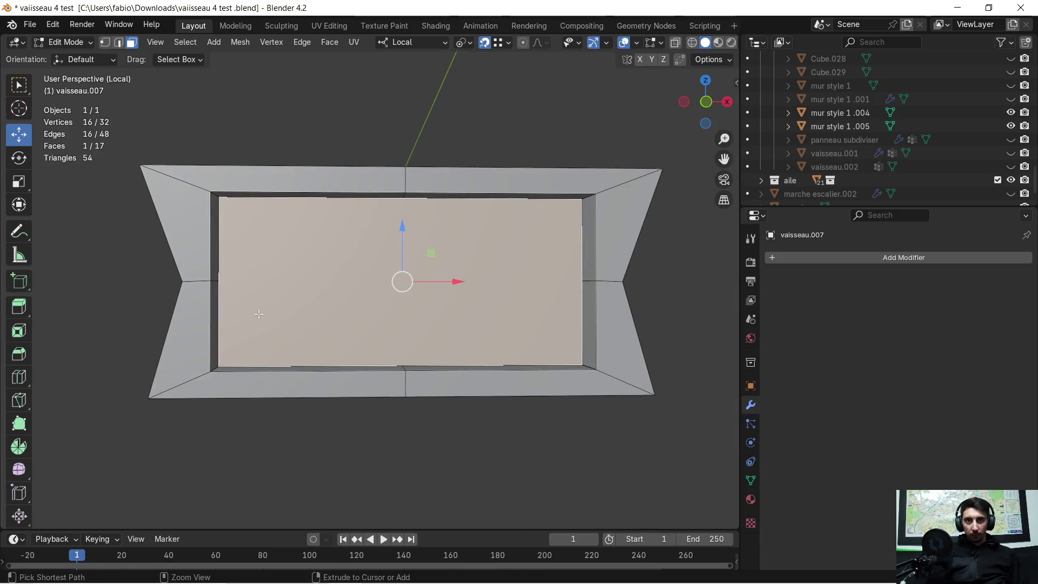
key("alt+a")
- Switch to vertex select and bring the inner panel into a face-on view
key("1")
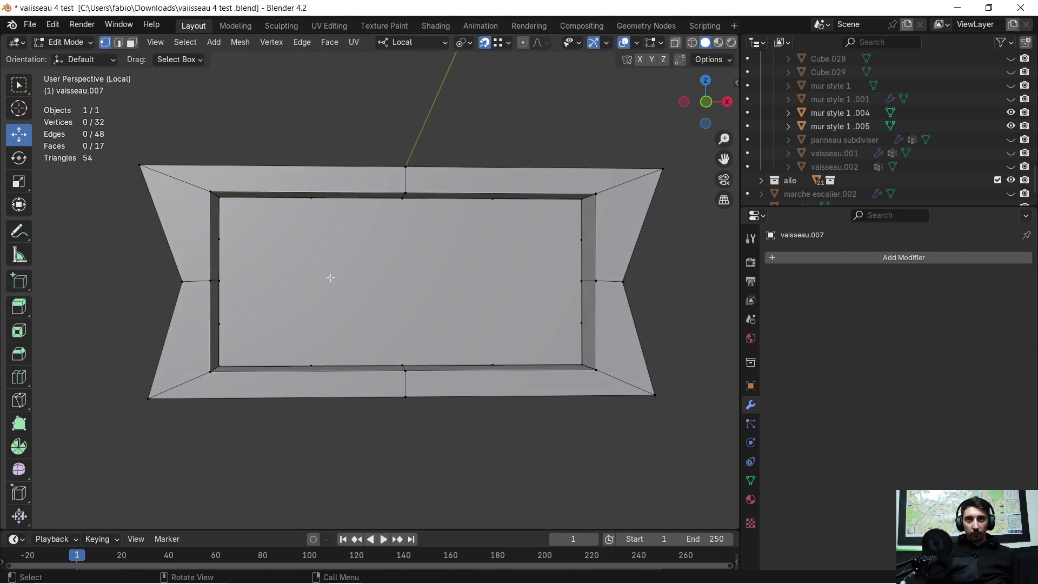
mouse_move(278, 256)
middle_mouse_down()
mouse_move(229, 246)
mouse_move(379, 249)
mouse_move(367, 249)
middle_mouse_up()
scroll(206, 246, "up", 5)
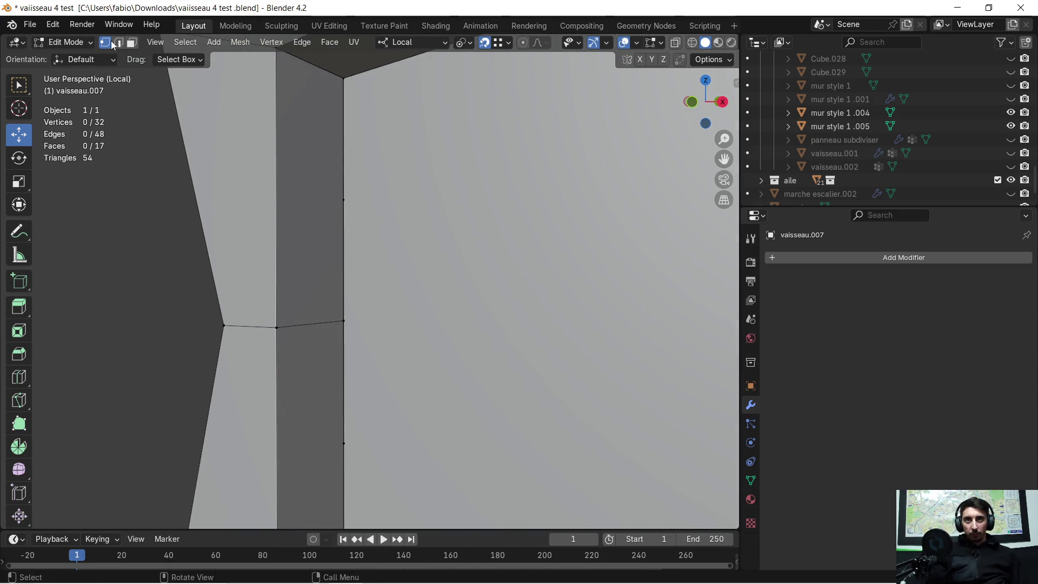
scroll(359, 209, "down", 1)
mouse_move(345, 272)
middle_mouse_down()
mouse_move(646, 273)
mouse_move(508, 208)
middle_mouse_up()
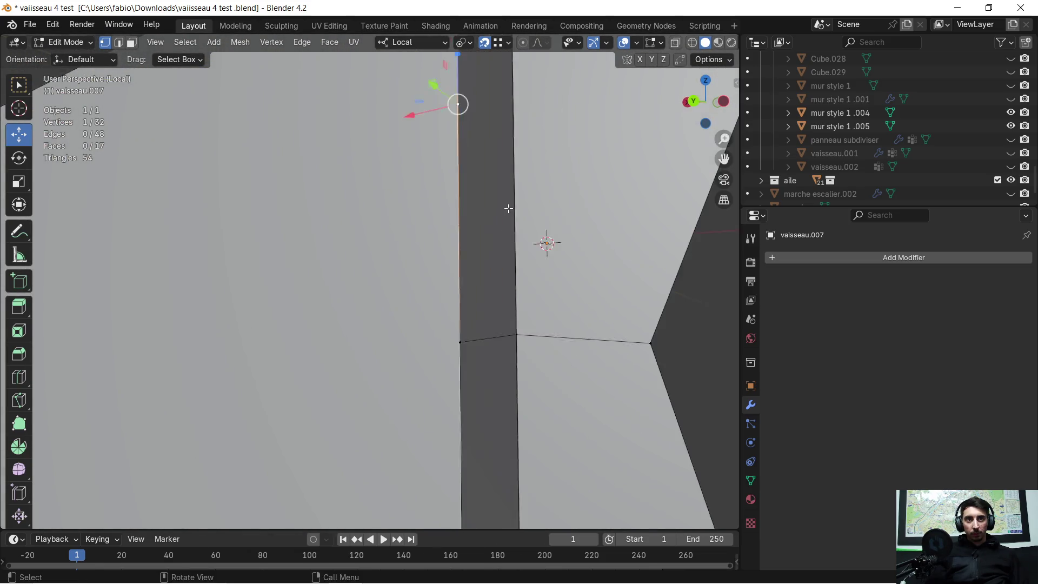
scroll(422, 214, "down", 2)
mouse_move(413, 212)
middle_mouse_down()
mouse_move(387, 213)
mouse_move(463, 220)
mouse_move(412, 229)
middle_mouse_up()
mouse_move(377, 260)
middle_mouse_down()
mouse_move(332, 245)
mouse_move(361, 241)
mouse_move(383, 222)
mouse_move(431, 229)
mouse_move(203, 231)
mouse_move(433, 189)
middle_mouse_up()
- Connect three top-edge vertices to the bottom-edge vertices beneath them, then pick a side-edge vertex
left_click(443, 182)
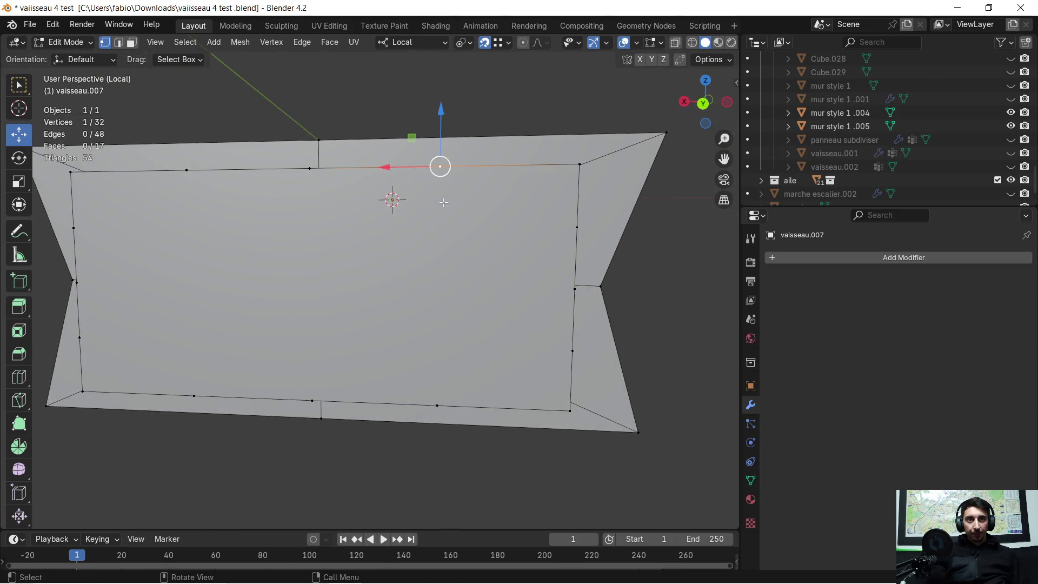
left_click(453, 385, "shift")
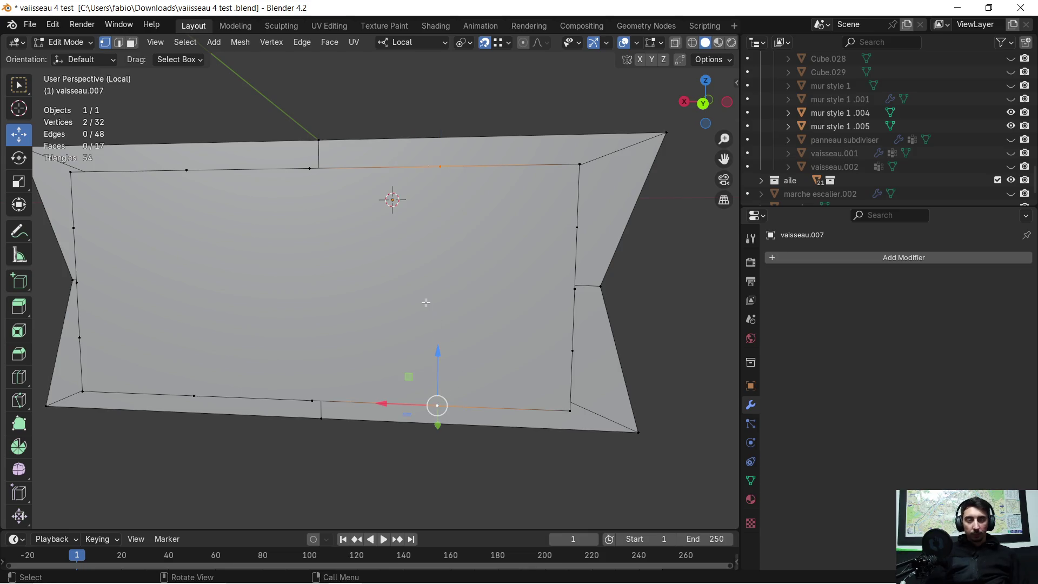
left_click(309, 182)
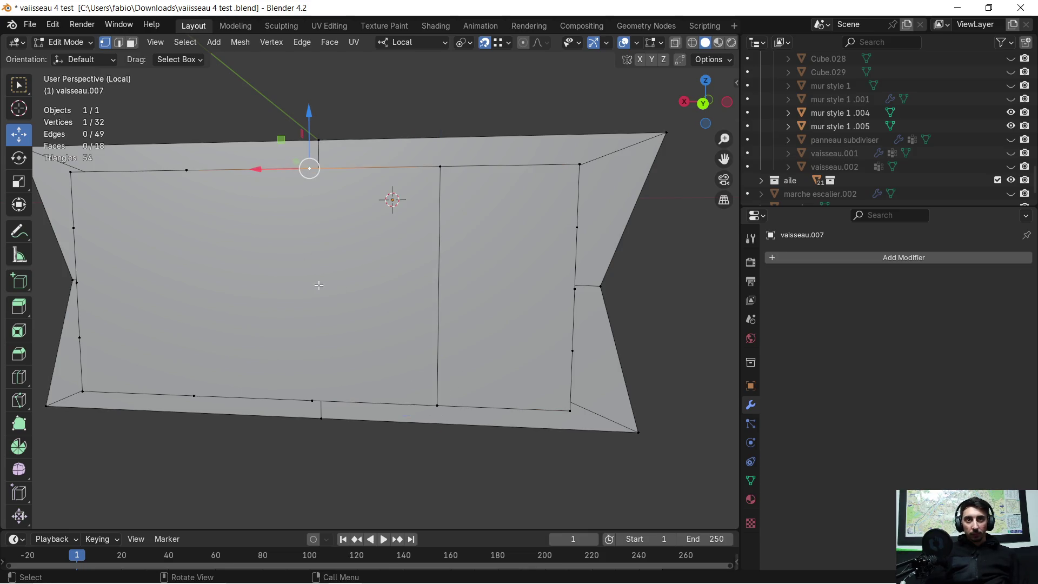
left_click(314, 395, "shift")
middle_click_drag(313, 395, 314, 339)
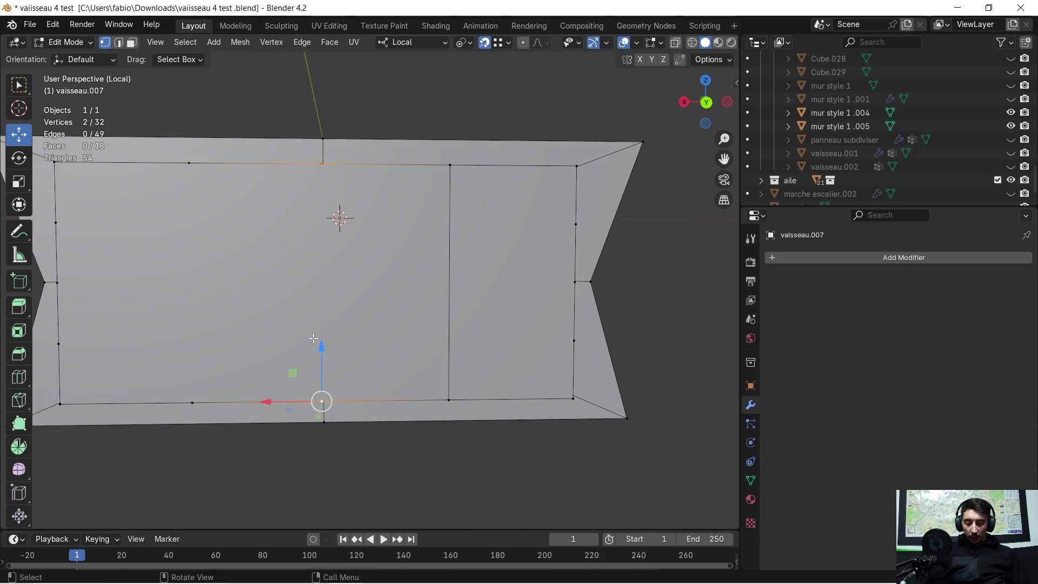
middle_click_drag(249, 291, 281, 254)
left_click(299, 170)
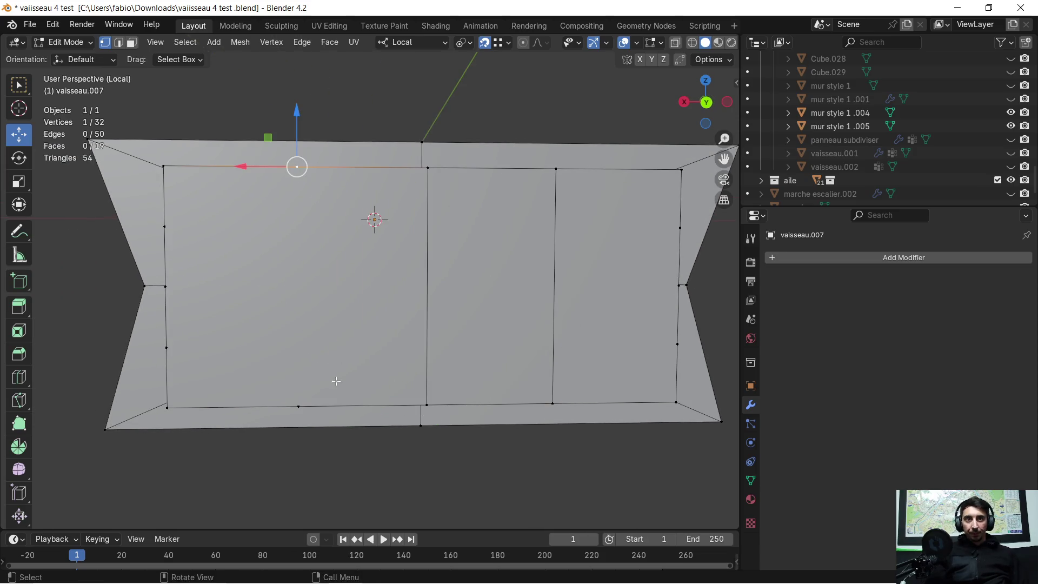
left_click(306, 412, "shift")
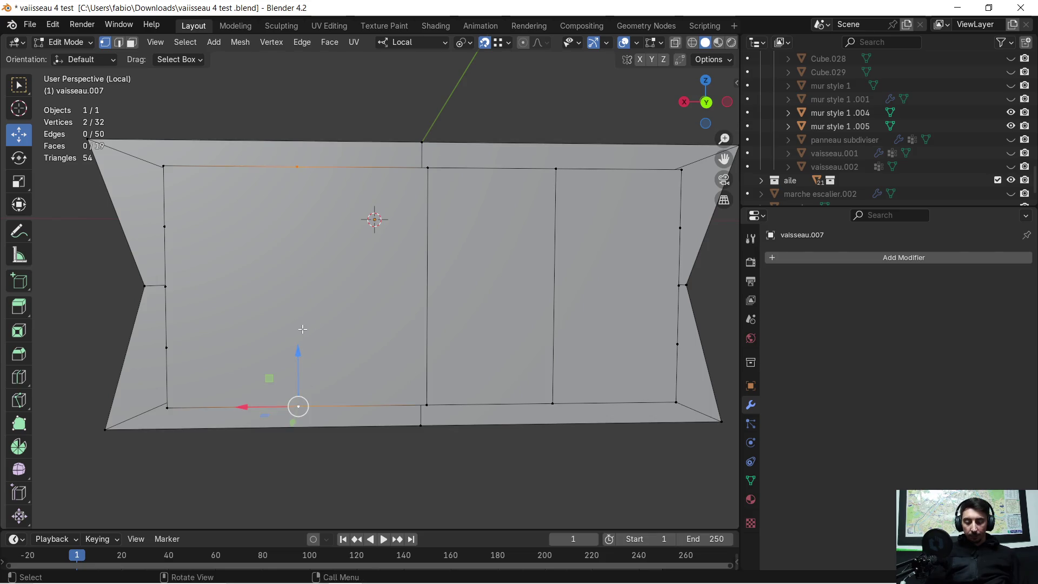
middle_click_drag(334, 297, 412, 300)
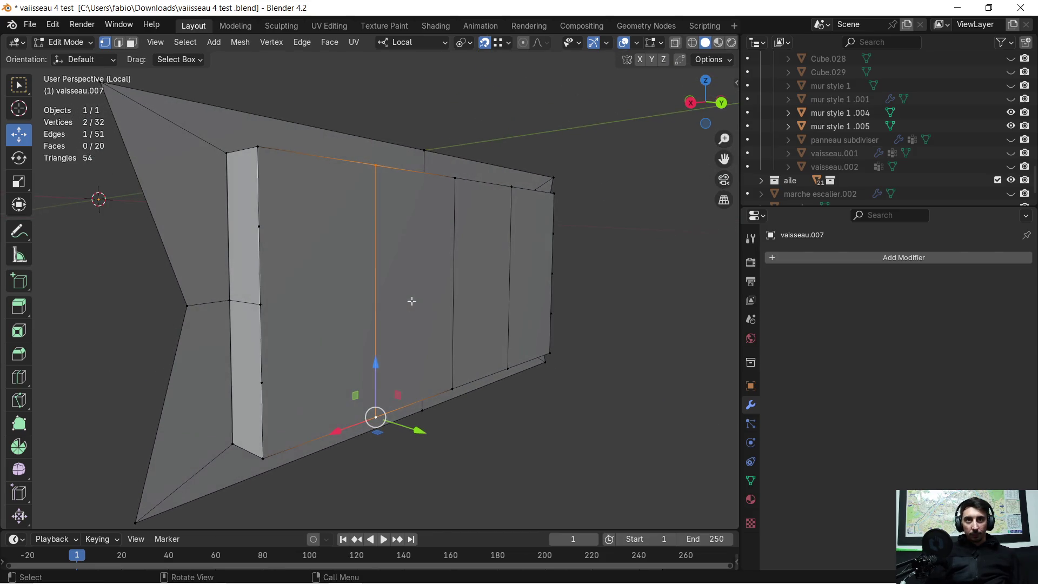
left_click(289, 239)
mouse_move(289, 239)
middle_mouse_down()
mouse_move(459, 250)
mouse_move(411, 248)
mouse_move(487, 238)
mouse_move(388, 260)
middle_mouse_up()
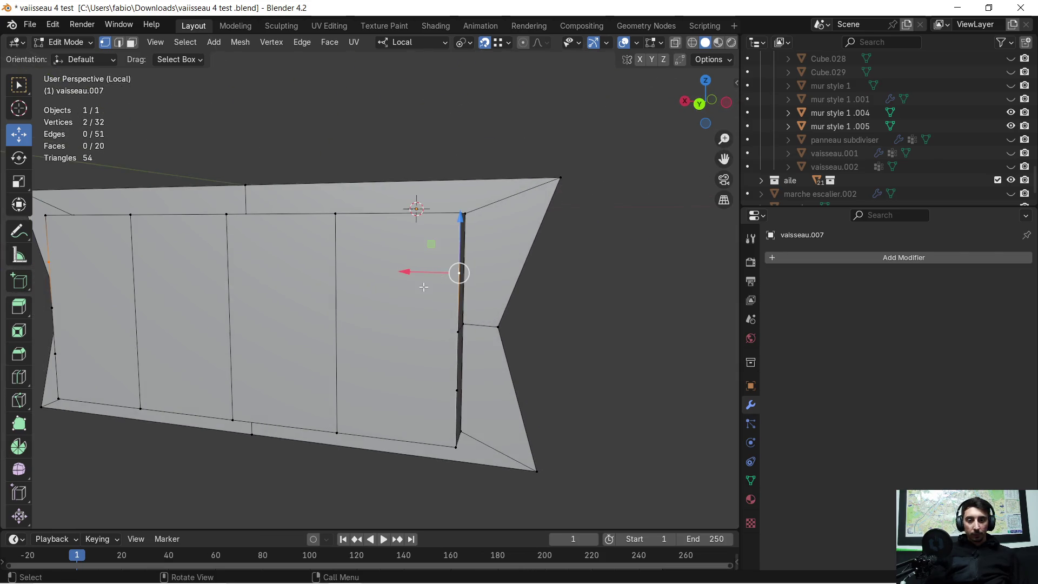
- Join three pairs of opposite side-edge vertices with horizontal cuts across the panel
key("j")
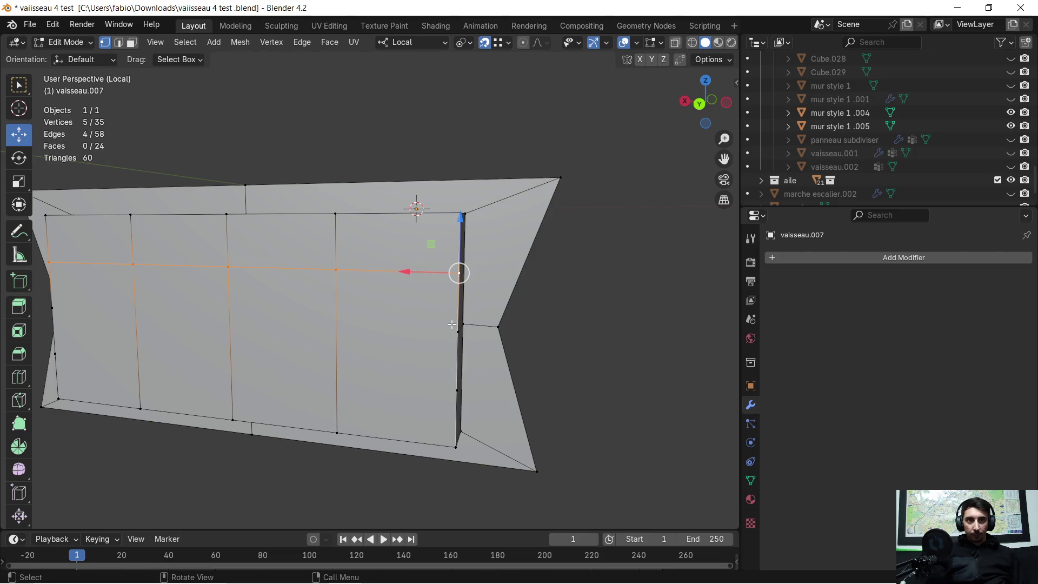
left_click(448, 322)
mouse_move(277, 350)
middle_mouse_down()
mouse_move(251, 347)
mouse_move(472, 329)
middle_mouse_up()
left_click(238, 300, "shift")
key("j")
left_click(222, 360)
middle_click_drag(387, 324, 279, 318, "shift")
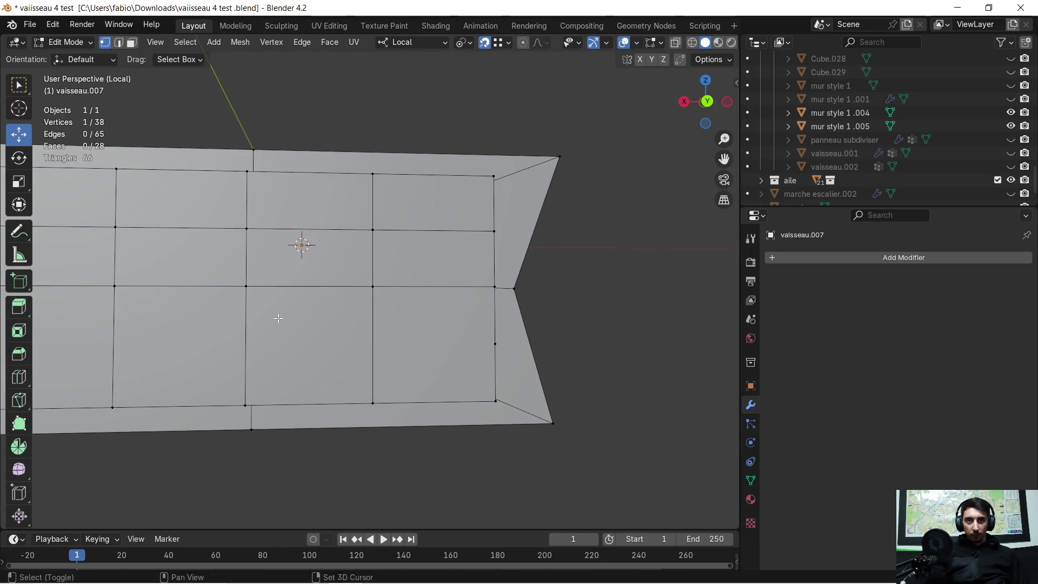
key("j")
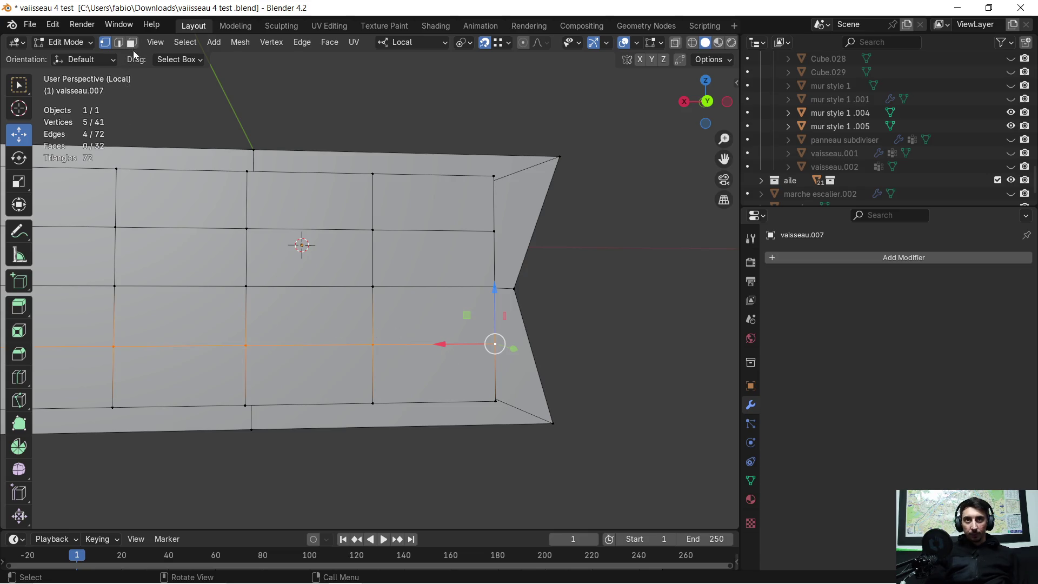
- Switch to face select and pick a bottom-row grid face
left_click(131, 43)
left_click(196, 312)
mouse_move(203, 342)
middle_mouse_down()
mouse_move(234, 303)
mouse_move(412, 307)
middle_mouse_up()
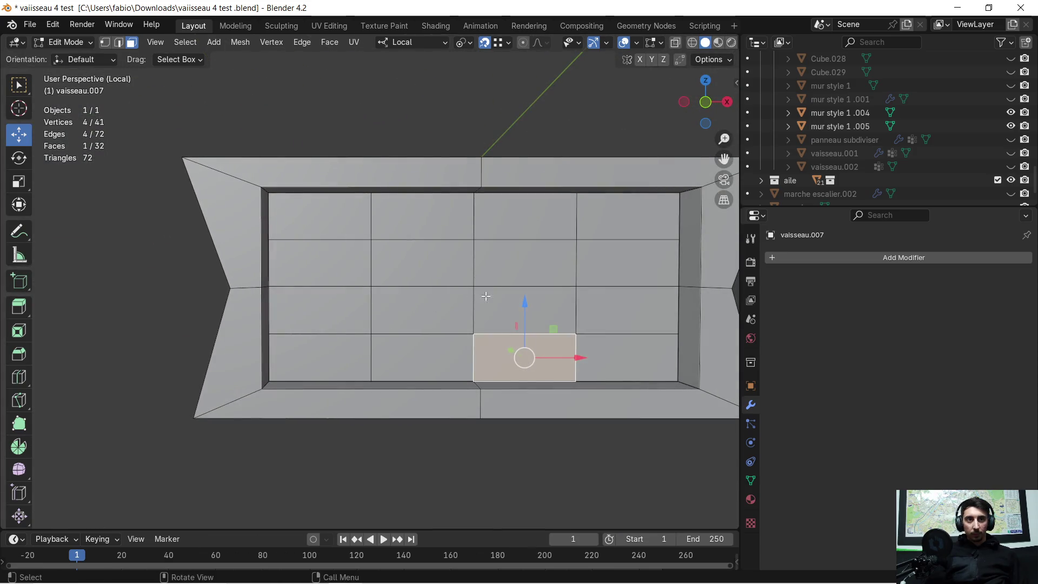
- In edge mode, select the recess's corner depth edges and start a Ctrl+B bevel
middle_click_drag(480, 298, 427, 307, "shift")
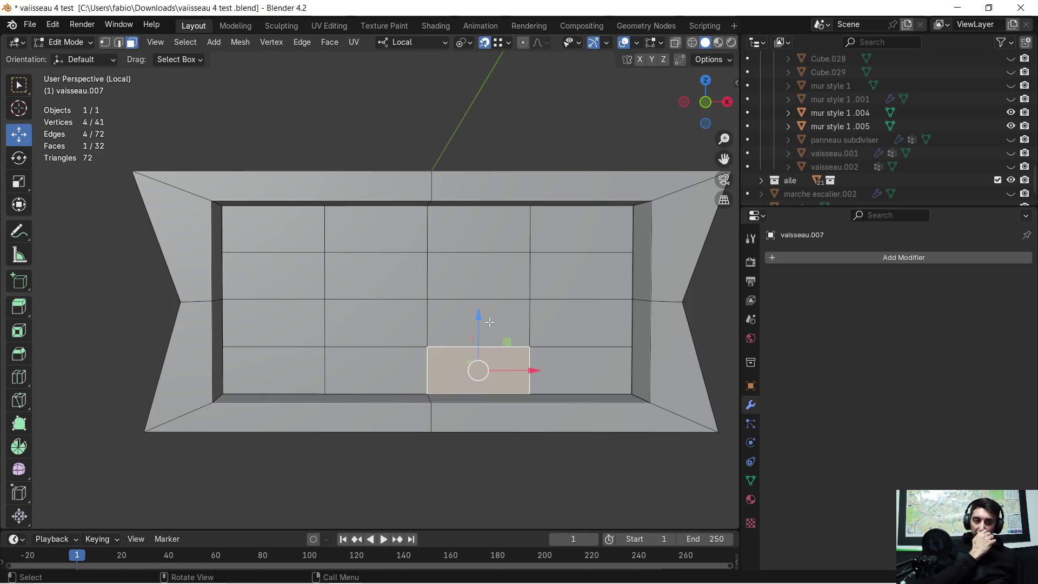
scroll(467, 327, "up", 2)
mouse_move(458, 333)
middle_mouse_down()
mouse_move(446, 320)
mouse_move(452, 292)
mouse_move(434, 270)
middle_mouse_up()
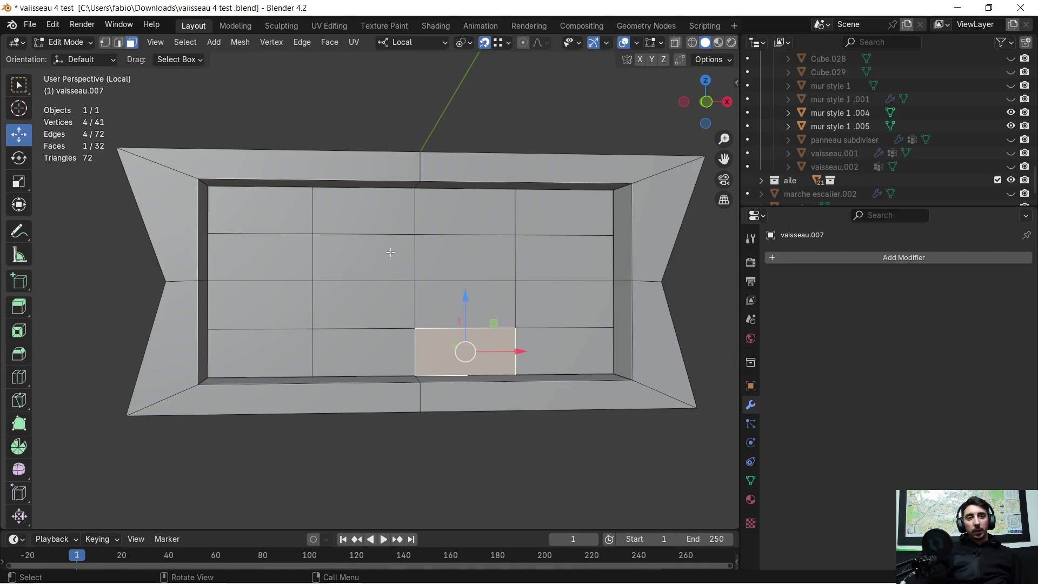
middle_click_drag(390, 253, 381, 249)
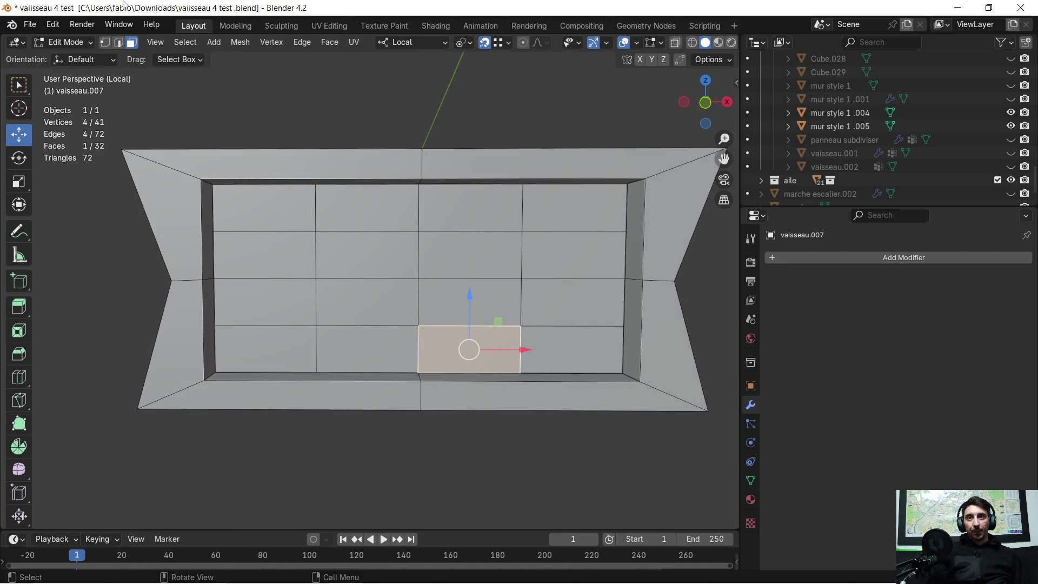
left_click(118, 43)
scroll(216, 205, "up", 3)
mouse_move(217, 205)
middle_mouse_down()
mouse_move(186, 180)
mouse_move(213, 295)
mouse_move(304, 322)
mouse_move(420, 294)
middle_mouse_up()
left_click(181, 195)
left_click(184, 324, "shift")
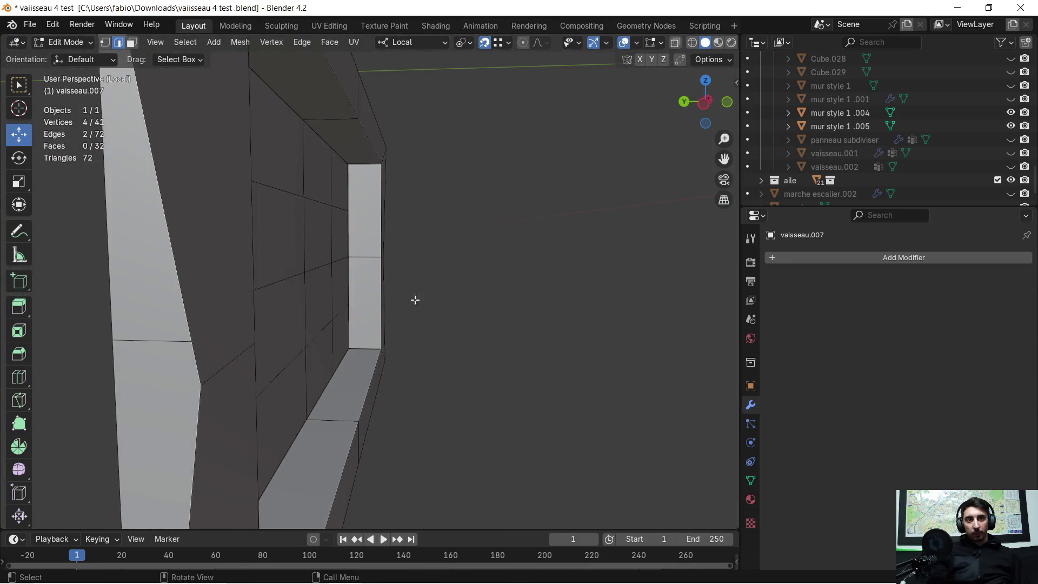
left_click(366, 167, "shift")
mouse_move(470, 184)
middle_mouse_down()
mouse_move(338, 177)
mouse_move(457, 250)
mouse_move(394, 236)
mouse_move(547, 270)
middle_mouse_up()
key("ctrl+b")
- Confirm the corner bevel at 0.165 m with one segment
left_click(424, 243)
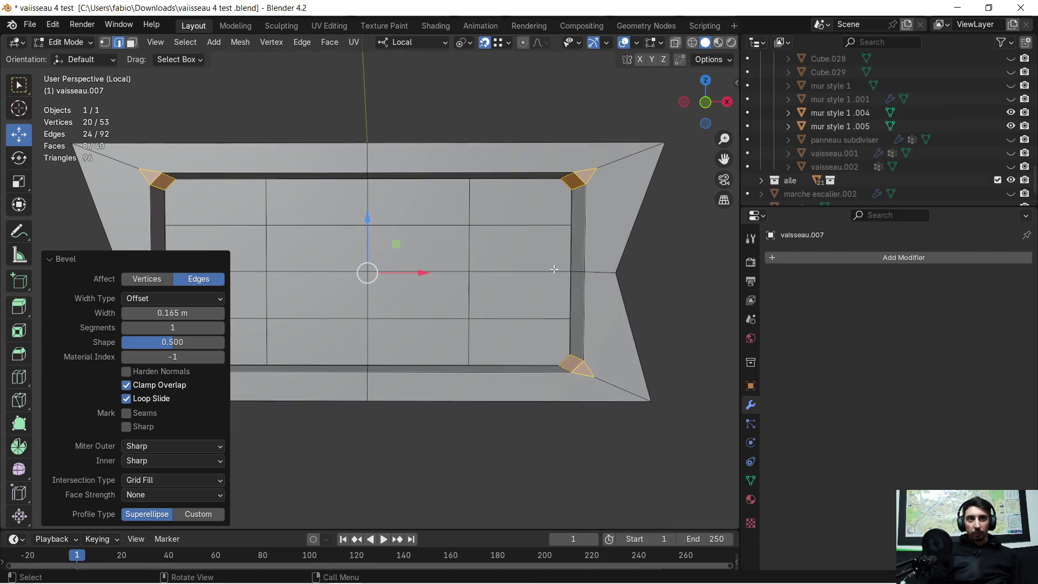
left_click(652, 266)
scroll(616, 270, "down", 2)
scroll(468, 283, "up", 1)
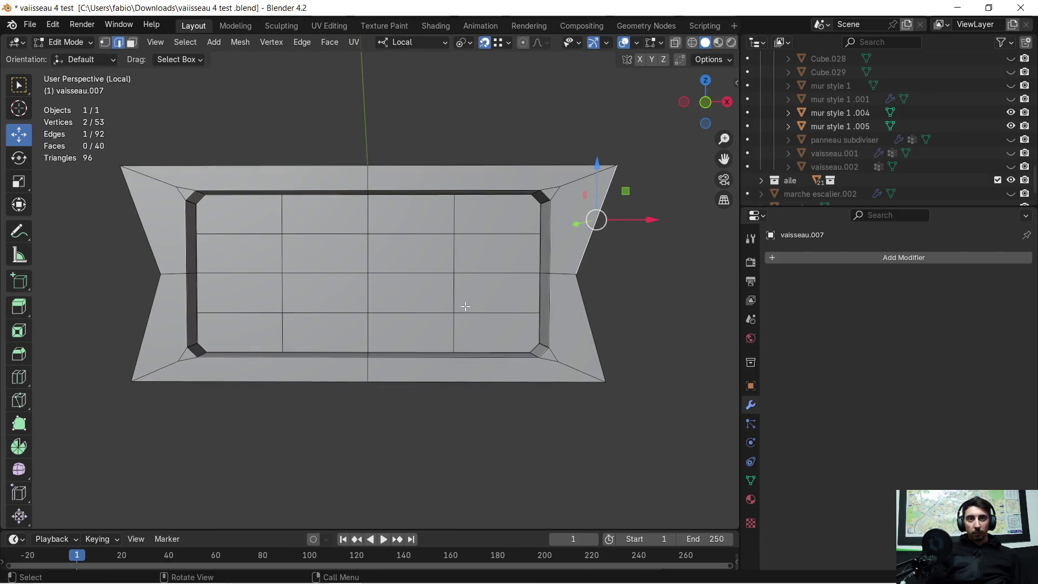
- Toggle local view to check the panel in the full ship hall, then bring Chrome forward
key("KP_Divide")
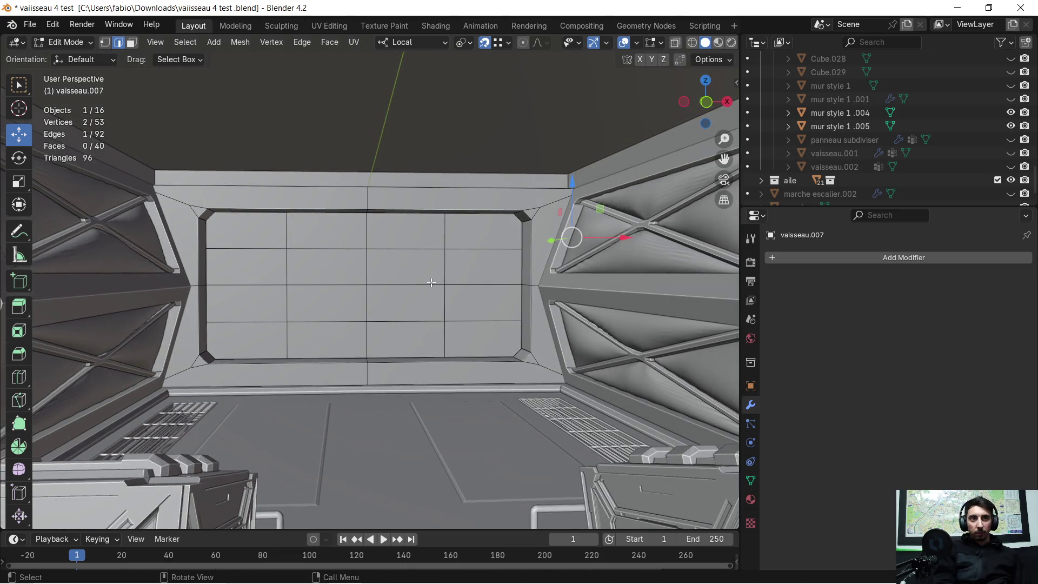
scroll(407, 283, "up", 2)
scroll(407, 282, "down", 5)
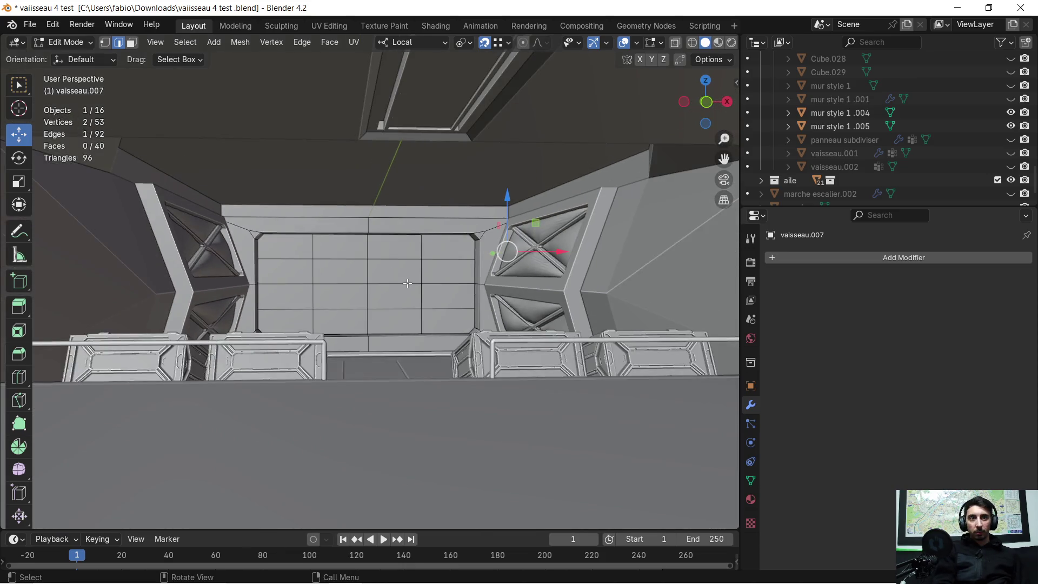
scroll(407, 283, "up", 1)
key("KP_Divide")
scroll(298, 295, "up", 3)
mouse_move(298, 295)
middle_mouse_down()
mouse_move(355, 290)
mouse_move(355, 301)
middle_mouse_up()
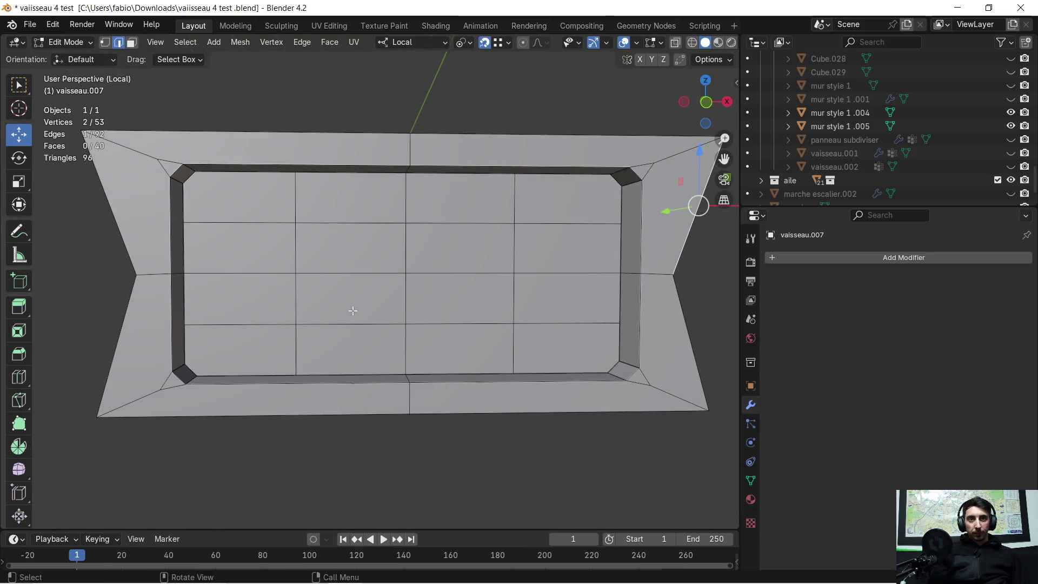
key("super")
left_click(277, 576)
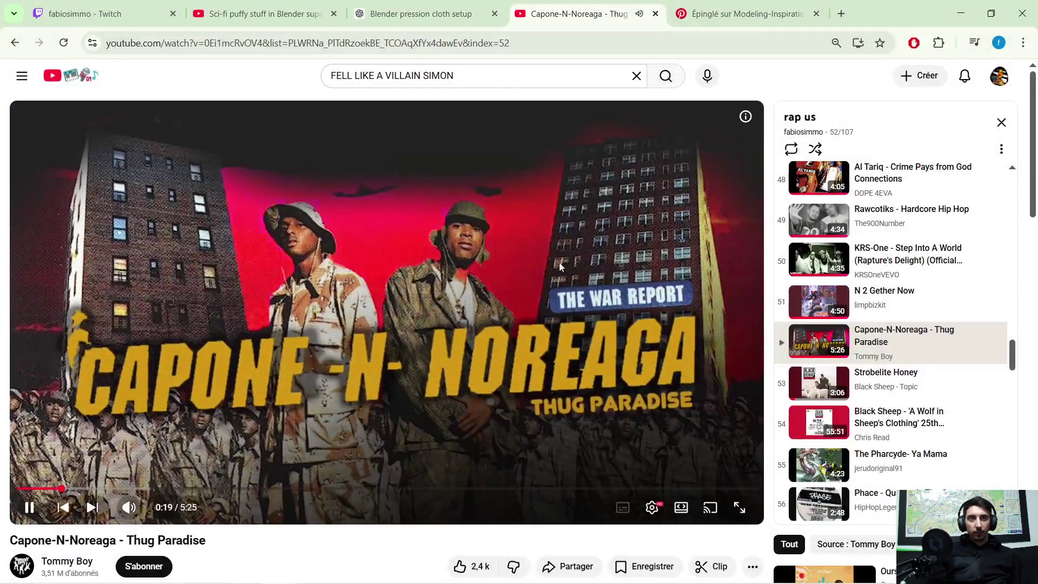
- Switch to the Pinterest reference pin in Chrome
left_click(732, 14)
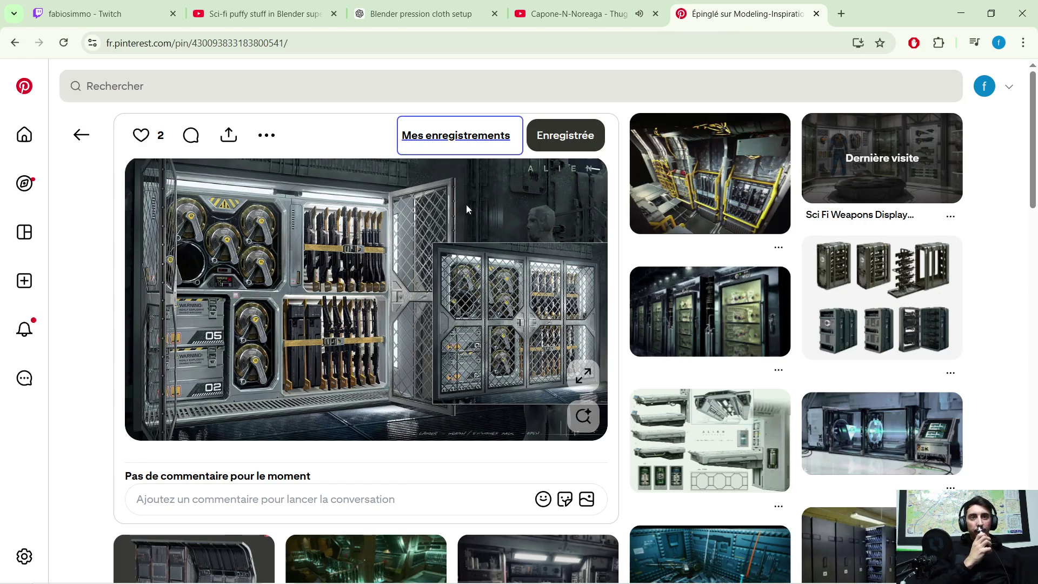
scroll(490, 216, "down", 3)
scroll(420, 246, "up", 3)
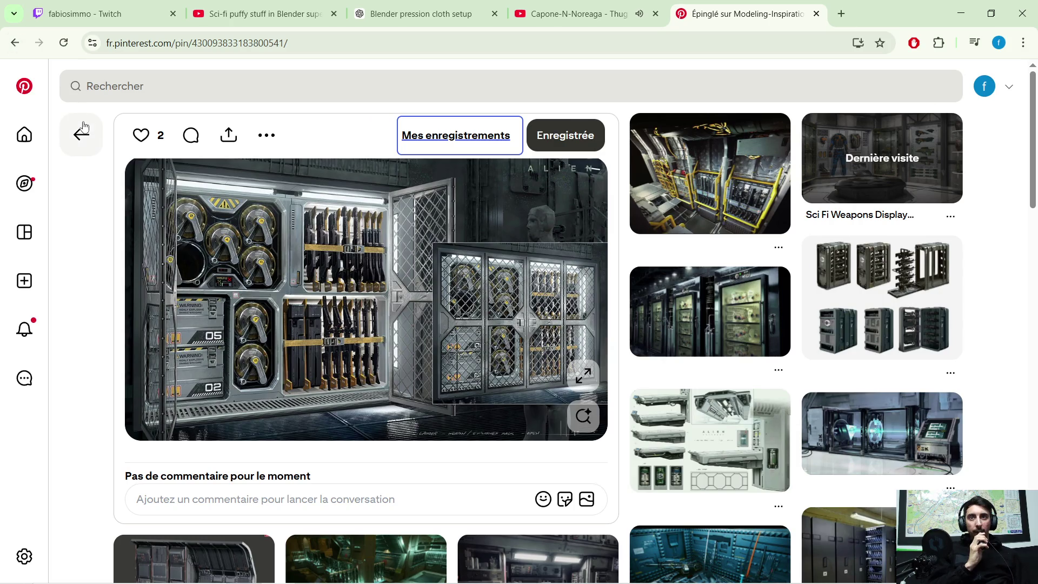
- Browse the weapons cabinet, armory and locker-room pins, then minimize Chrome back to Blender
left_click(24, 43)
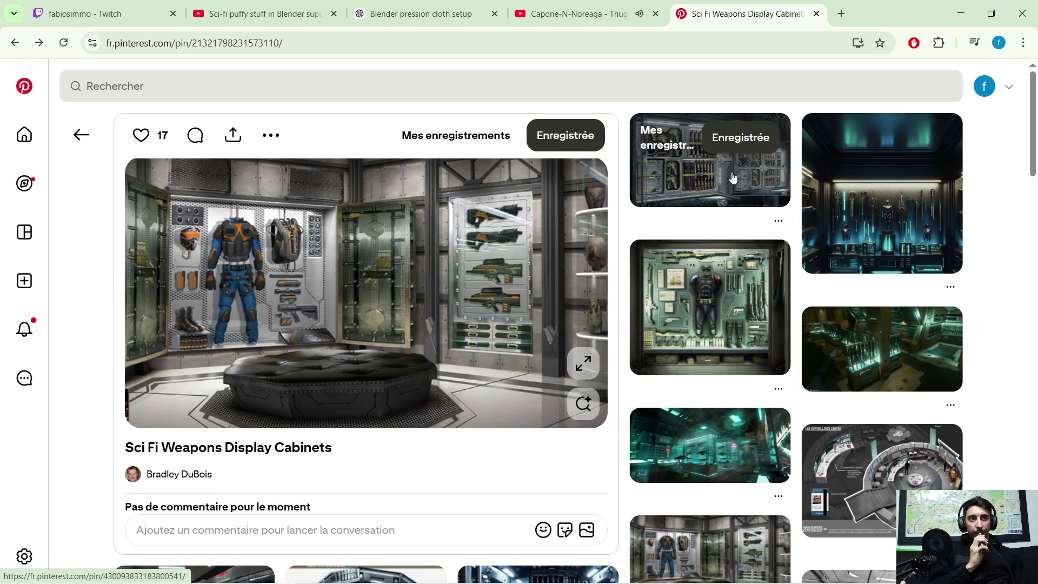
left_click(893, 229)
scroll(471, 319, "down", 1)
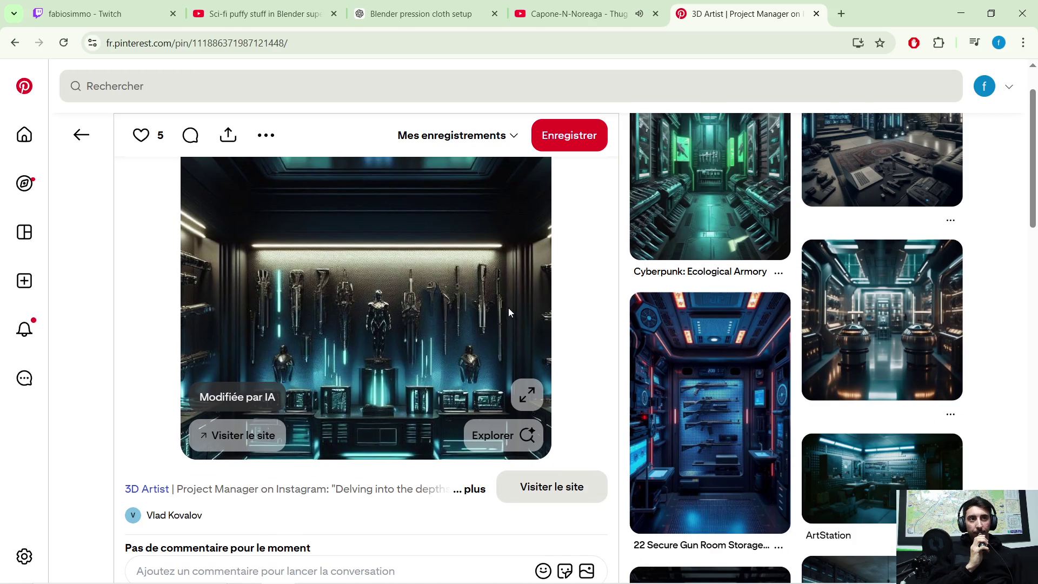
scroll(509, 312, "up", 2)
scroll(528, 296, "down", 3)
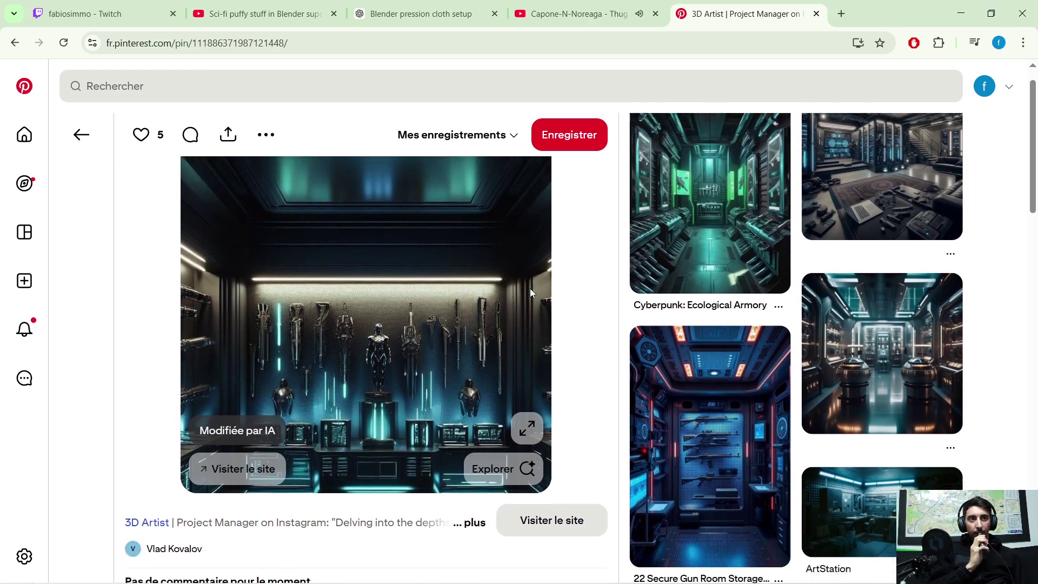
scroll(700, 309, "down", 5)
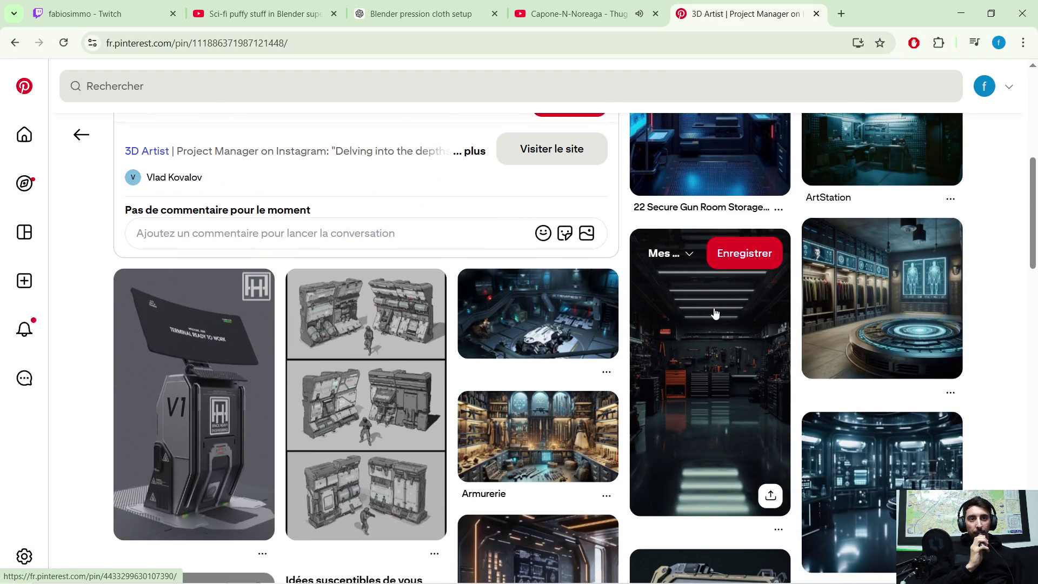
left_click(839, 318)
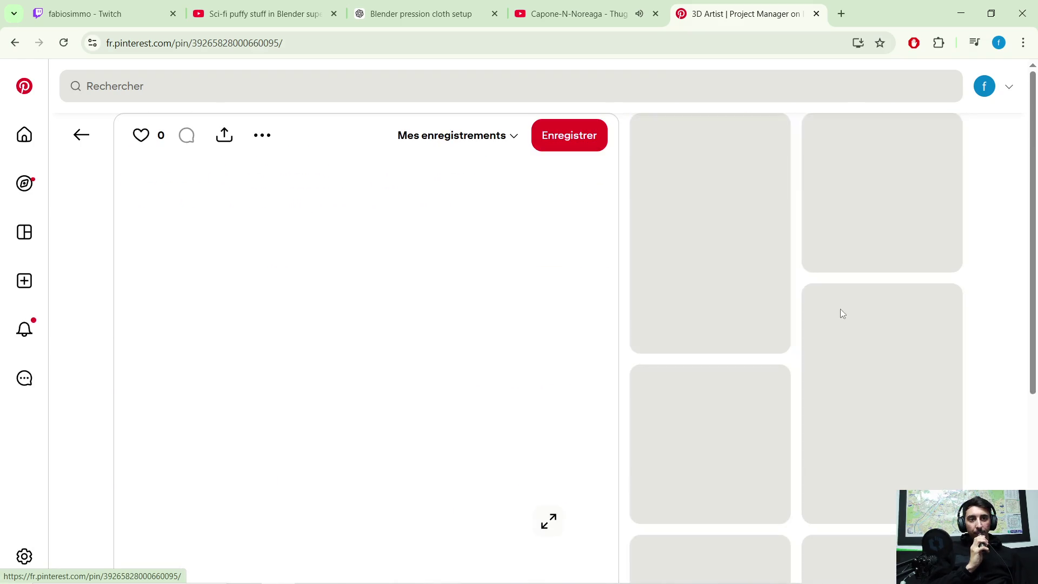
left_click(955, 12)
mouse_move(438, 238)
middle_mouse_down()
mouse_move(401, 280)
mouse_move(434, 274)
mouse_move(450, 284)
middle_mouse_up()
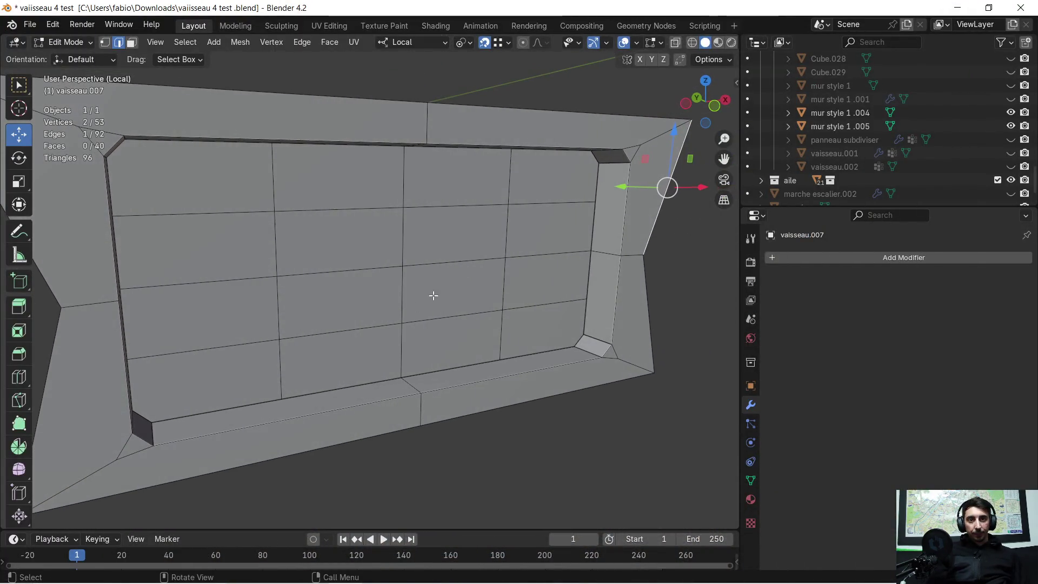
- Select the left bottom ledge face, briefly try Loop Cut, then return to the Move tool
left_click(275, 409)
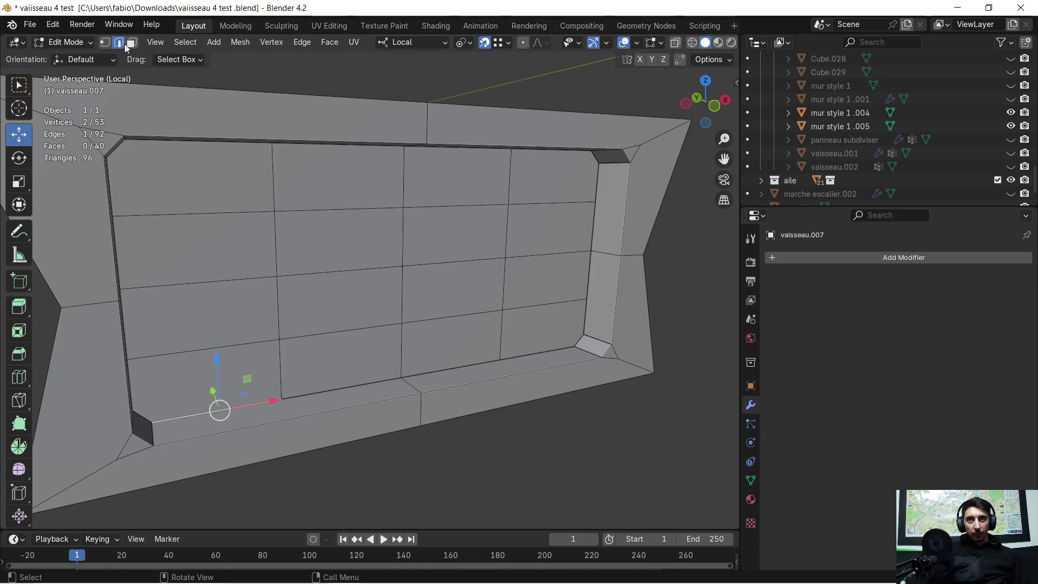
left_click(364, 384)
mouse_move(506, 368)
middle_mouse_down()
mouse_move(453, 406)
mouse_move(427, 331)
middle_mouse_up()
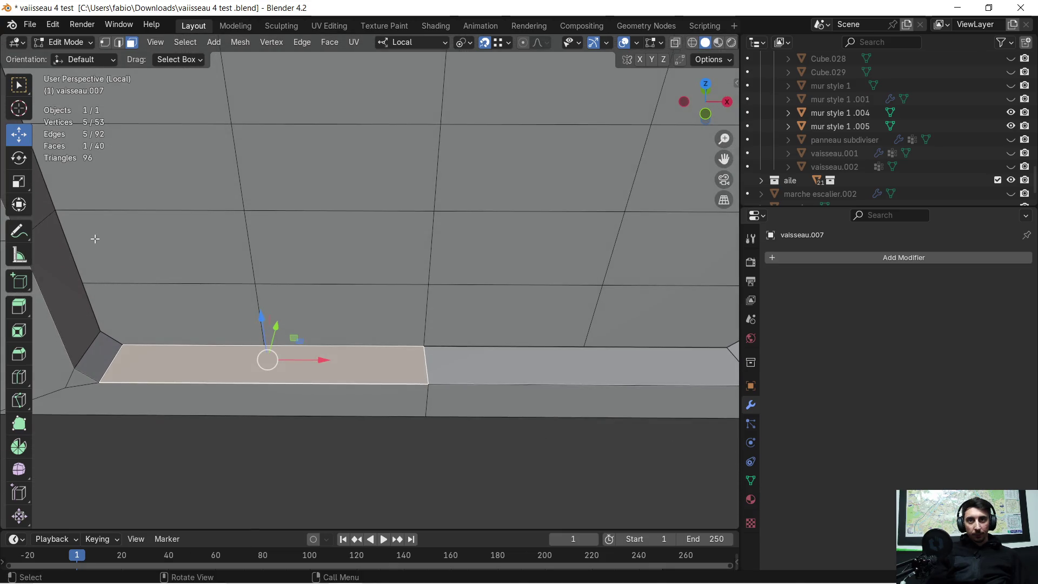
left_click(25, 379)
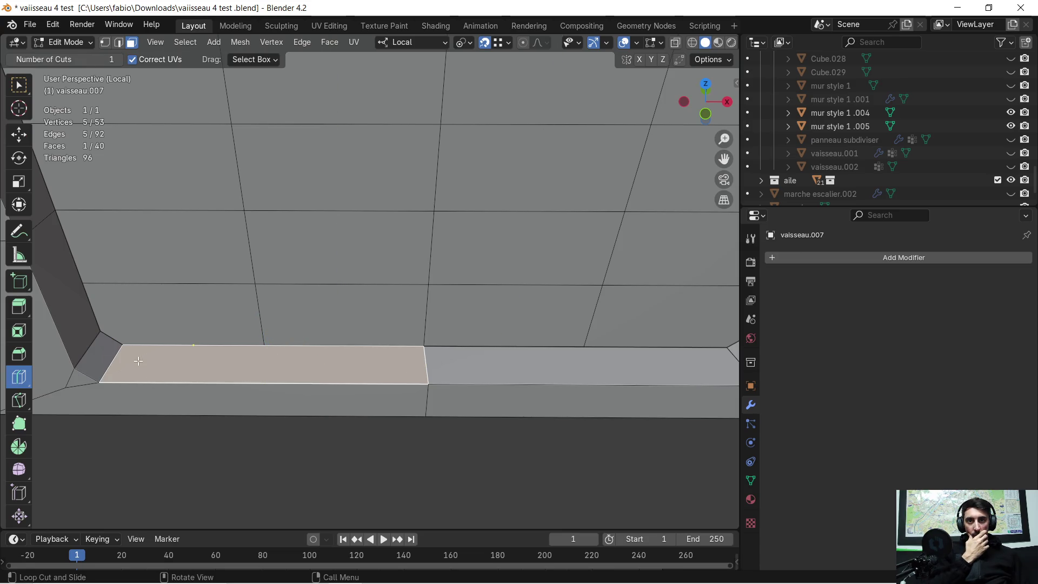
scroll(256, 367, "down", 5)
mouse_move(317, 359)
middle_mouse_down()
mouse_move(319, 192)
mouse_move(301, 296)
mouse_move(327, 364)
mouse_move(359, 359)
mouse_move(372, 338)
mouse_move(356, 281)
middle_mouse_up()
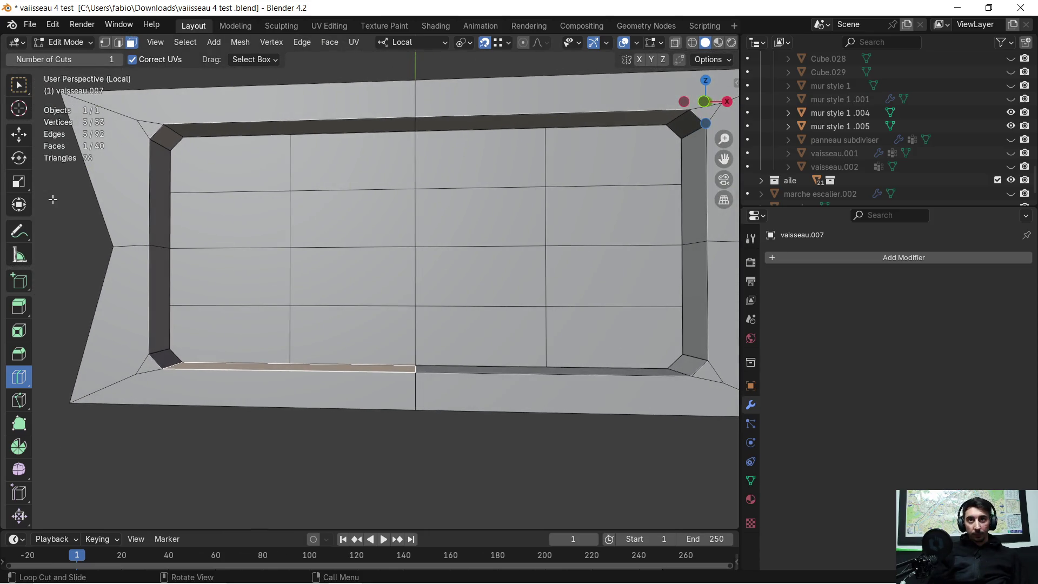
left_click(18, 134)
middle_click_drag(297, 319, 304, 307)
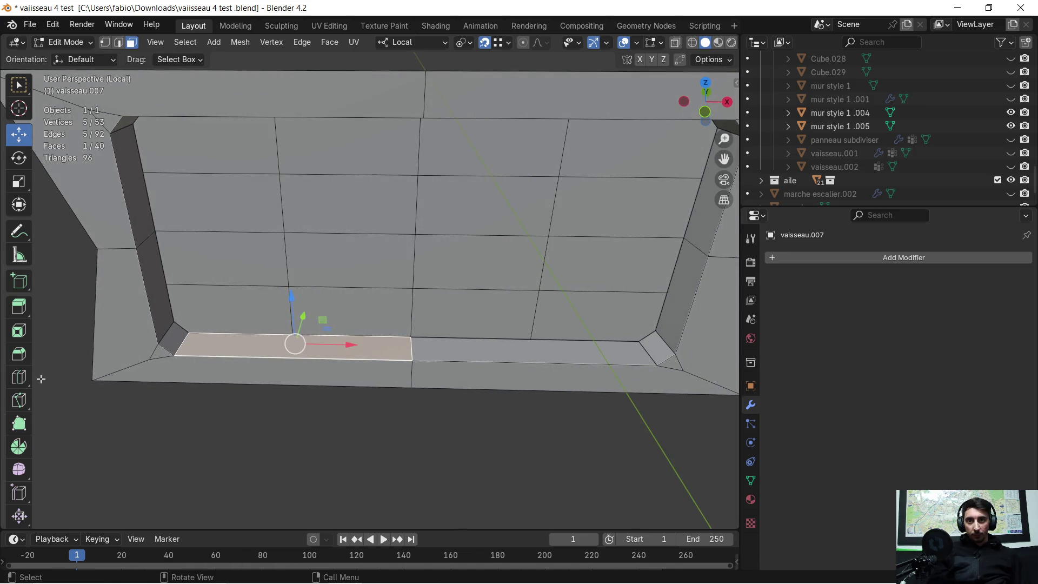
- Inset the left ledge face with a 0.109 m border thickness
left_click(18, 332)
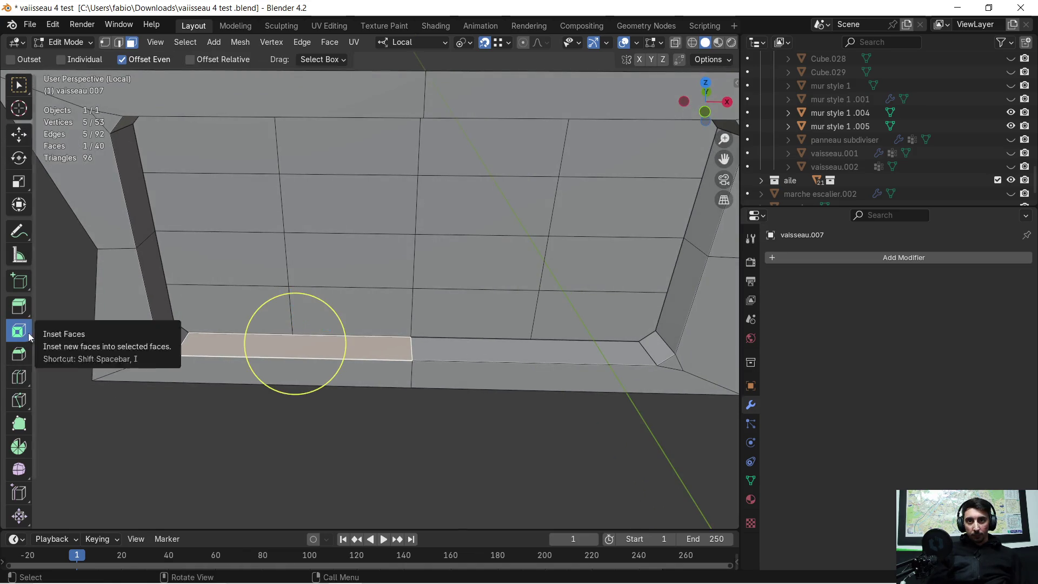
left_click_drag(272, 334, 476, 289)
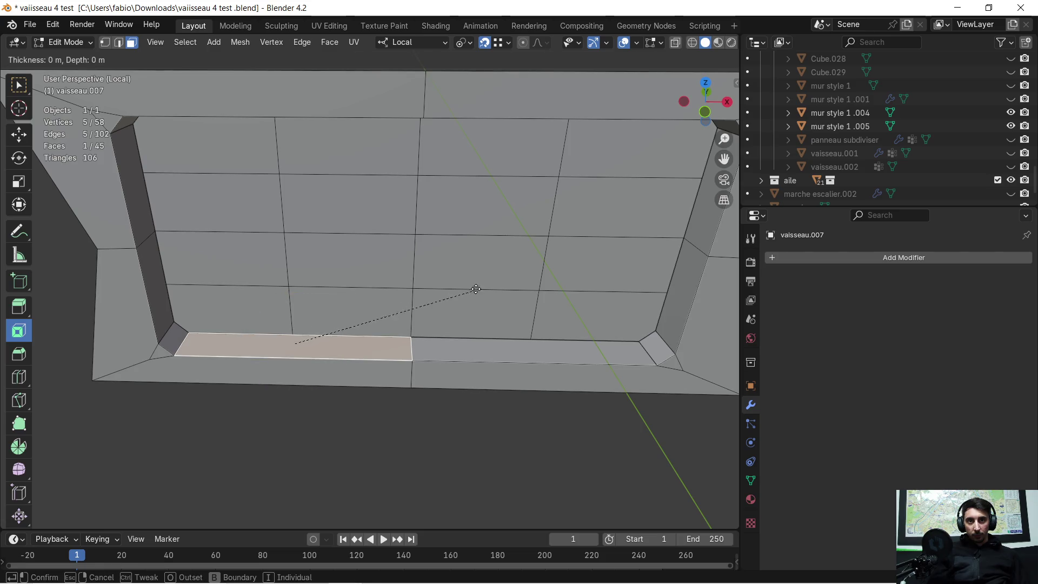
left_click(445, 299)
left_click_drag(173, 441, 214, 441)
scroll(314, 452, "up", 2)
mouse_move(314, 451)
middle_mouse_down("shift")
mouse_move(406, 404)
mouse_move(477, 396)
mouse_move(373, 388)
middle_mouse_up("shift")
scroll(373, 388, "down", 4)
mouse_move(442, 351)
middle_mouse_down()
mouse_move(433, 372)
mouse_move(441, 383)
middle_mouse_up()
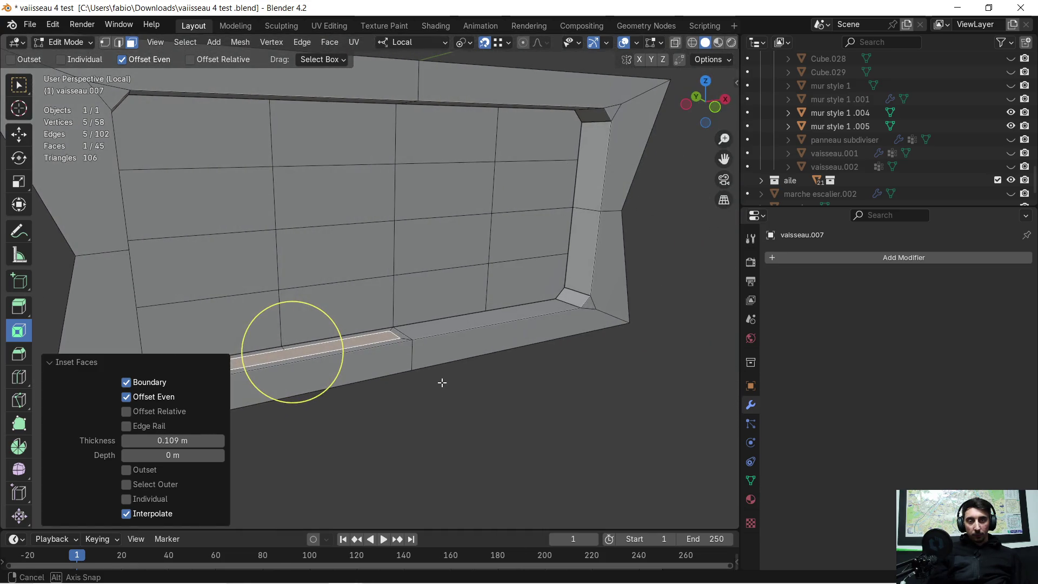
- Undo the inset and add the right ledge face to the selection
key("ctrl+z")
scroll(450, 343, "up", 2)
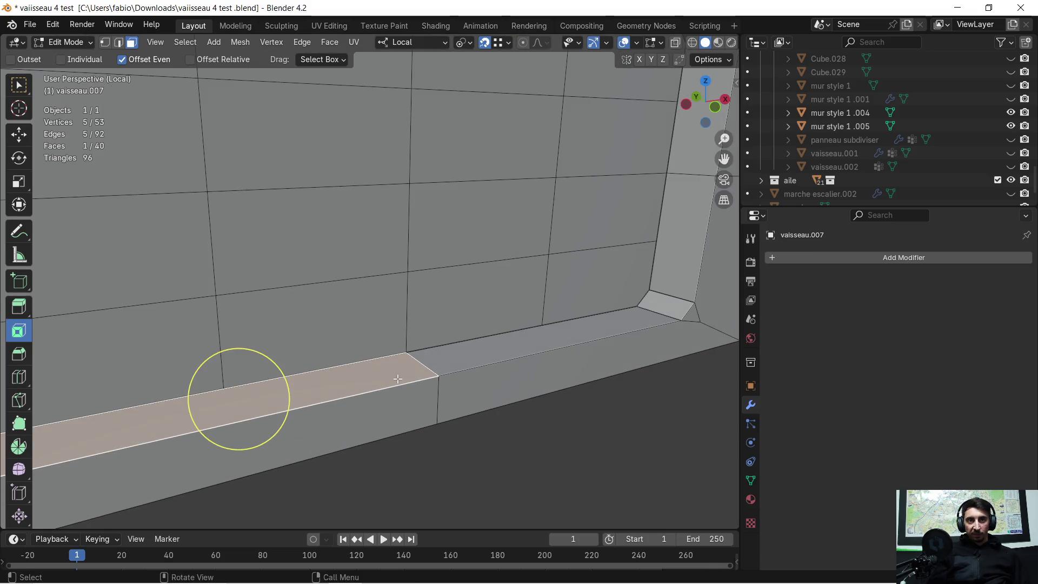
scroll(448, 362, "down", 1)
left_click(405, 346, "shift")
scroll(457, 388, "down", 1)
middle_click_drag(457, 388, 519, 379)
- Extrude the bottom ledge faces straight up about 0.72 m
key("e")
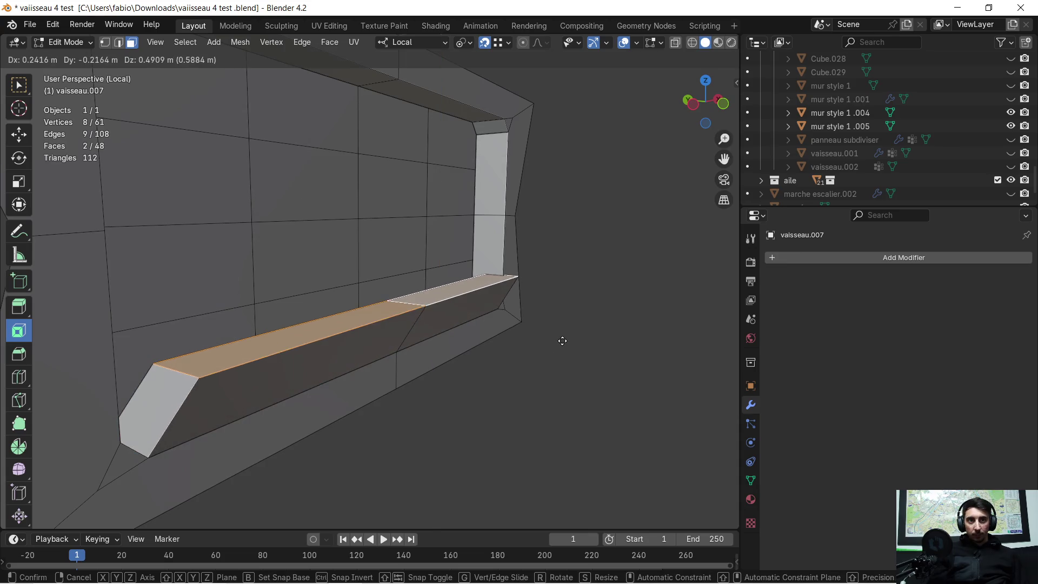
key("z")
left_click(568, 331)
middle_click_drag(572, 341, 475, 298)
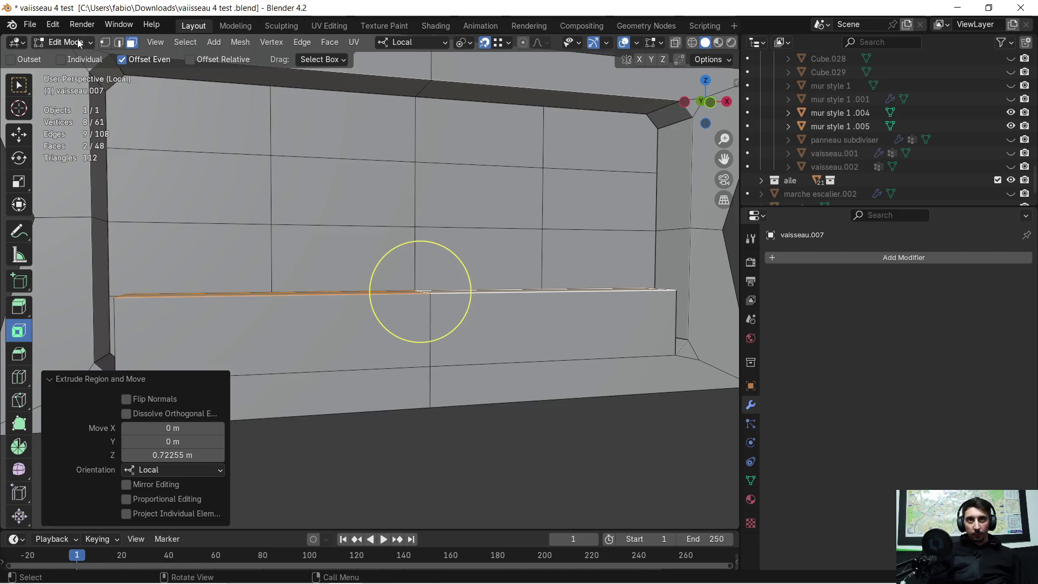
- Trial-bevel the two top edges of the raised block
left_click(119, 42)
mouse_move(351, 303)
middle_mouse_down()
mouse_move(398, 301)
mouse_move(347, 297)
middle_mouse_up()
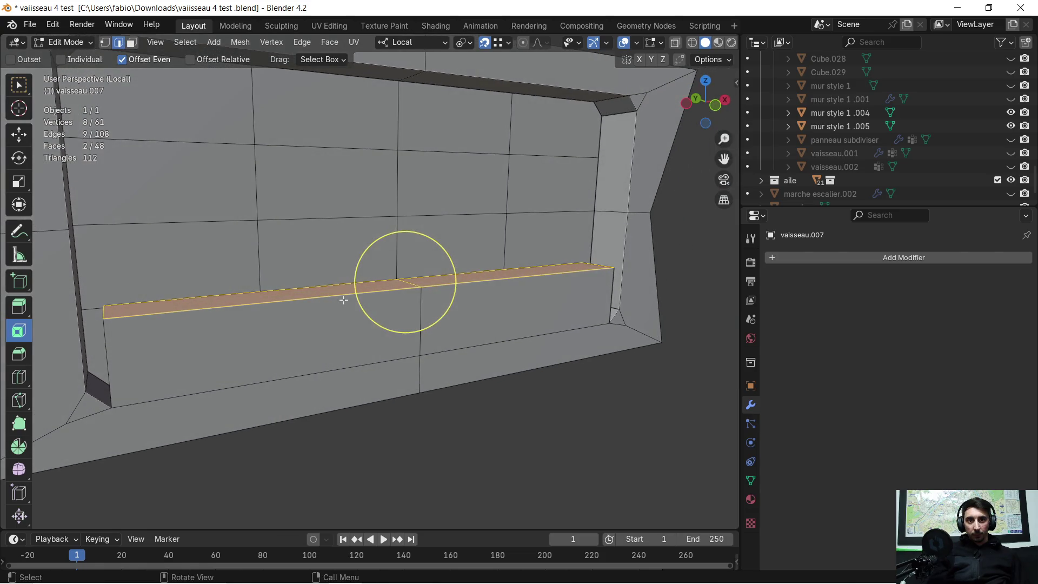
left_click(376, 294)
left_click(520, 286, "shift")
key("ctrl+b")
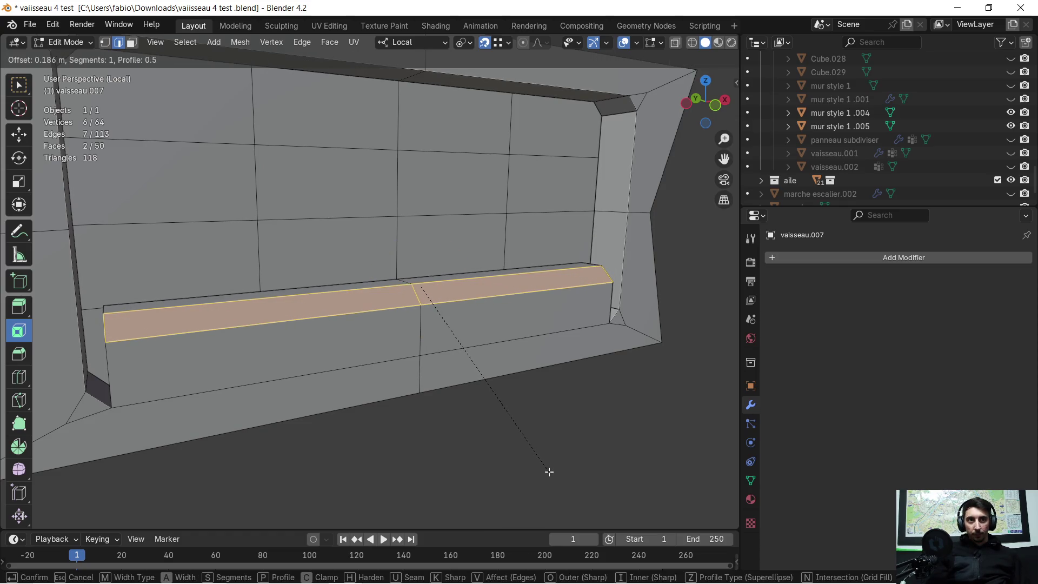
left_click(549, 472)
mouse_move(493, 407)
middle_mouse_down()
mouse_move(560, 378)
mouse_move(216, 56)
middle_mouse_up()
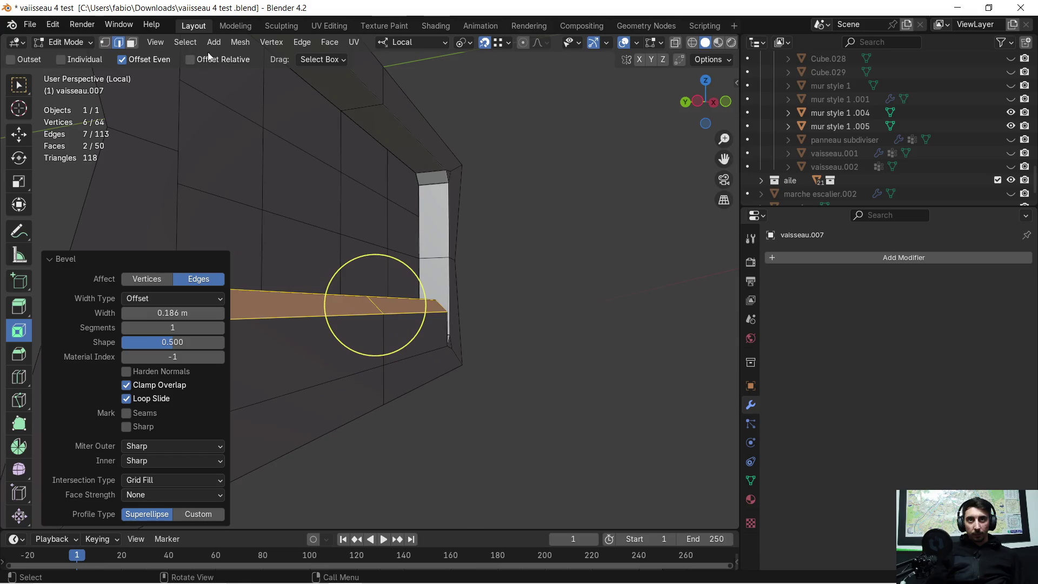
- Push the block's two front faces 0.15 m along Y and extrude them, then undo to the plain block
left_click(135, 43)
left_click(318, 342)
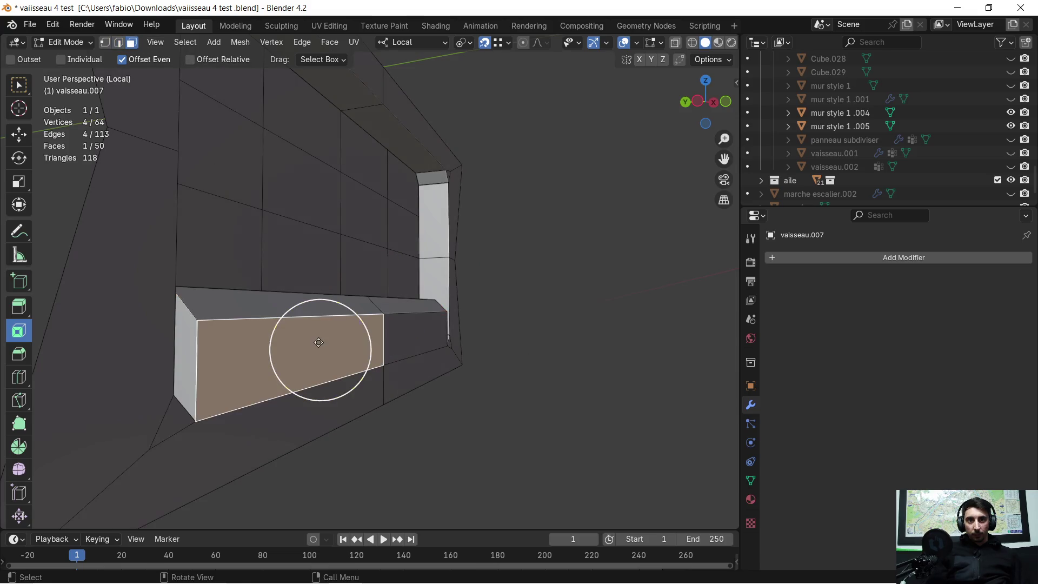
left_click(421, 332, "shift")
middle_click_drag(540, 387, 565, 383)
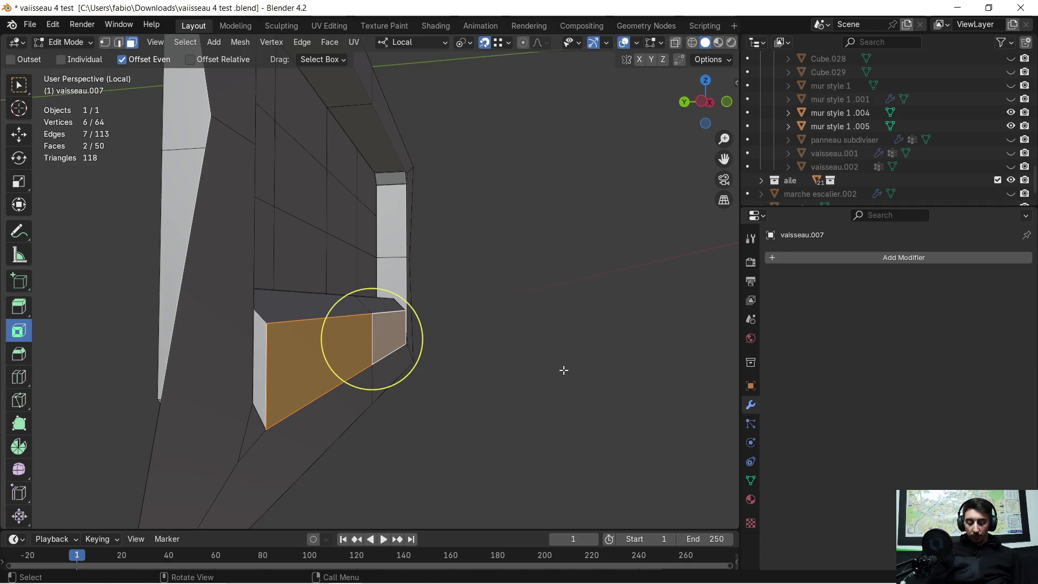
key("g")
key("x")
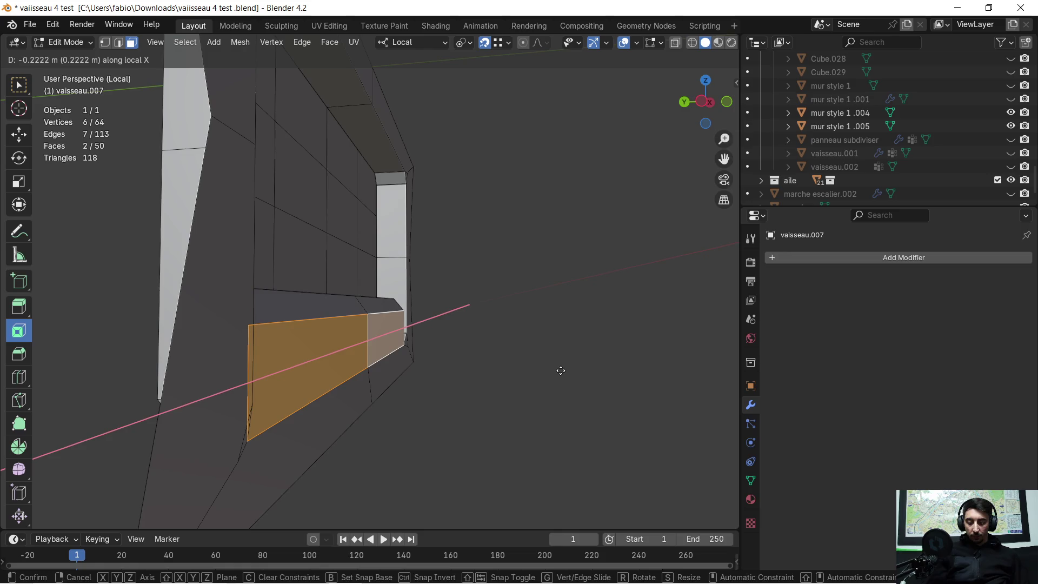
key("y")
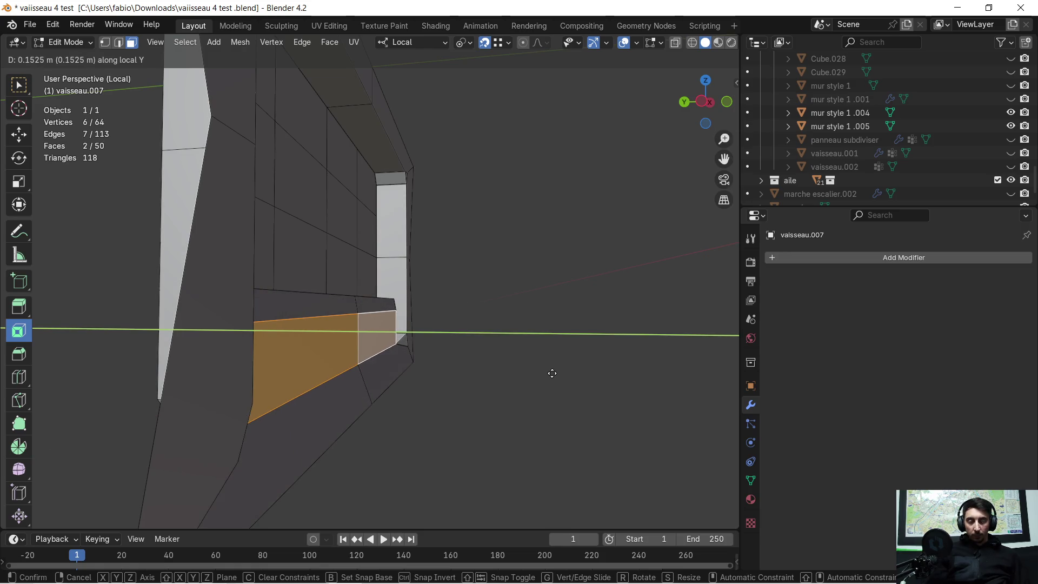
left_click(552, 373)
key("e")
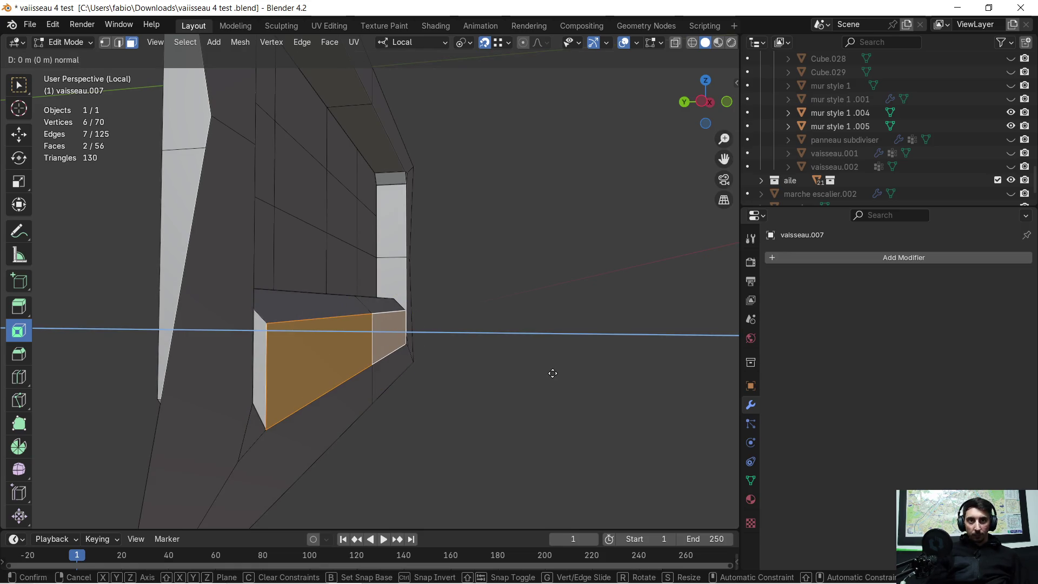
left_click(544, 376)
mouse_move(549, 371)
middle_mouse_down()
mouse_move(468, 398)
mouse_move(436, 362)
mouse_move(366, 354)
mouse_move(378, 346)
mouse_move(349, 326)
mouse_move(373, 316)
mouse_move(453, 358)
mouse_move(470, 354)
mouse_move(398, 327)
mouse_move(424, 352)
mouse_move(418, 378)
middle_mouse_up()
key("ctrl+z")
key("ctrl+z")
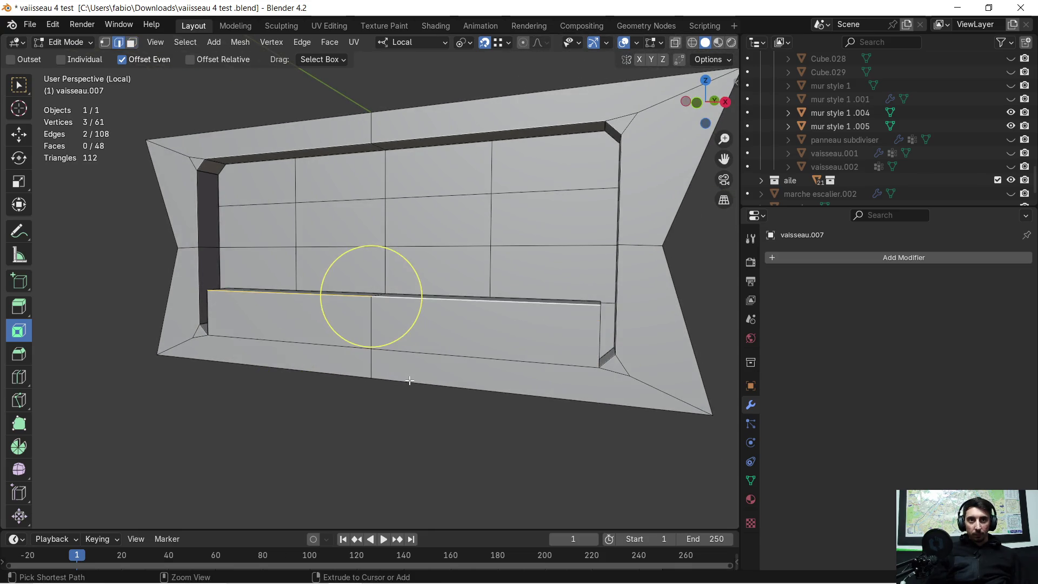
key("ctrl+z")
- Extrude a ledge vertex 0.5 m along Y, then extrude it further along Z
mouse_move(396, 380)
middle_mouse_down()
mouse_move(382, 389)
mouse_move(394, 406)
middle_mouse_up()
scroll(377, 407, "up", 3)
mouse_move(396, 395)
middle_mouse_down()
mouse_move(470, 371)
mouse_move(364, 423)
mouse_move(505, 396)
mouse_move(444, 357)
mouse_move(507, 316)
mouse_move(564, 365)
mouse_move(407, 401)
mouse_move(394, 445)
mouse_move(380, 377)
middle_mouse_up()
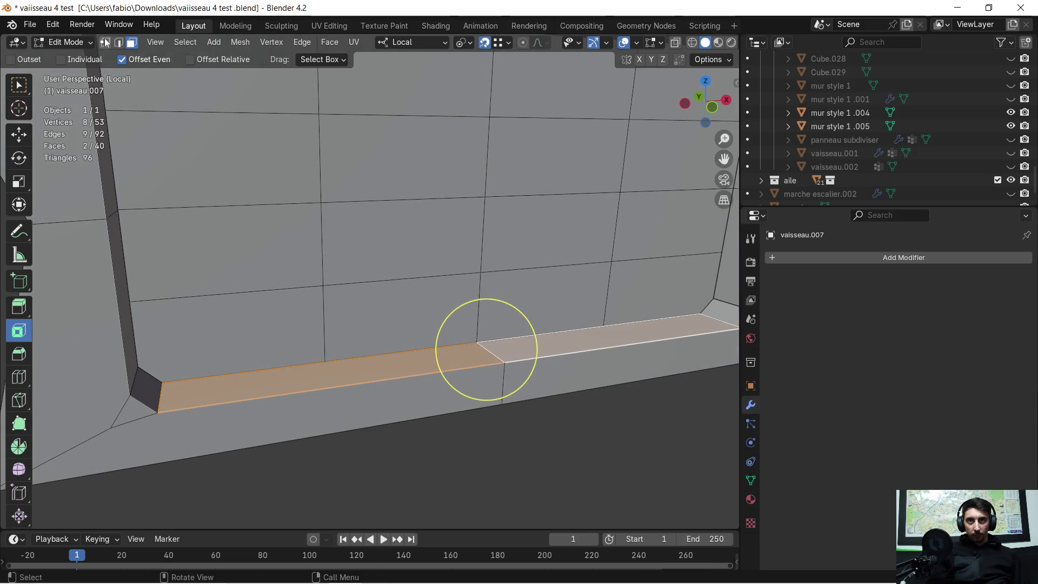
left_click(106, 42)
left_click(325, 360)
mouse_move(325, 360)
middle_mouse_down()
mouse_move(306, 393)
mouse_move(469, 431)
mouse_move(524, 398)
mouse_move(433, 381)
middle_mouse_up()
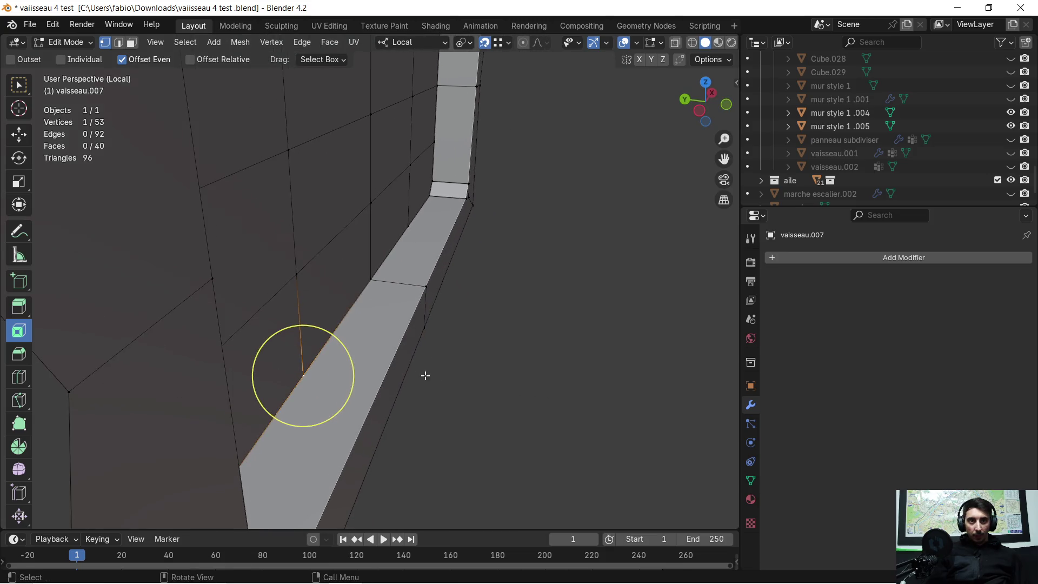
key("e")
key("x")
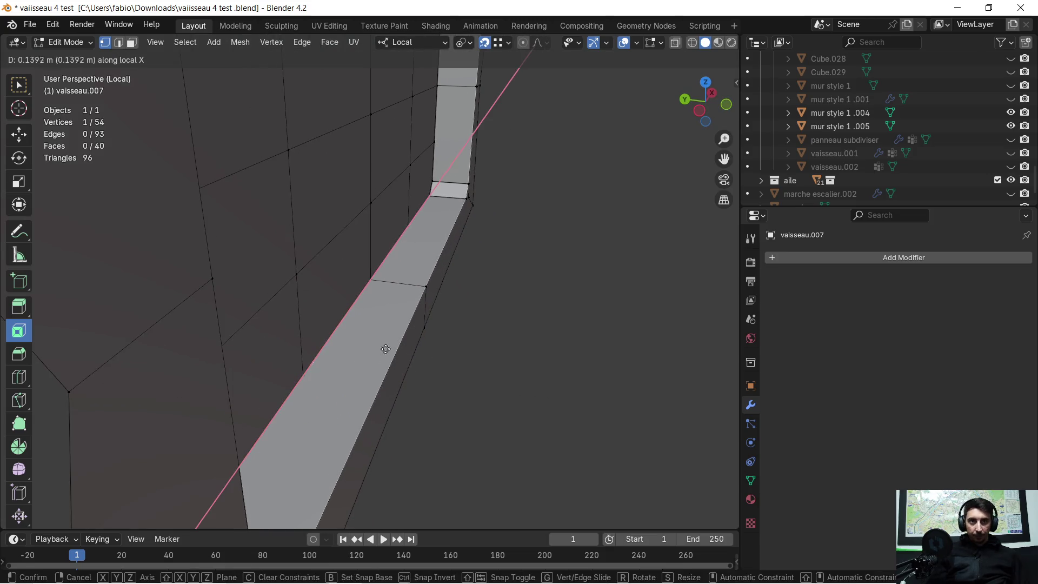
key("y")
left_click(431, 289)
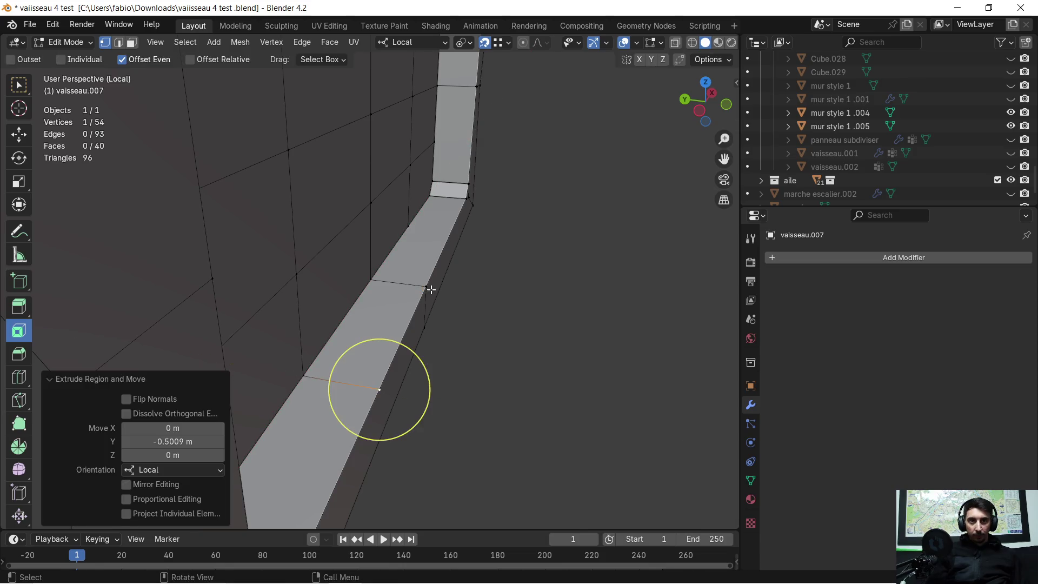
mouse_move(442, 373)
middle_mouse_down()
mouse_move(399, 364)
mouse_move(396, 330)
middle_mouse_up()
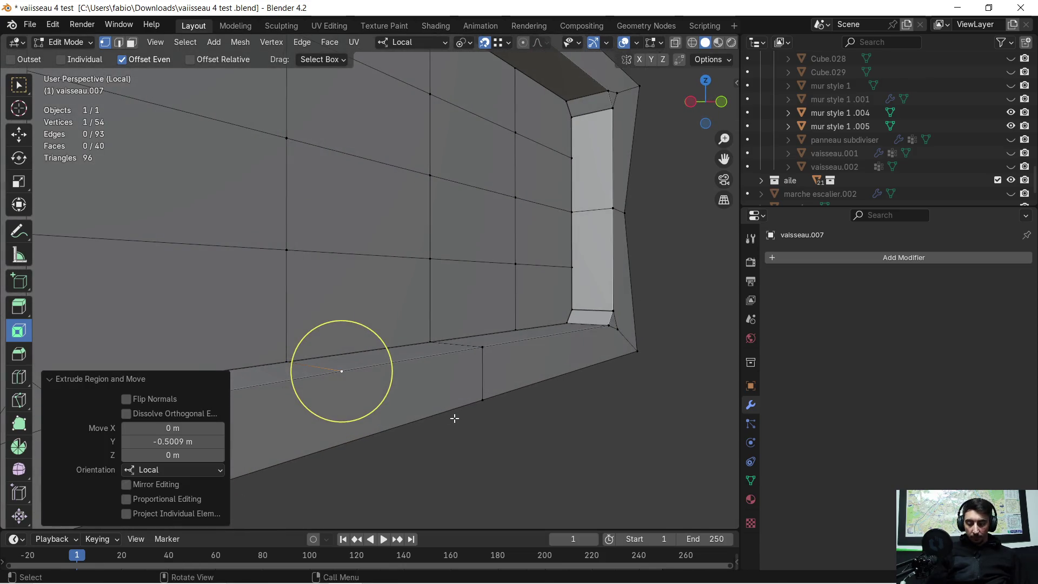
key("e")
key("z")
left_click(482, 400)
- Extrude another vertex 0.5 m outward along Y and 0.41 m down along Z
mouse_move(447, 417)
middle_mouse_down()
mouse_move(380, 413)
mouse_move(374, 392)
mouse_move(354, 396)
mouse_move(443, 399)
mouse_move(486, 375)
mouse_move(557, 391)
mouse_move(519, 389)
middle_mouse_up()
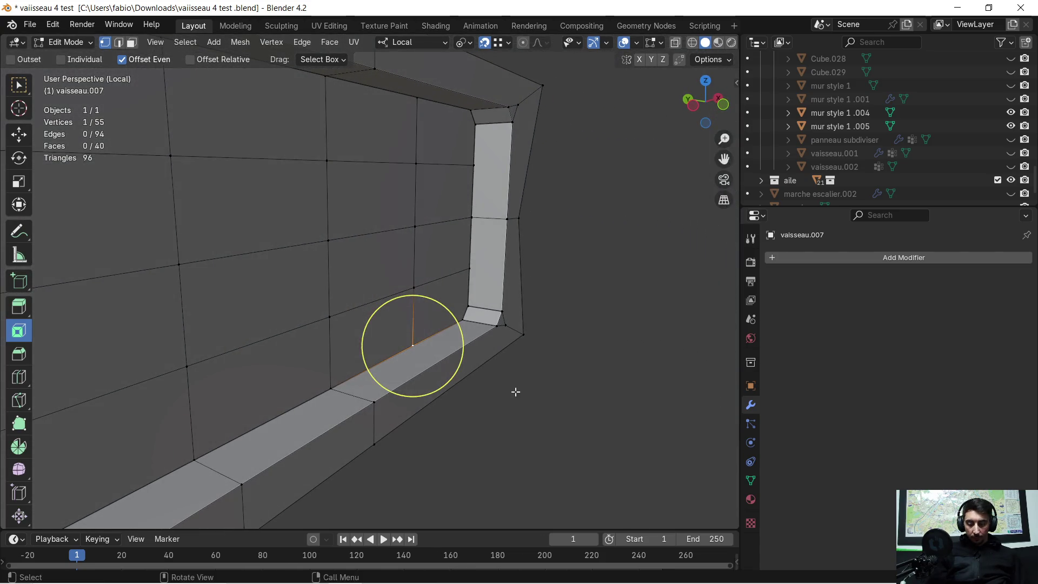
key("e")
key("y")
left_click(367, 397)
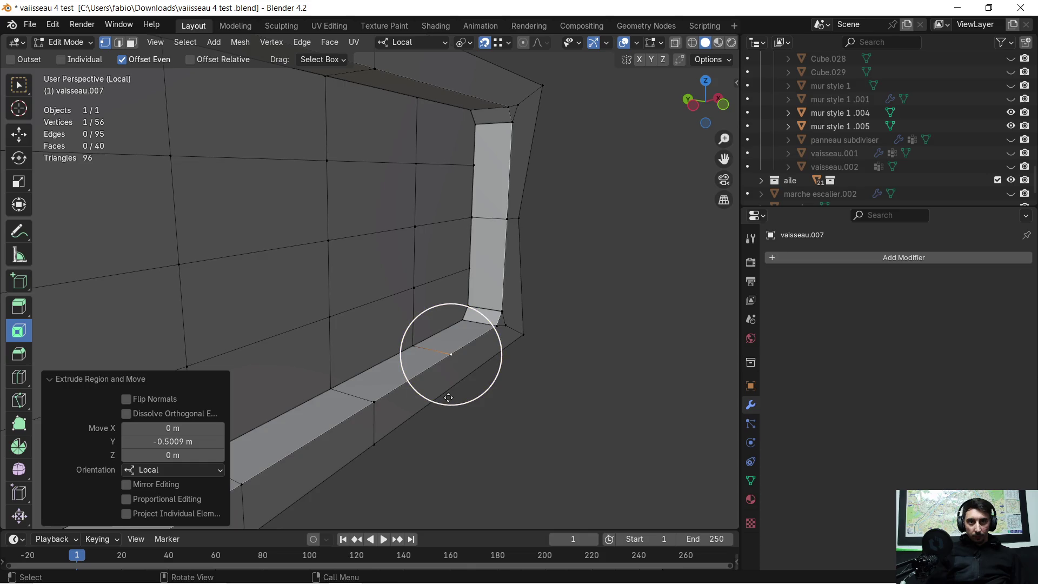
key("e")
key("z")
left_click(446, 402)
mouse_move(446, 402)
middle_mouse_down()
mouse_move(491, 436)
mouse_move(408, 387)
mouse_move(289, 237)
middle_mouse_up()
left_click(131, 43)
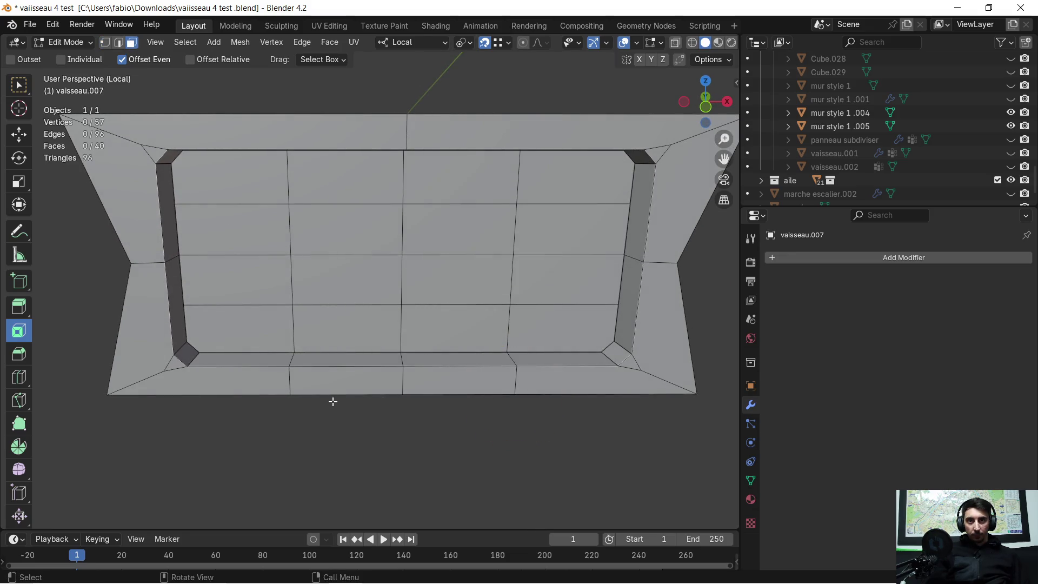
- Delete the four old bottom ledge faces
left_click(253, 376)
mouse_move(253, 376)
middle_mouse_down()
mouse_move(269, 375)
mouse_move(276, 408)
mouse_move(447, 394)
middle_mouse_up()
key("x")
left_click(267, 382)
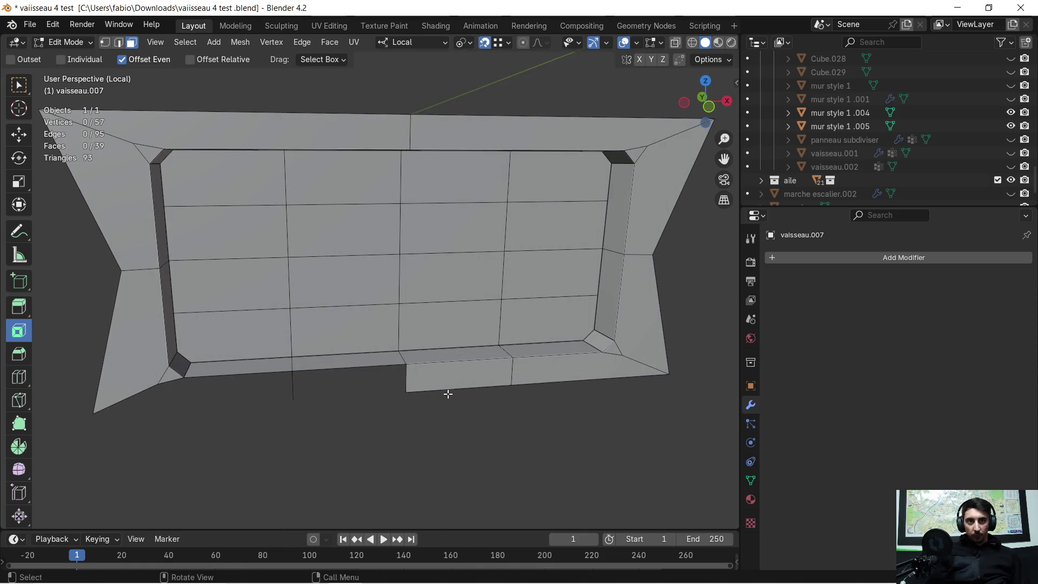
left_click(454, 381)
key("x")
left_click(453, 381)
left_click(338, 362)
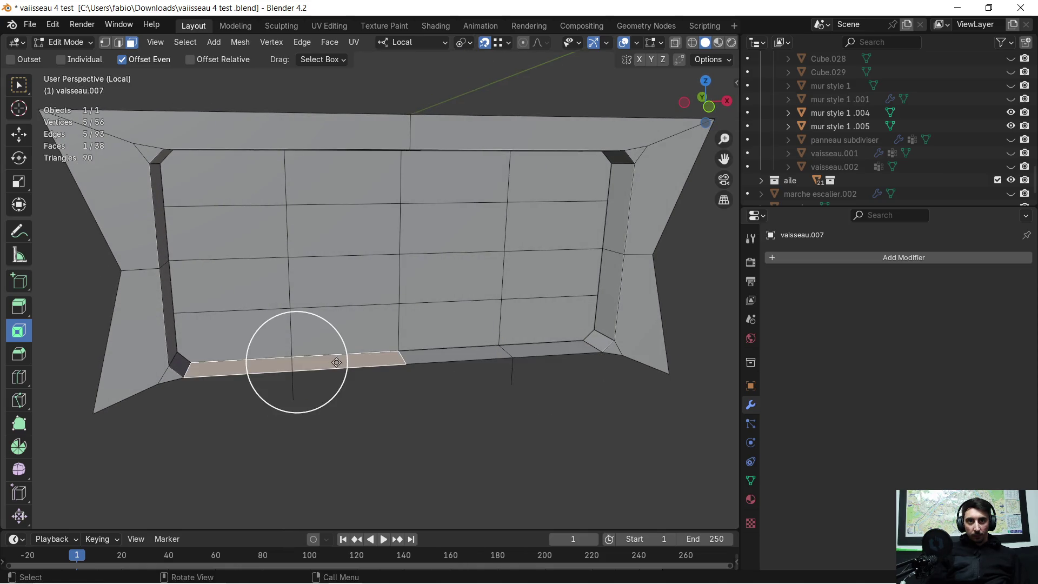
left_click(452, 354, "shift")
key("x")
left_click(452, 352)
mouse_move(453, 353)
middle_mouse_down()
mouse_move(424, 355)
mouse_move(334, 210)
middle_mouse_up()
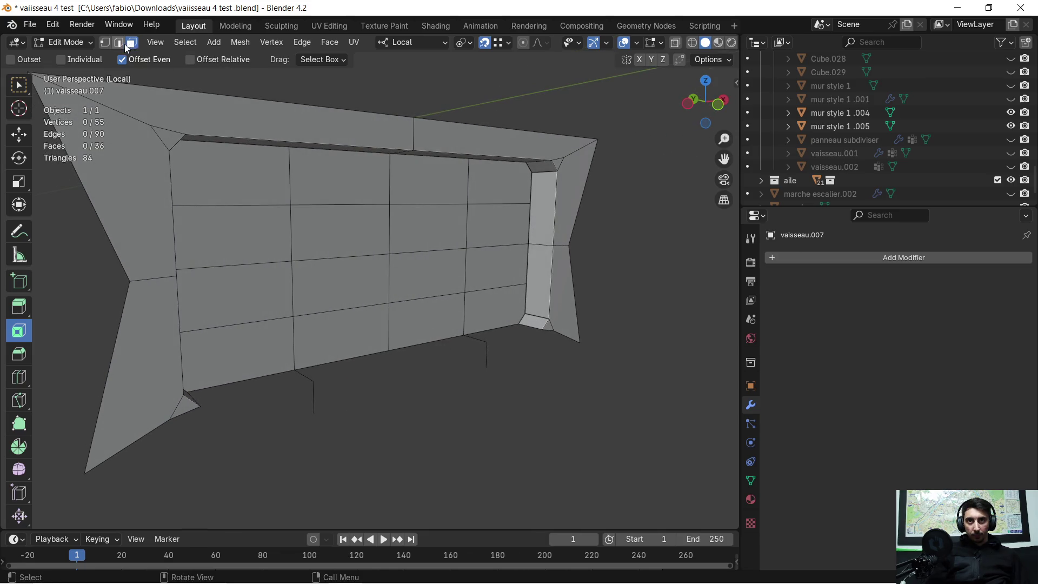
- Extrude the bottom edges 0.5 m outward and then 0.41 m down
left_click(351, 357, "shift")
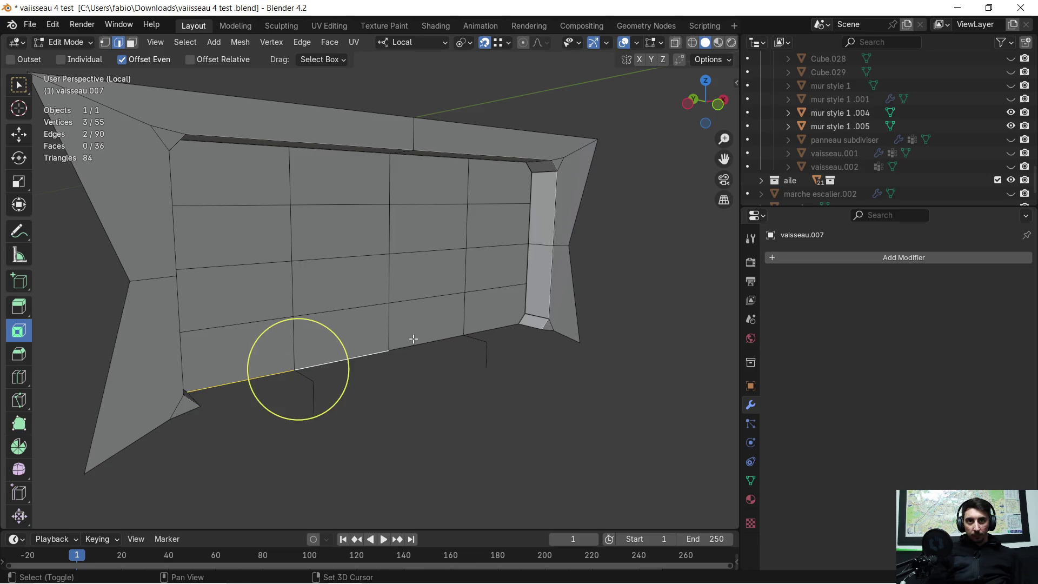
left_click(489, 321, "shift")
mouse_move(488, 320)
middle_mouse_down()
mouse_move(463, 358)
mouse_move(512, 352)
mouse_move(454, 374)
middle_mouse_up()
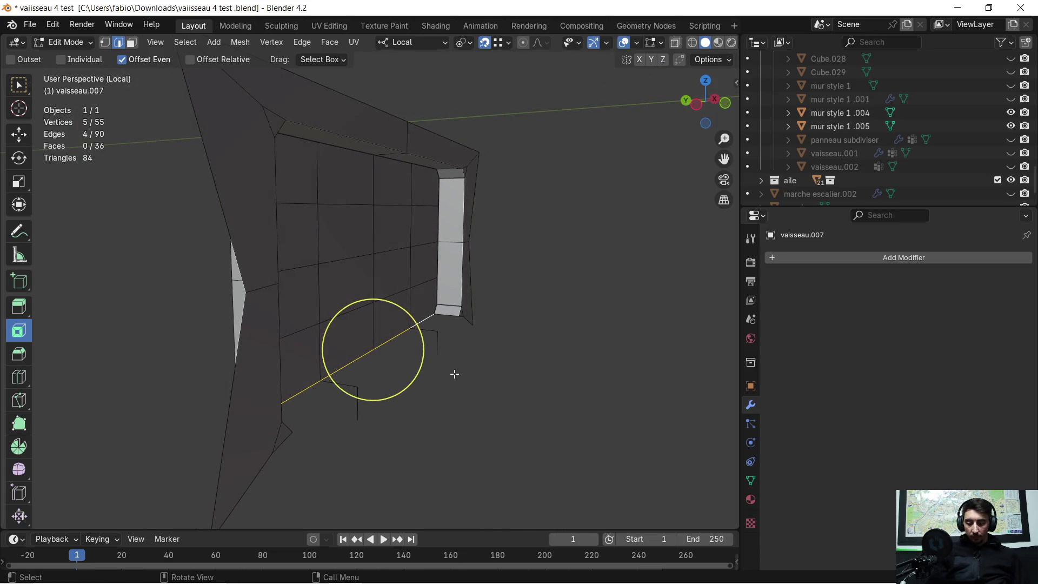
key("e")
left_click(440, 334)
mouse_move(439, 334)
middle_mouse_down()
mouse_move(338, 401)
mouse_move(464, 329)
mouse_move(309, 294)
mouse_move(431, 285)
middle_mouse_up()
type("ez-0.41")
key("Return")
scroll(476, 320, "up", 5)
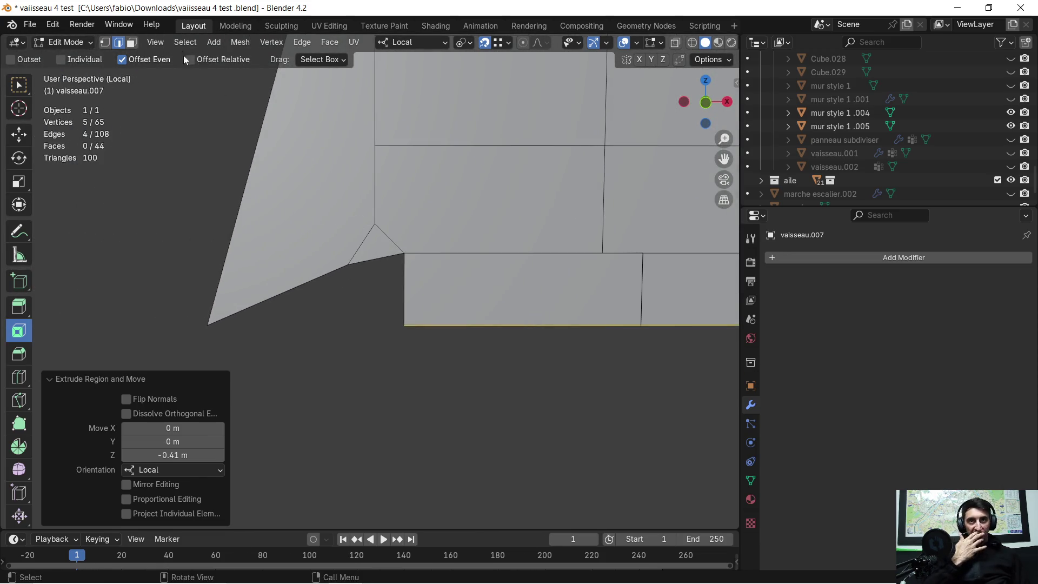
- Fill the three corner gaps of the new lower strip with faces
left_click(102, 46)
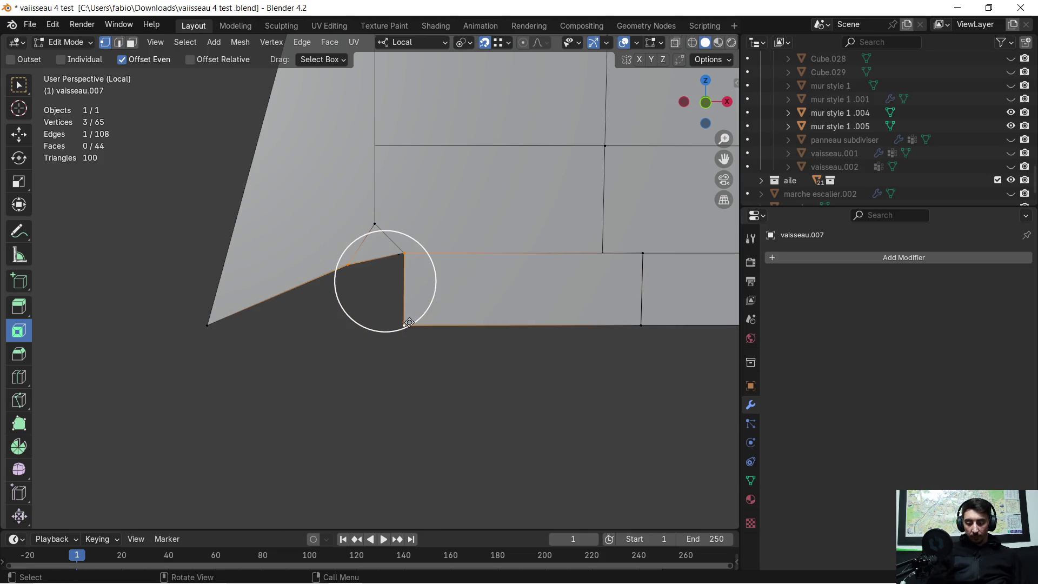
key("f")
left_click(217, 325, "shift")
key("f")
mouse_move(297, 340)
middle_mouse_down("shift")
mouse_move(335, 305)
mouse_move(87, 335)
mouse_move(236, 299)
middle_mouse_up("shift")
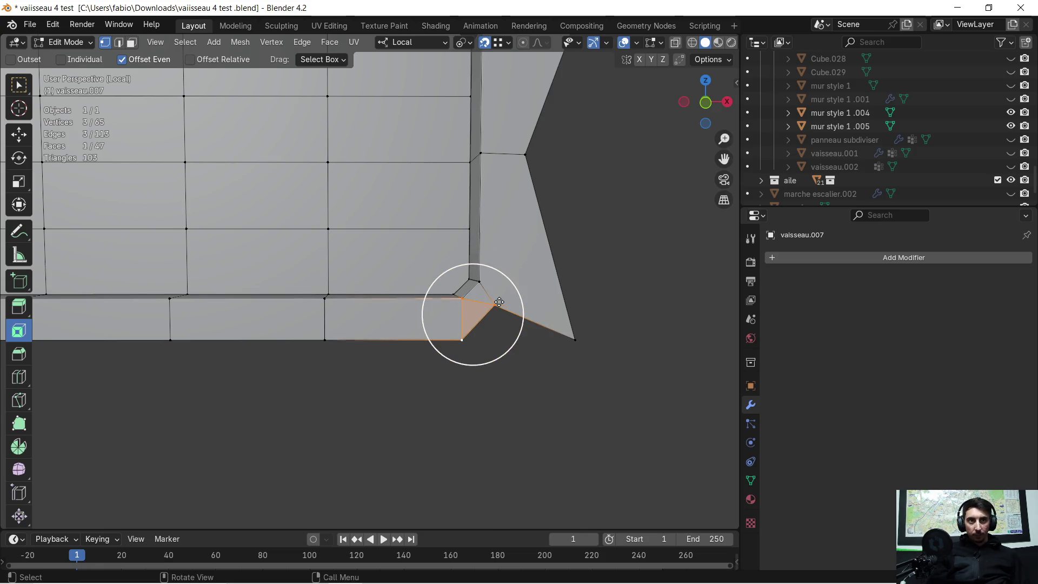
key("f")
scroll(516, 338, "down", 5)
scroll(515, 339, "down", 1)
middle_click_drag(316, 324, 428, 355, "shift")
scroll(429, 355, "down", 1)
scroll(429, 355, "up", 5)
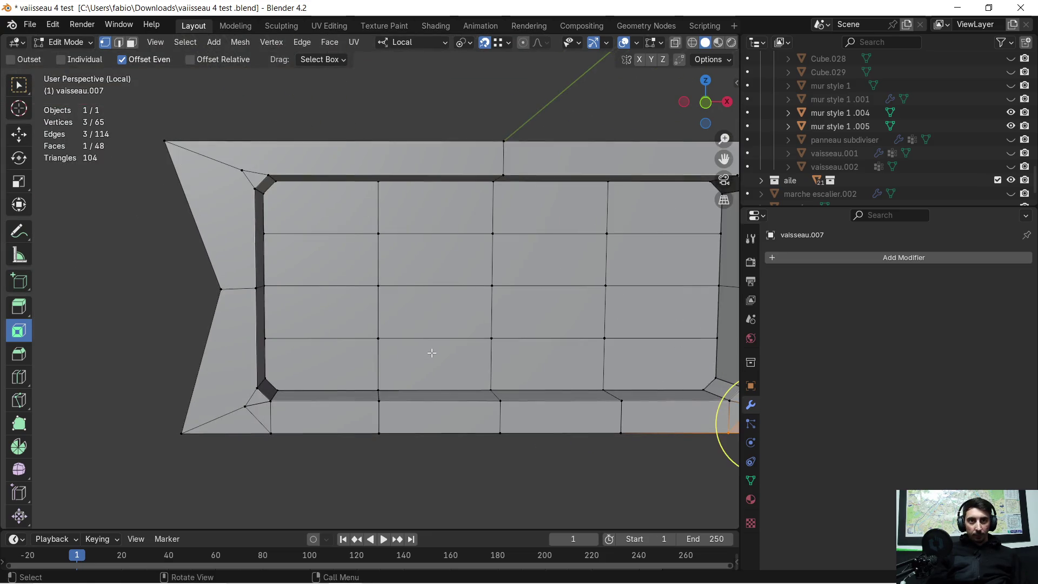
scroll(428, 352, "up", 3)
mouse_move(394, 297)
middle_mouse_down()
mouse_move(378, 290)
mouse_move(415, 328)
mouse_move(412, 303)
mouse_move(398, 326)
middle_mouse_up()
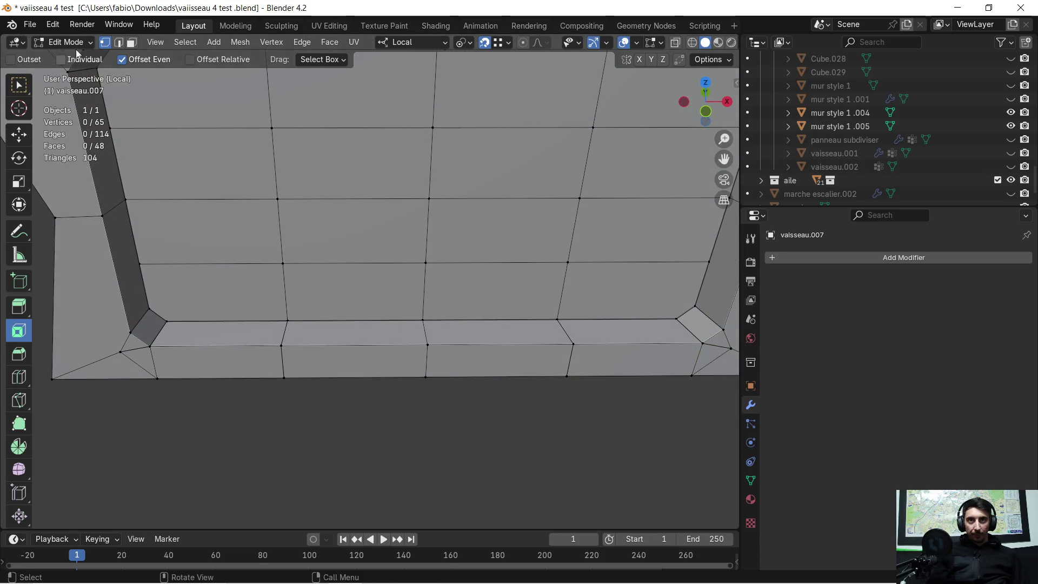
- Inset the two middle ledge faces and extrude them up about 0.41 m
left_click(130, 43)
key("c")
mouse_move(382, 327)
left_mouse_down()
mouse_move(352, 324)
mouse_move(453, 343)
left_mouse_up()
key("i")
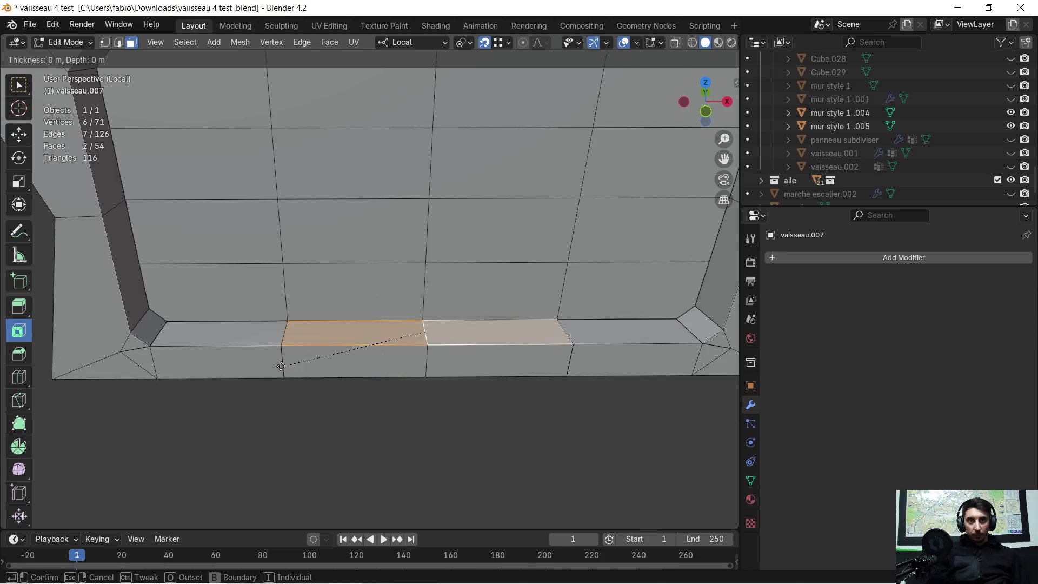
left_click(293, 383)
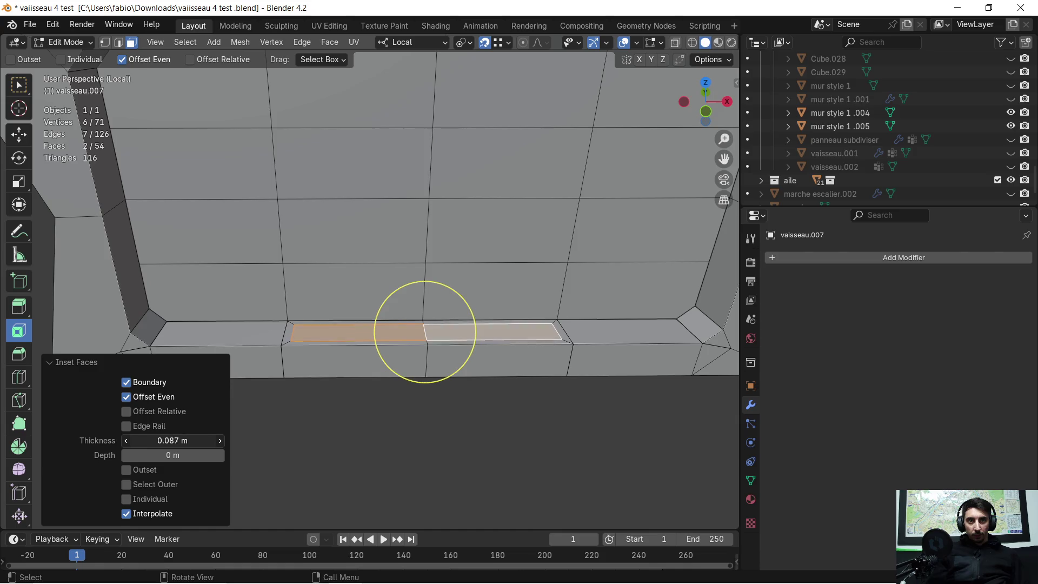
mouse_move(461, 427)
middle_mouse_down()
mouse_move(469, 416)
mouse_move(475, 424)
mouse_move(494, 364)
mouse_move(494, 406)
middle_mouse_up()
key("Escape")
key("e")
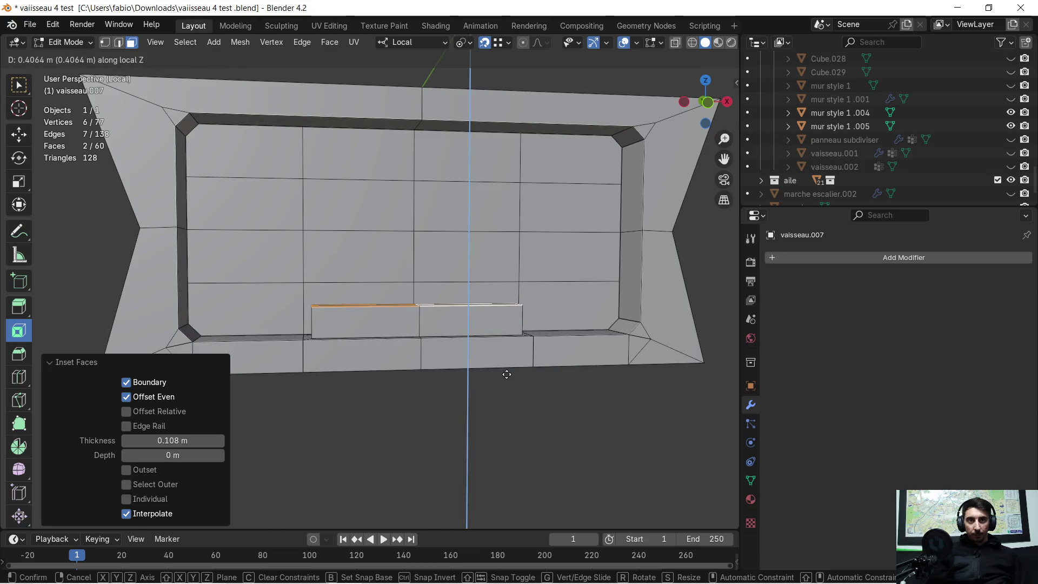
left_click(506, 374)
- Bevel the raised block's top edge by 0.121 m
mouse_move(505, 375)
middle_mouse_down()
mouse_move(445, 327)
mouse_move(596, 331)
mouse_move(389, 308)
mouse_move(353, 285)
middle_mouse_up()
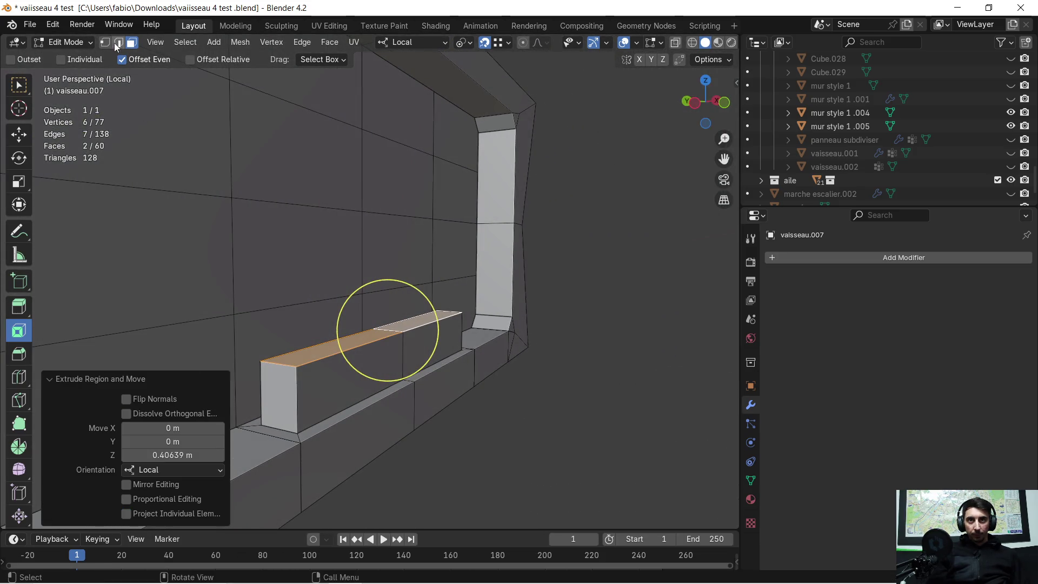
left_click(118, 44)
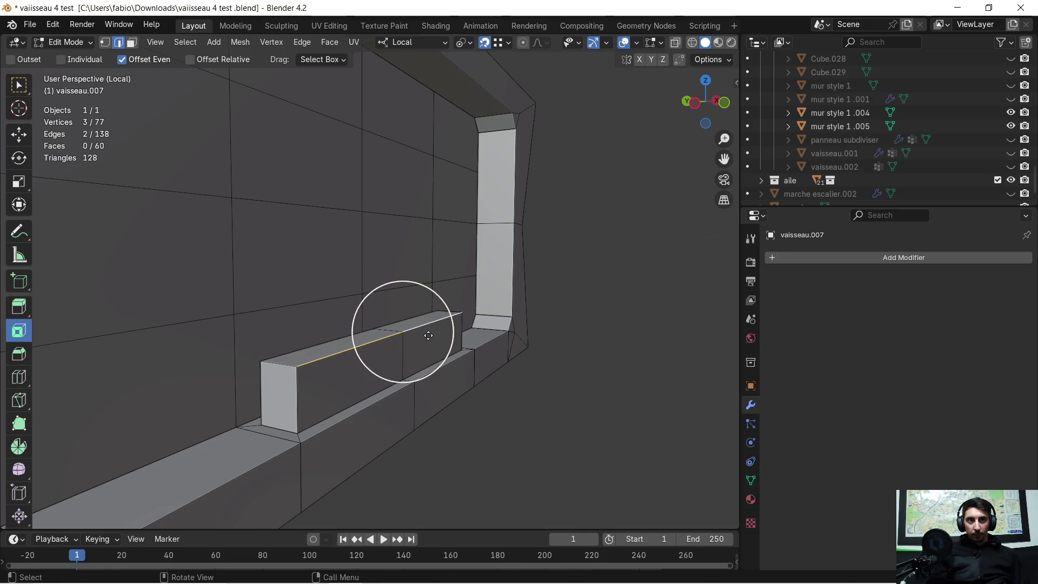
key("ctrl+b")
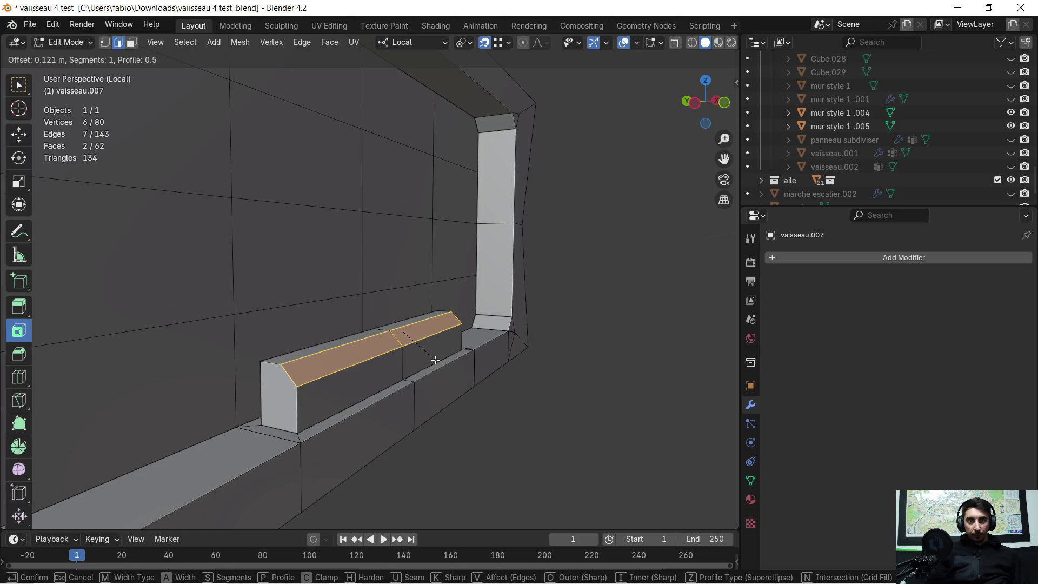
left_click(436, 360)
mouse_move(382, 335)
middle_mouse_down()
mouse_move(325, 325)
mouse_move(535, 350)
mouse_move(621, 340)
mouse_move(501, 320)
mouse_move(444, 339)
middle_mouse_up()
mouse_move(347, 374)
middle_mouse_down()
mouse_move(394, 364)
mouse_move(292, 366)
mouse_move(169, 146)
middle_mouse_up()
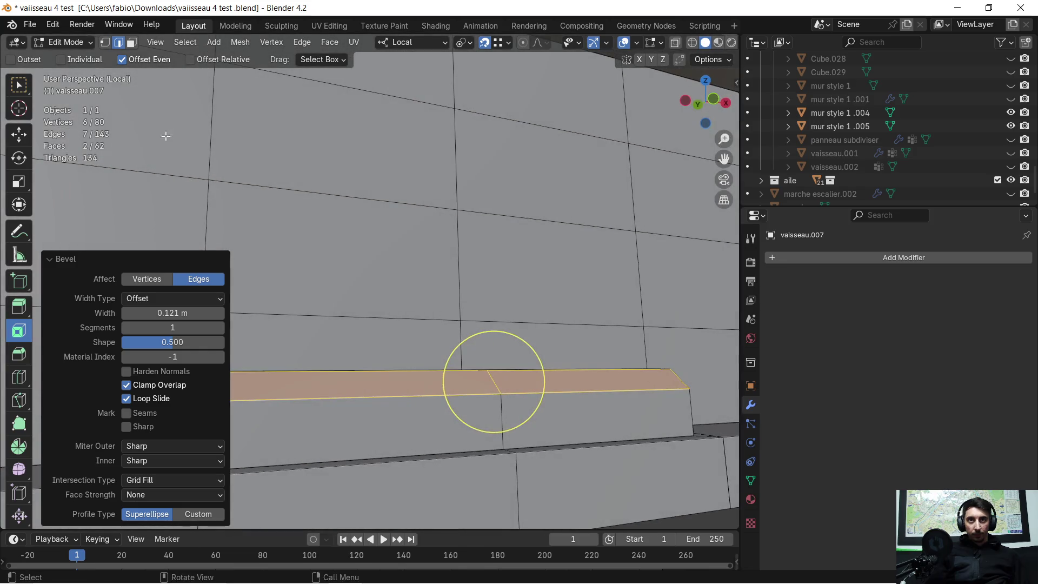
left_click(132, 42)
middle_click_drag(492, 371, 475, 329)
left_click(336, 231)
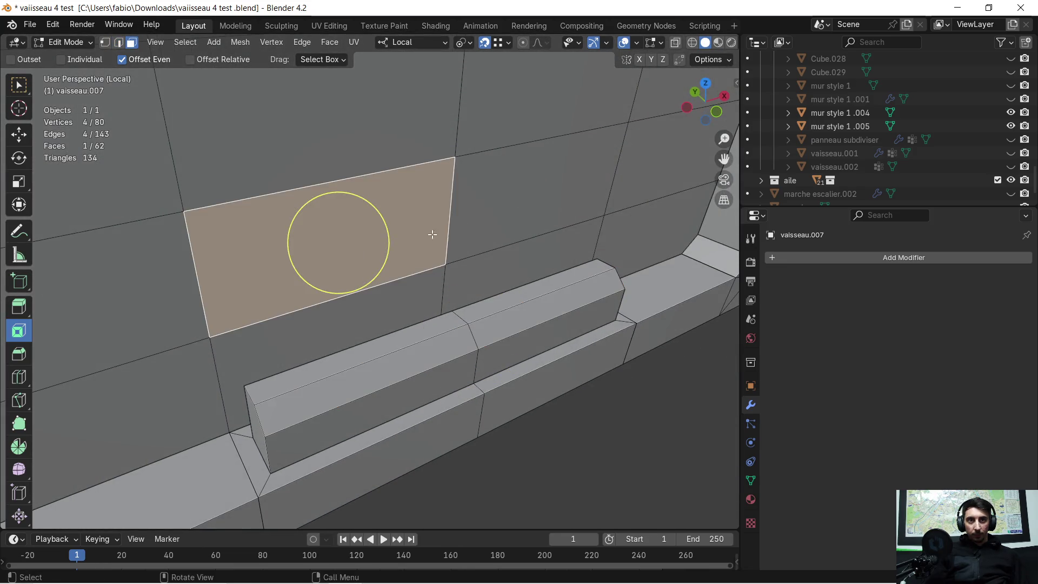
- Delete the four wall faces directly above the raised block
left_click(449, 213, "shift")
mouse_move(508, 268)
middle_mouse_down()
mouse_move(441, 260)
mouse_move(406, 225)
middle_mouse_up()
key("x")
left_click(420, 284)
key("c")
left_click_drag(348, 170, 433, 174)
key("x")
left_click(498, 188)
- Extrude the opening's bottom edges 0.37 m back along Y
mouse_move(392, 318)
middle_mouse_down()
mouse_move(491, 342)
mouse_move(563, 320)
mouse_move(412, 345)
mouse_move(534, 236)
mouse_move(546, 239)
mouse_move(528, 267)
mouse_move(541, 257)
middle_mouse_up()
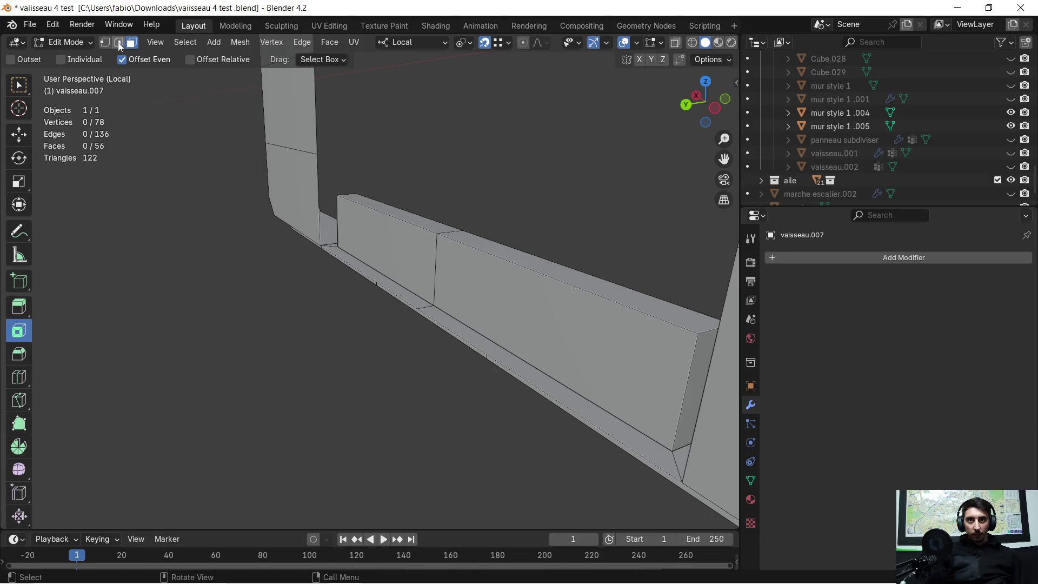
left_click(495, 256, "shift")
middle_click_drag(494, 256, 393, 273)
key("e")
key("y")
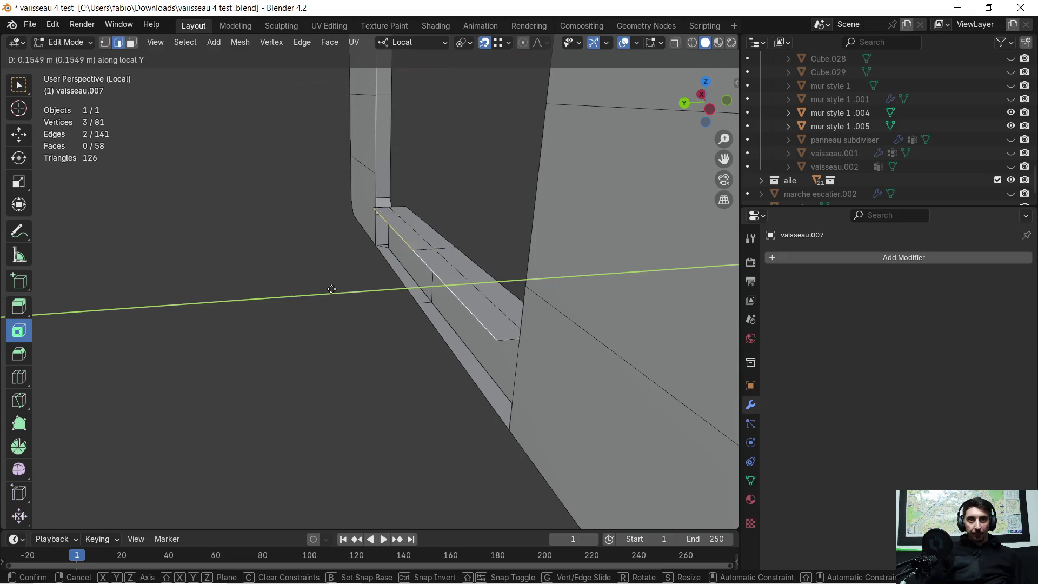
left_click(296, 297)
- Extrude the back edges 1.69 m up, then exit isolation to view the whole hall
mouse_move(294, 297)
middle_mouse_down()
mouse_move(567, 232)
mouse_move(494, 234)
mouse_move(432, 185)
mouse_move(454, 170)
mouse_move(413, 167)
mouse_move(421, 228)
mouse_move(416, 151)
mouse_move(421, 225)
middle_mouse_up()
key("e")
key("z")
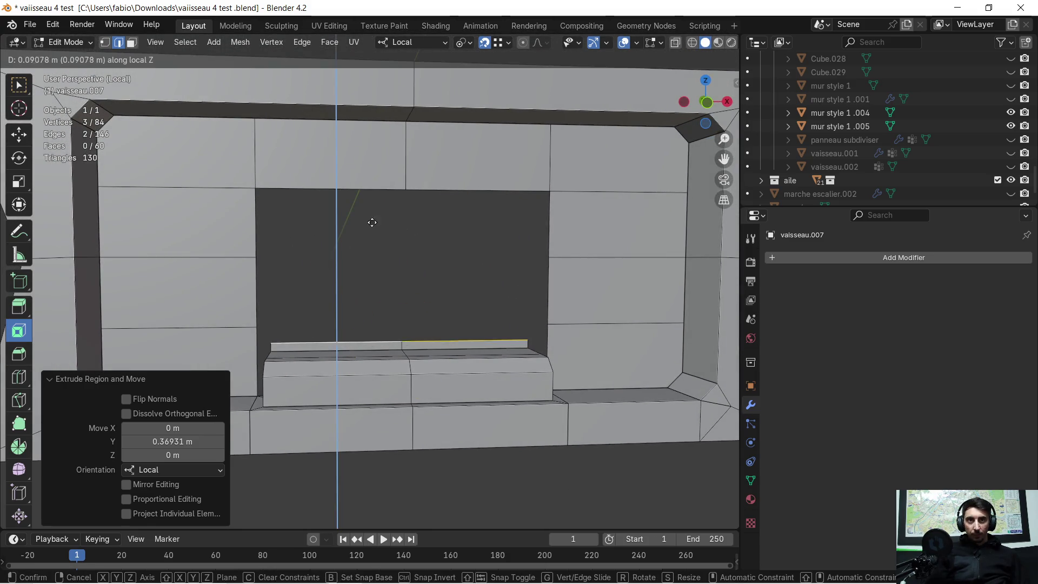
left_click(262, 192)
mouse_move(531, 287)
middle_mouse_down()
mouse_move(514, 280)
mouse_move(582, 288)
mouse_move(440, 301)
mouse_move(503, 319)
middle_mouse_up()
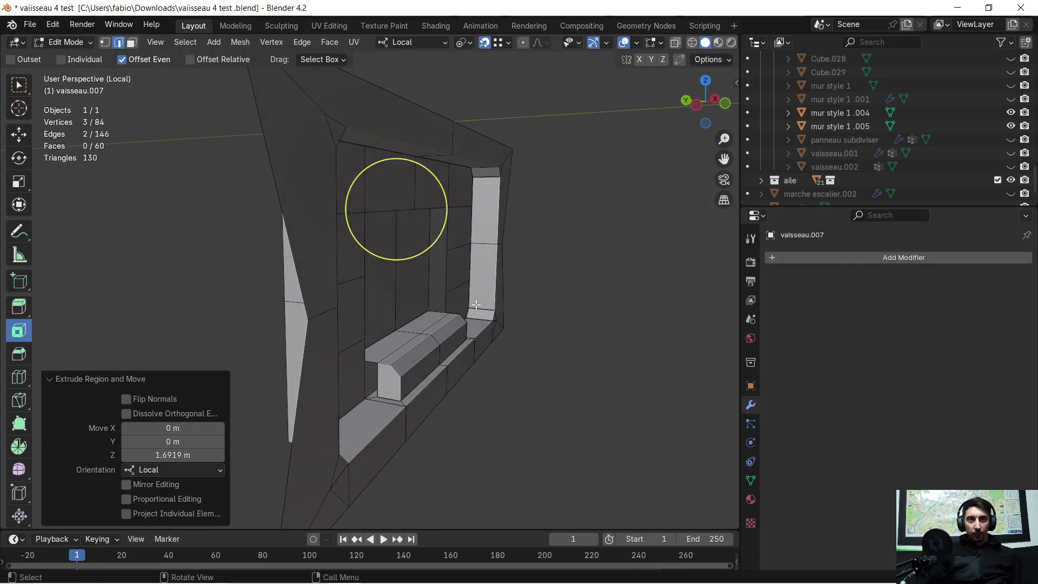
scroll(570, 329, "up", 3)
mouse_move(570, 329)
middle_mouse_down("shift")
mouse_move(431, 295)
mouse_move(359, 303)
mouse_move(351, 294)
middle_mouse_up("shift")
key("KP_Divide")
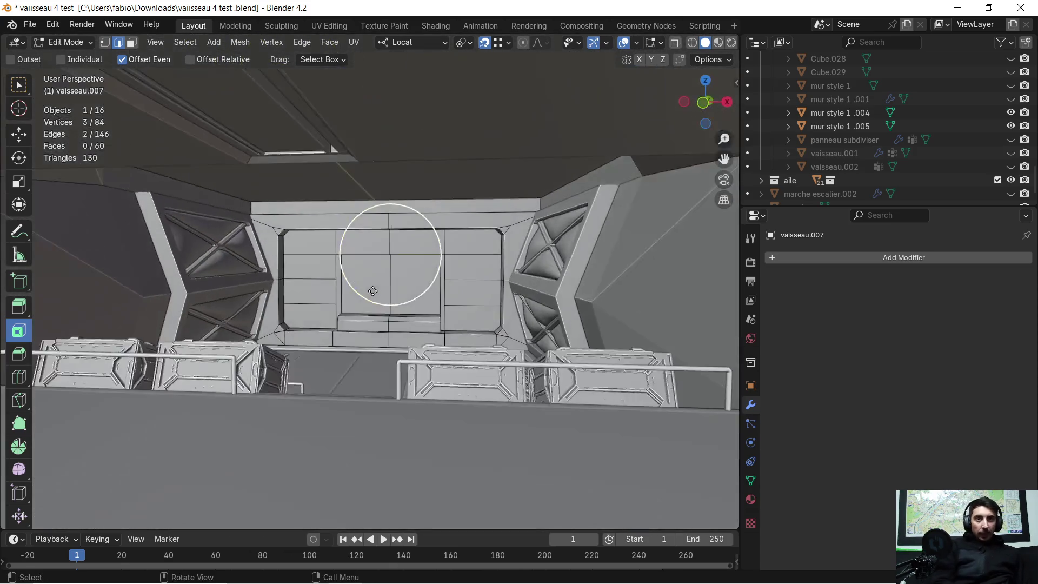
scroll(357, 302, "up", 6)
mouse_move(311, 325)
middle_mouse_down()
mouse_move(358, 338)
mouse_move(301, 324)
mouse_move(208, 324)
mouse_move(653, 327)
mouse_move(417, 294)
mouse_move(530, 299)
mouse_move(417, 290)
mouse_move(269, 215)
mouse_move(357, 209)
mouse_move(169, 235)
middle_mouse_up()
mouse_move(282, 291)
middle_mouse_down()
mouse_move(109, 284)
mouse_move(173, 284)
mouse_move(267, 254)
mouse_move(378, 262)
mouse_move(312, 284)
mouse_move(209, 260)
mouse_move(283, 248)
mouse_move(327, 311)
middle_mouse_up()
scroll(323, 328, "down", 4)
scroll(320, 330, "up", 5)
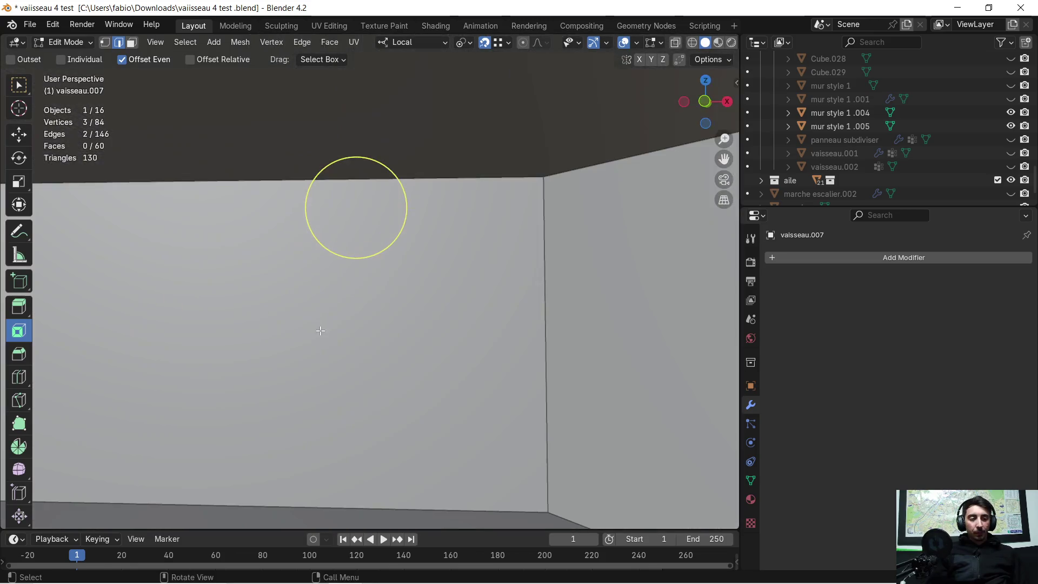
key("super")
- In Chrome's YouTube tab, play Black Sheep's Strobelite Honey from the playlist
left_click(277, 570)
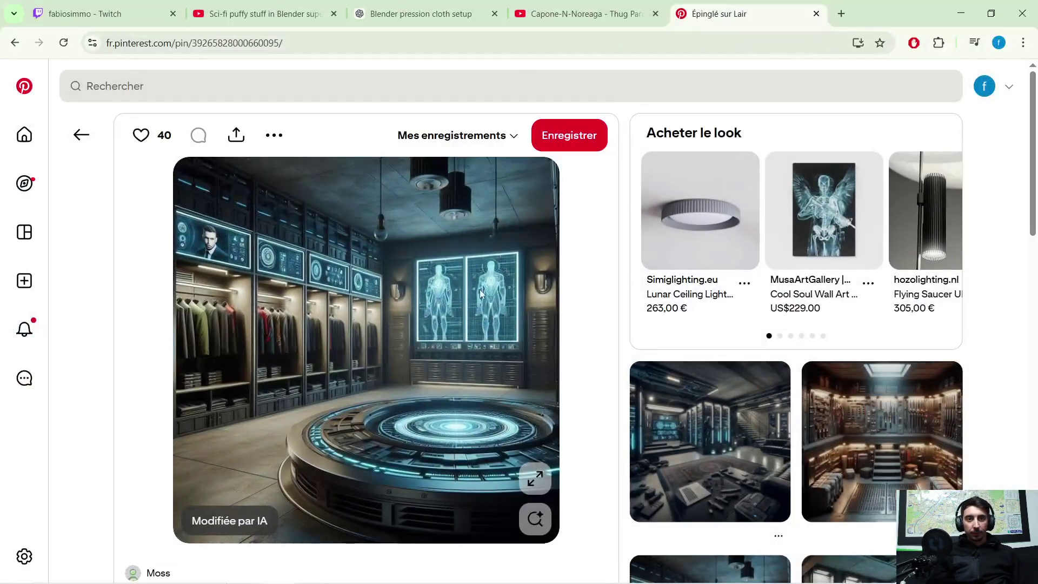
left_click(578, 13)
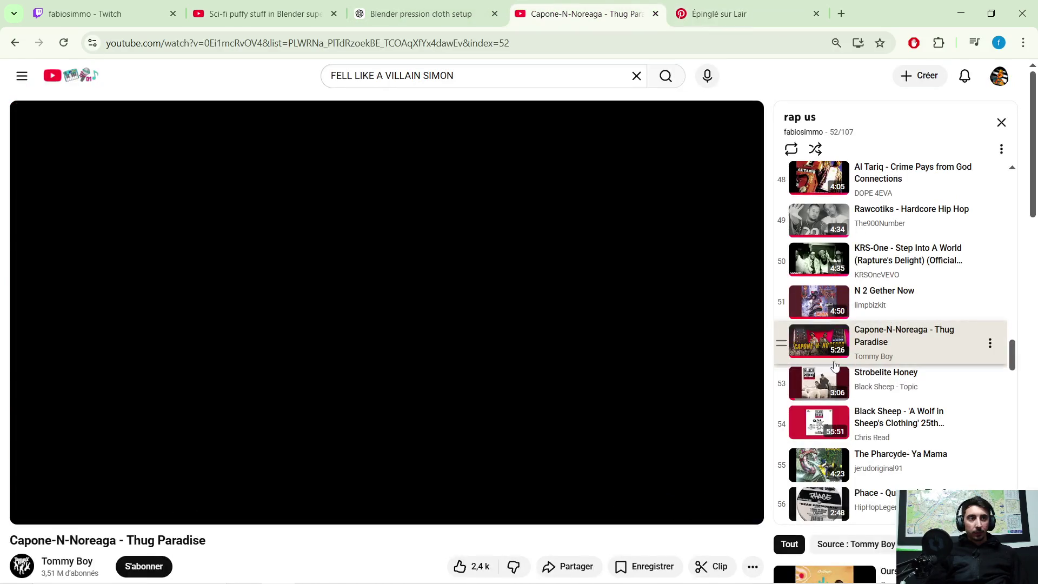
left_click(859, 381)
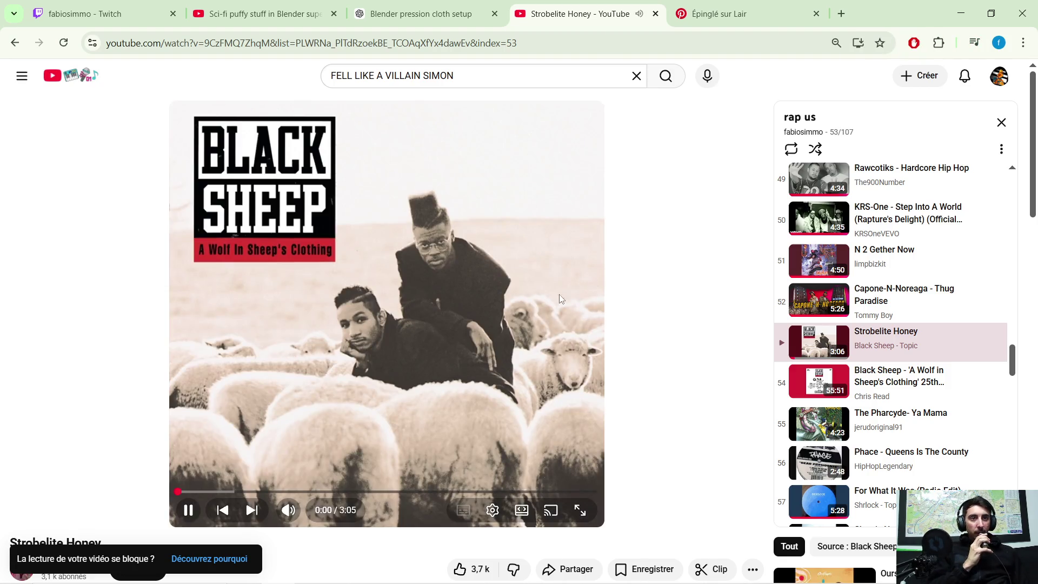
scroll(886, 359, "down", 1)
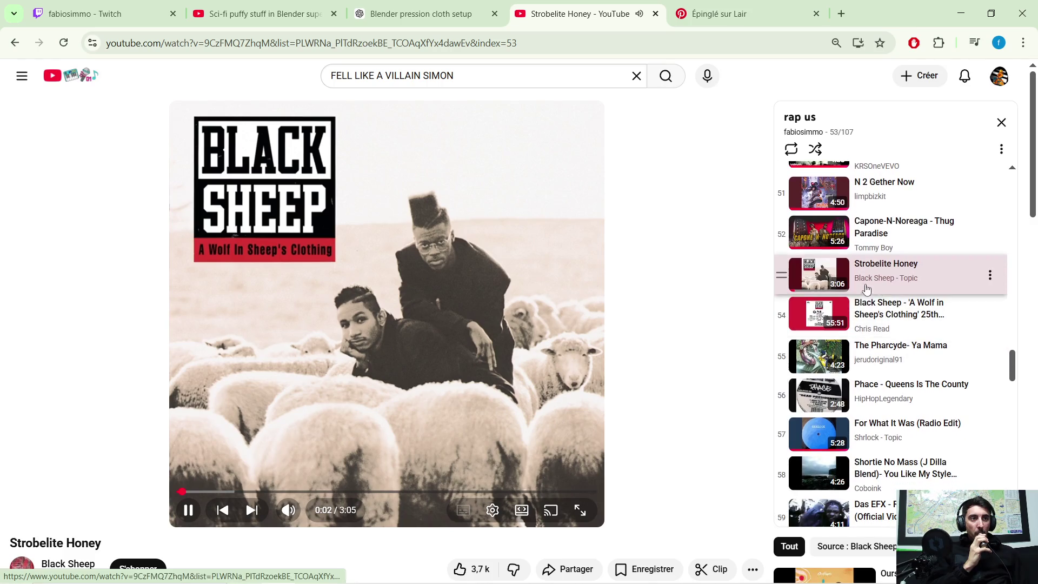
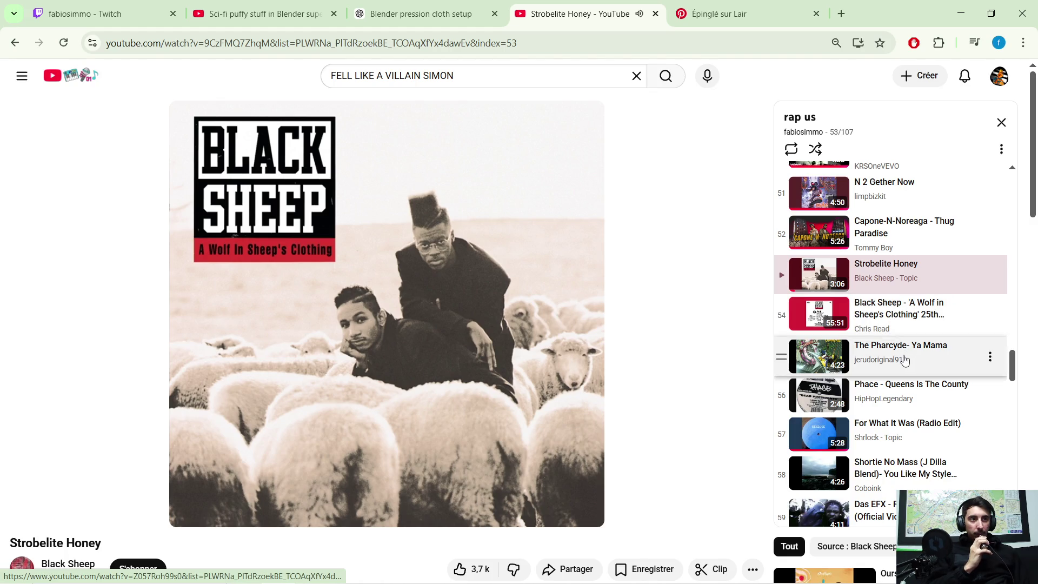
- Play 'Phace - Queens Is The County' from the 'rap us' playlist, then minimize the browser
left_click(900, 392)
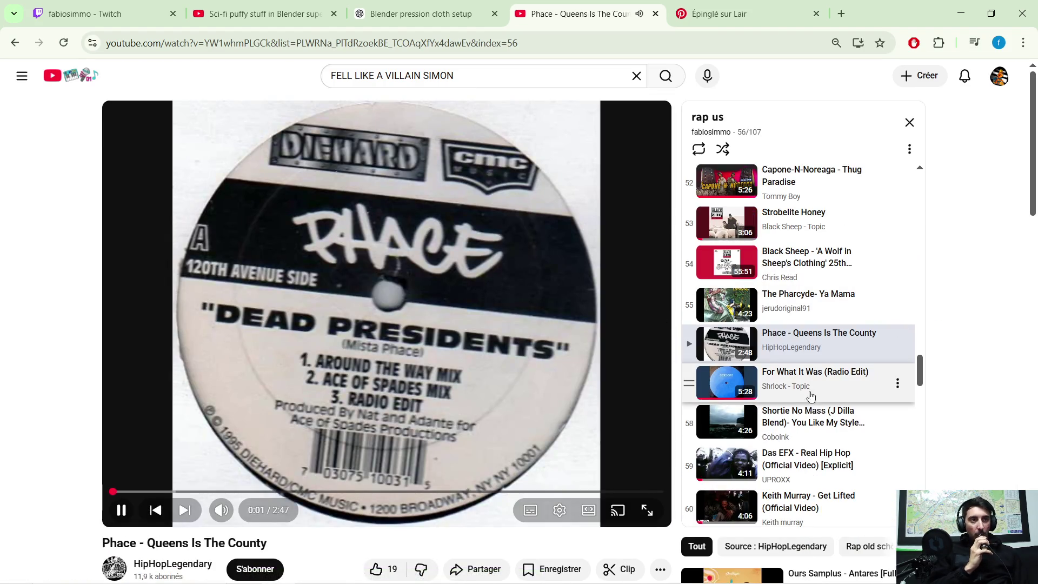
scroll(809, 373, "down", 1)
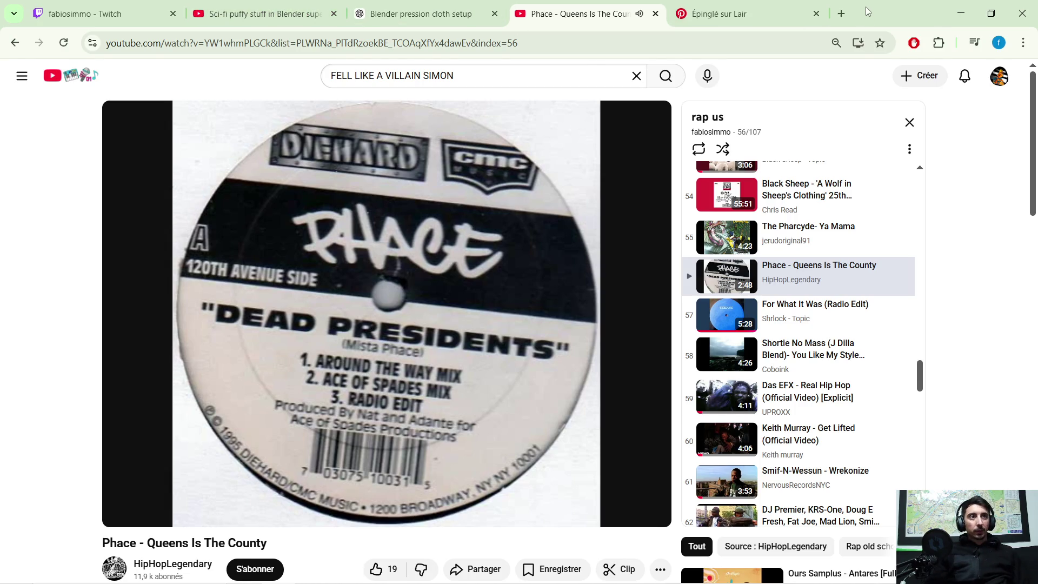
left_click(961, 13)
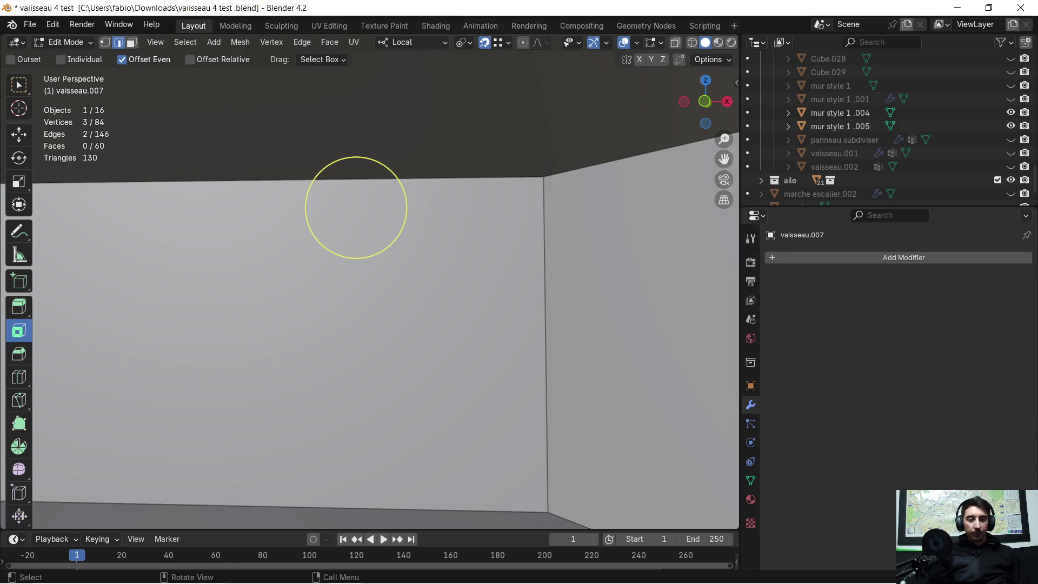
- Orbit to a low view of the doorway and isolate the wall piece in local view
scroll(530, 242, "up", 3)
middle_click_drag(453, 221, 460, 230)
scroll(331, 254, "up", 4)
mouse_move(336, 250)
middle_mouse_down()
mouse_move(470, 281)
mouse_move(473, 260)
mouse_move(450, 255)
mouse_move(470, 308)
mouse_move(489, 309)
mouse_move(290, 306)
middle_mouse_up()
key("KP_Divide")
scroll(398, 271, "up", 5)
- Slide the niche's two back faces sideways along the local Y axis
left_click(384, 305)
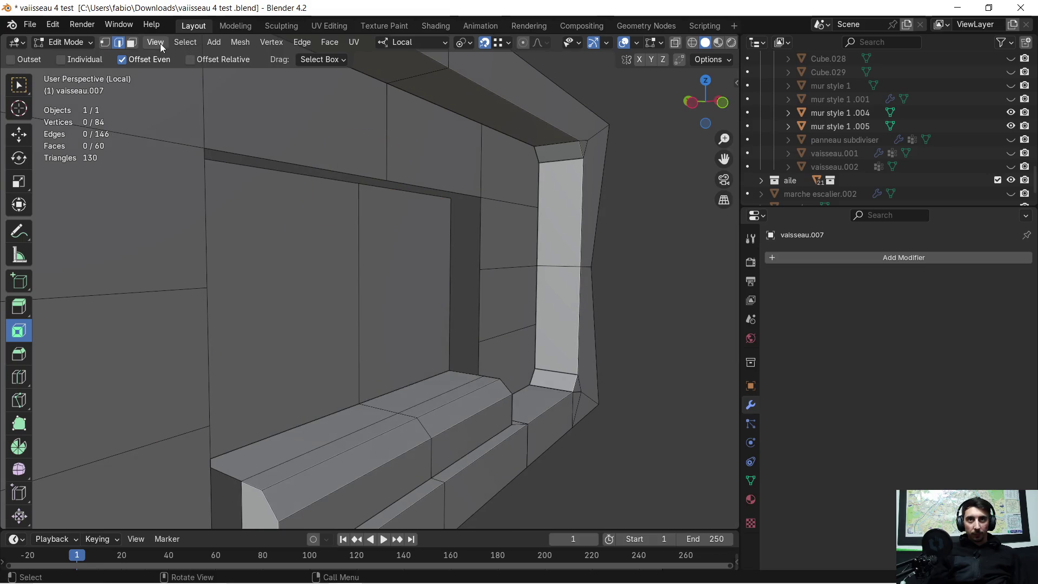
left_click(299, 255)
left_click(398, 269, "shift")
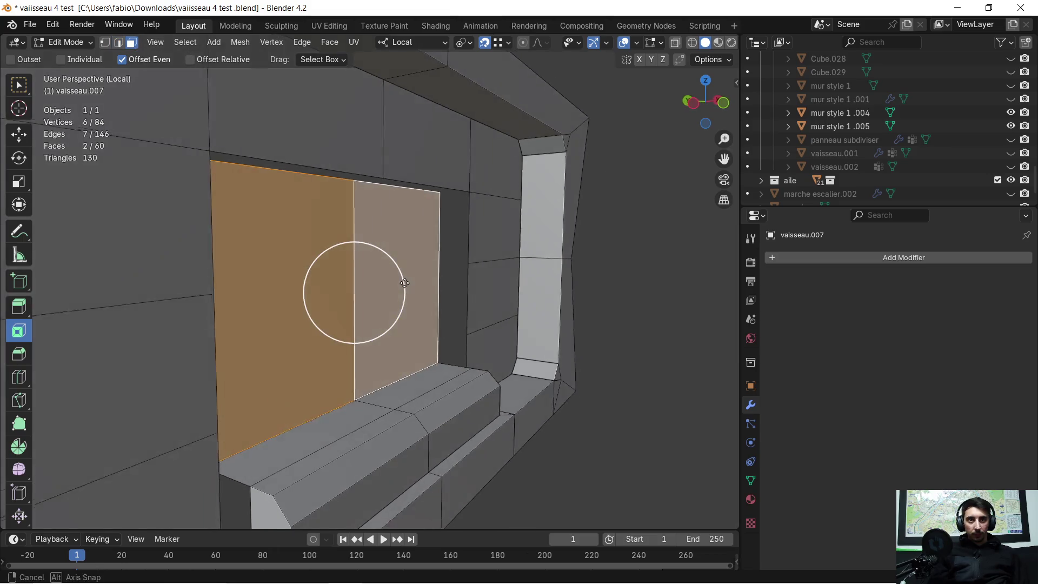
key("g")
key("y")
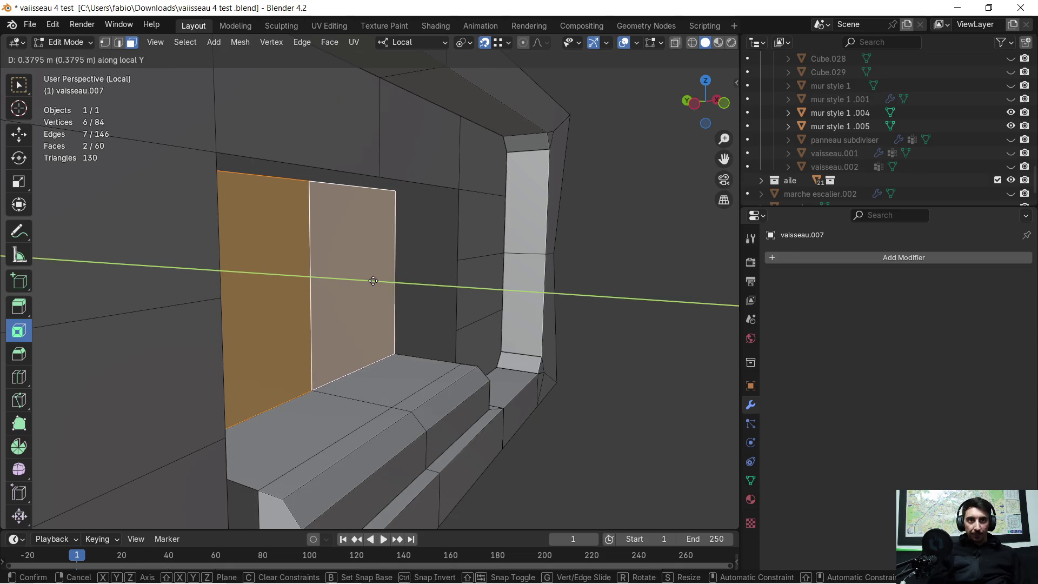
left_click(371, 282)
- Extrude the ledge's middle edge straight up about 1.69 m into a tall fin
left_click(351, 392)
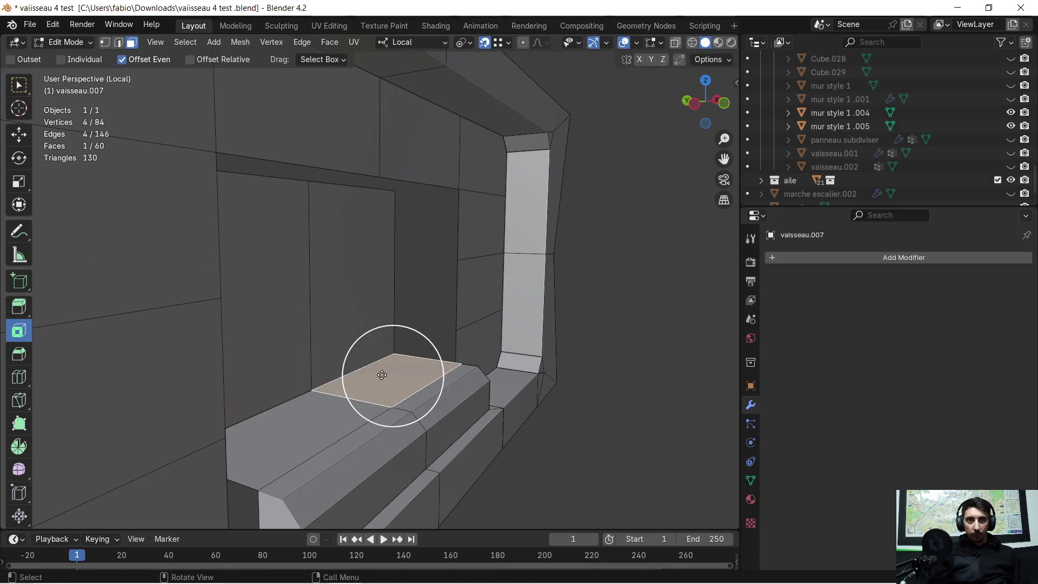
middle_click_drag(352, 391, 324, 373)
left_click(123, 45)
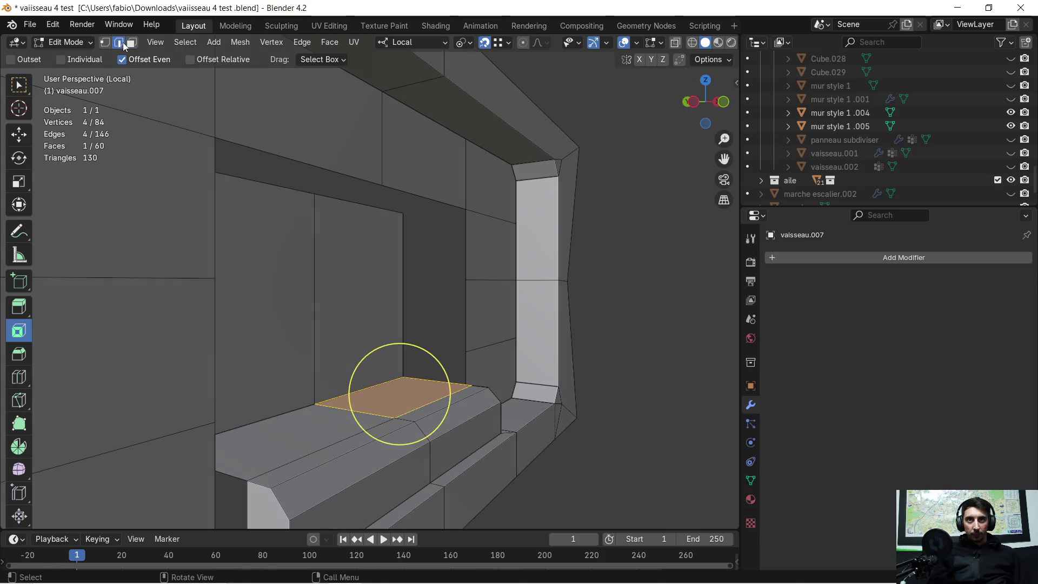
left_click(352, 410)
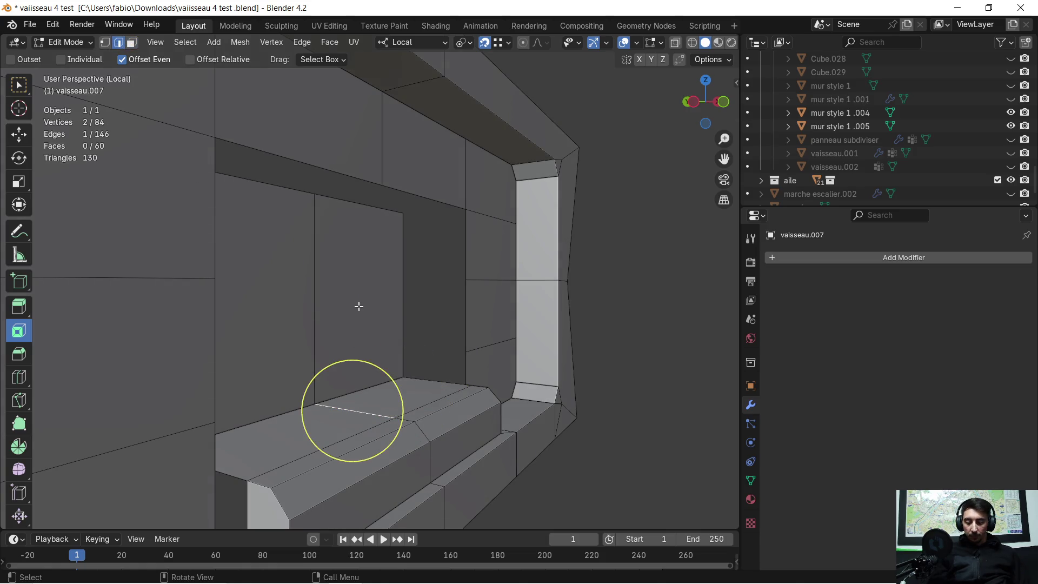
key("e")
key("z")
left_click(357, 95)
mouse_move(447, 275)
middle_mouse_down()
mouse_move(350, 280)
mouse_move(383, 271)
middle_mouse_up()
scroll(457, 298, "down", 2)
scroll(521, 280, "up", 1)
mouse_move(528, 303)
middle_mouse_down()
mouse_move(482, 271)
mouse_move(412, 301)
mouse_move(445, 297)
mouse_move(407, 324)
mouse_move(395, 292)
mouse_move(449, 285)
mouse_move(421, 298)
middle_mouse_up()
- Undo the fin and inset the two shelf faces by about 0.043 m
key("ctrl+z")
scroll(423, 297, "up", 5)
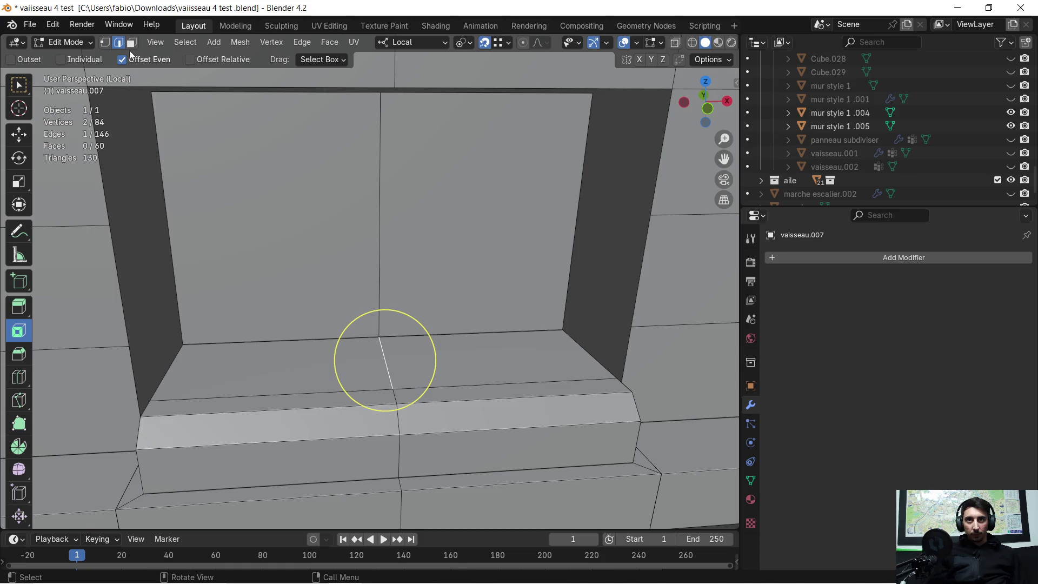
left_click(282, 371)
left_click(428, 358, "shift")
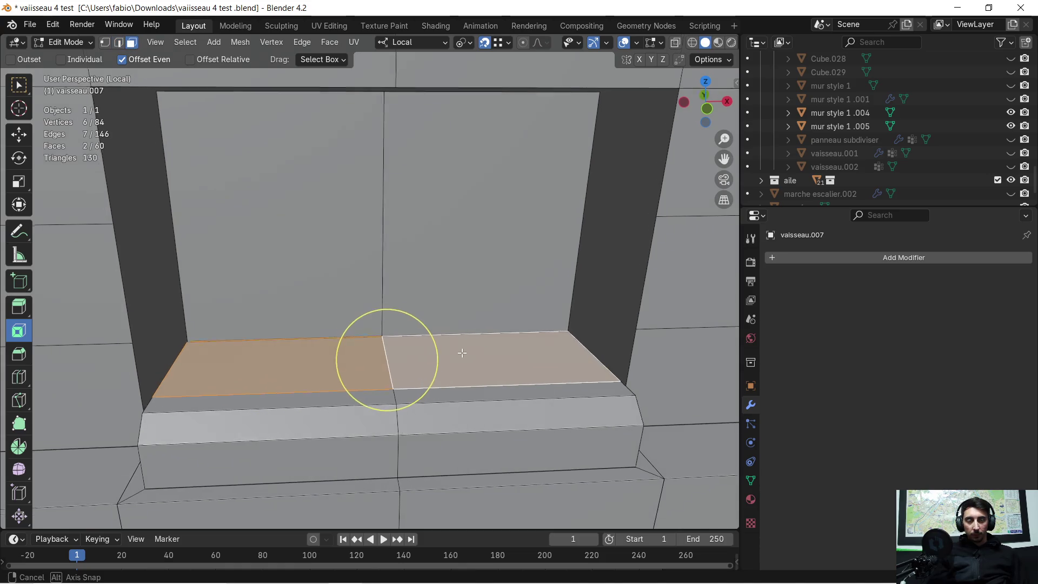
key("i")
left_click(388, 358)
left_click_drag(161, 434, 181, 433)
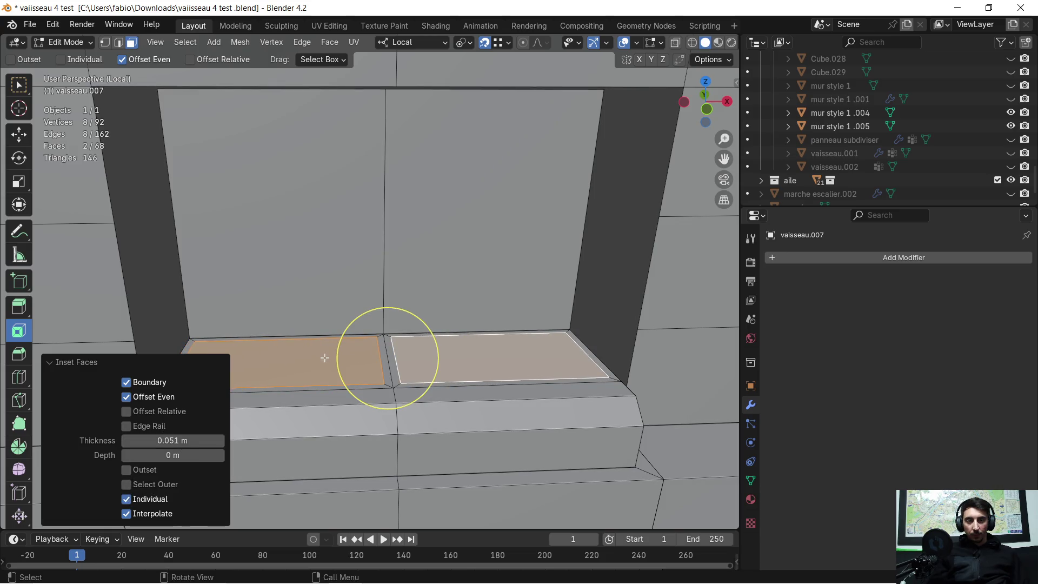
scroll(383, 371, "up", 3)
- Extrude the thin middle strip upward into a tall divider
left_click(394, 378)
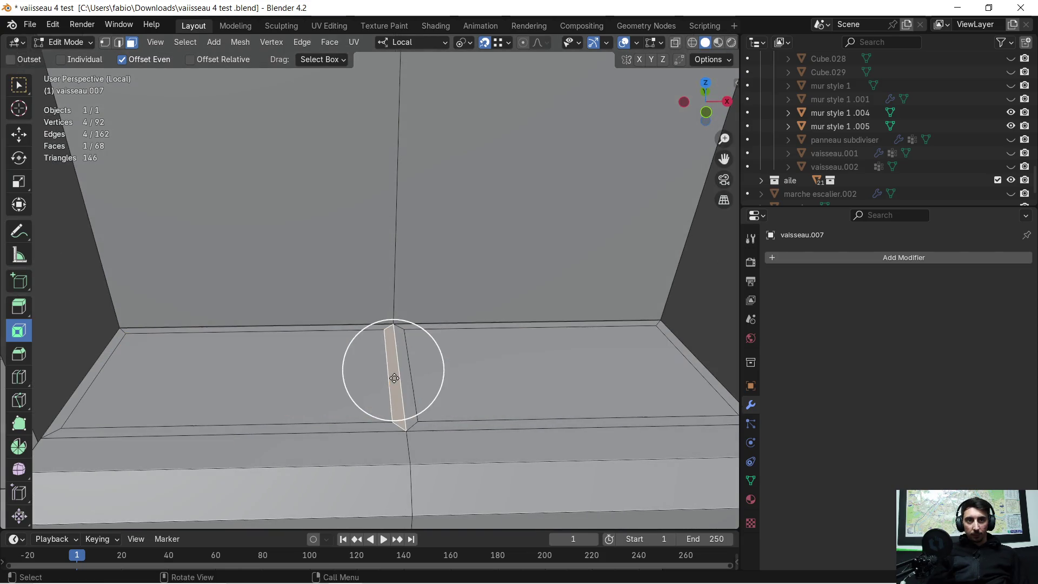
scroll(405, 374, "down", 4)
mouse_move(405, 374)
middle_mouse_down()
mouse_move(422, 284)
mouse_move(428, 319)
mouse_move(419, 326)
middle_mouse_up()
key("e")
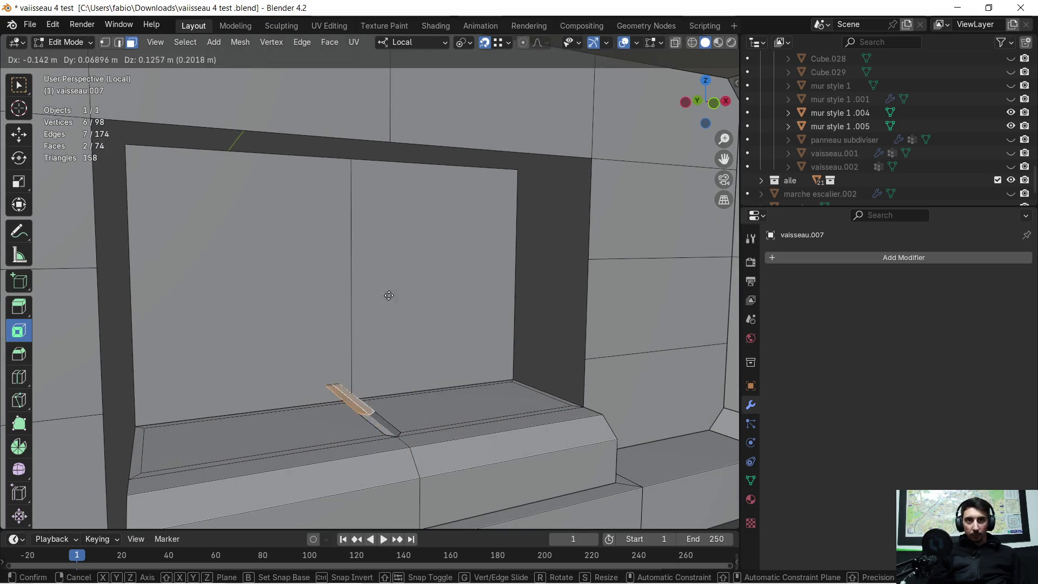
left_click(350, 165)
mouse_move(349, 165)
middle_mouse_down()
mouse_move(382, 274)
mouse_move(359, 250)
mouse_move(366, 309)
mouse_move(334, 338)
mouse_move(359, 371)
mouse_move(405, 347)
mouse_move(455, 344)
mouse_move(339, 319)
mouse_move(357, 295)
mouse_move(389, 301)
mouse_move(391, 336)
middle_mouse_up()
scroll(339, 320, "up", 1)
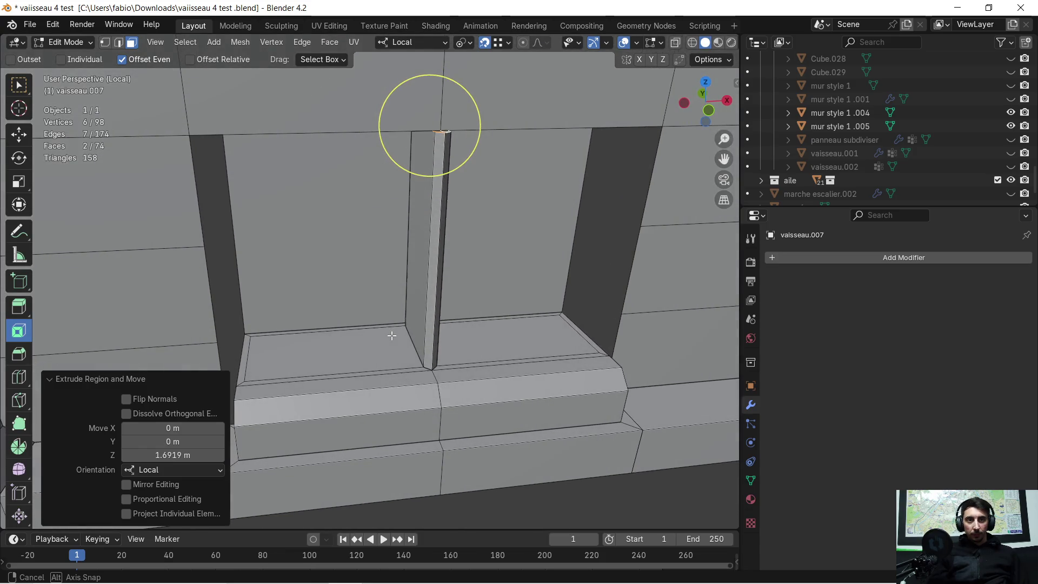
- Inset the two tray faces about 0.027 m and sink them roughly 0.028 m
left_click(375, 351)
left_click(497, 343, "shift")
middle_click_drag(497, 343, 480, 337)
left_click_drag(479, 338, 486, 335)
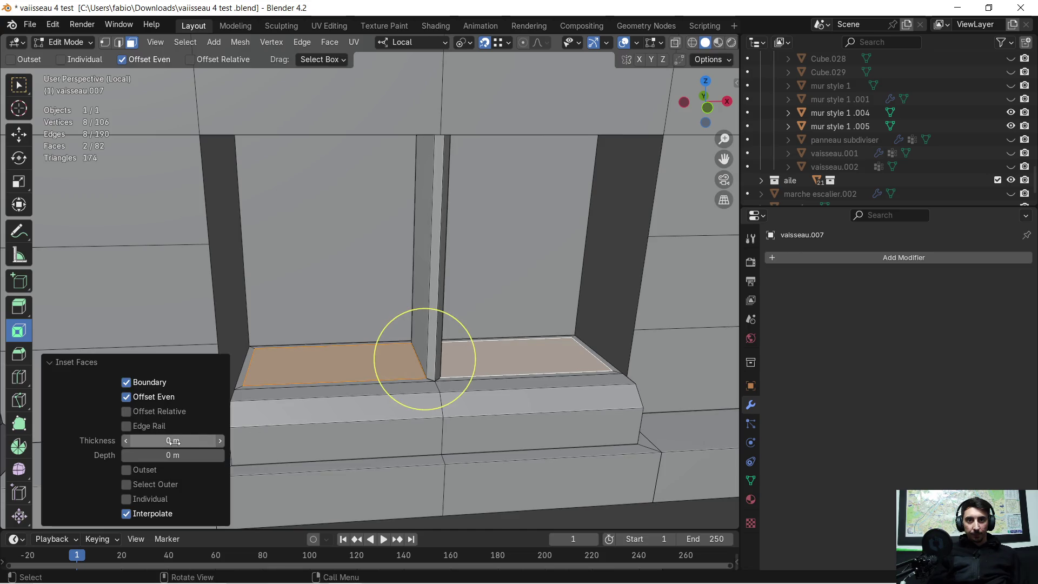
left_click_drag(425, 359, 425, 359)
mouse_move(424, 359)
middle_mouse_down()
mouse_move(440, 394)
mouse_move(373, 367)
middle_mouse_up()
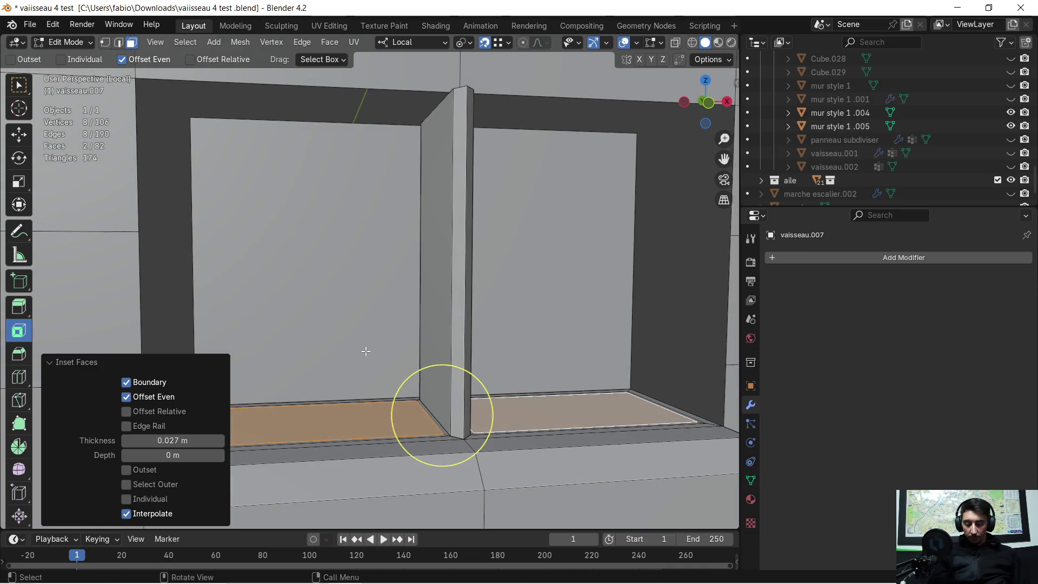
key("e")
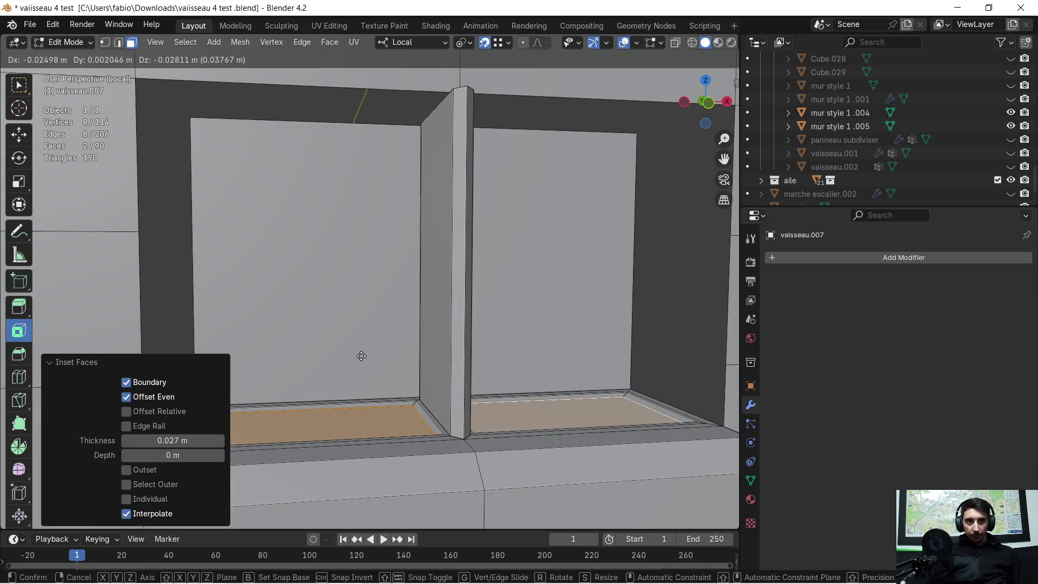
left_click(361, 356)
mouse_move(429, 417)
middle_mouse_down()
mouse_move(428, 390)
mouse_move(449, 400)
mouse_move(441, 405)
middle_mouse_up()
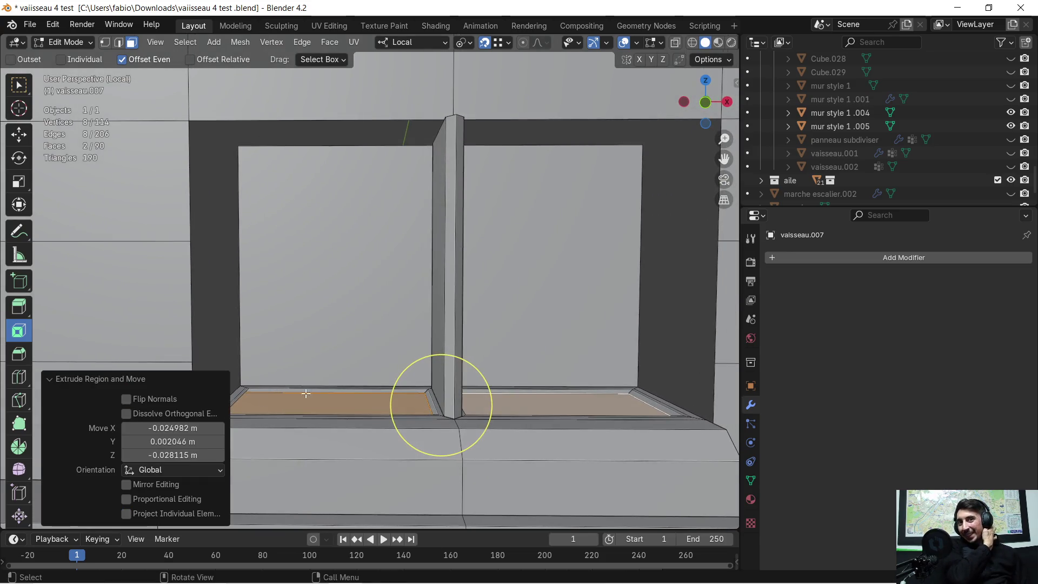
mouse_move(533, 343)
middle_mouse_down()
mouse_move(487, 332)
mouse_move(492, 305)
middle_mouse_up()
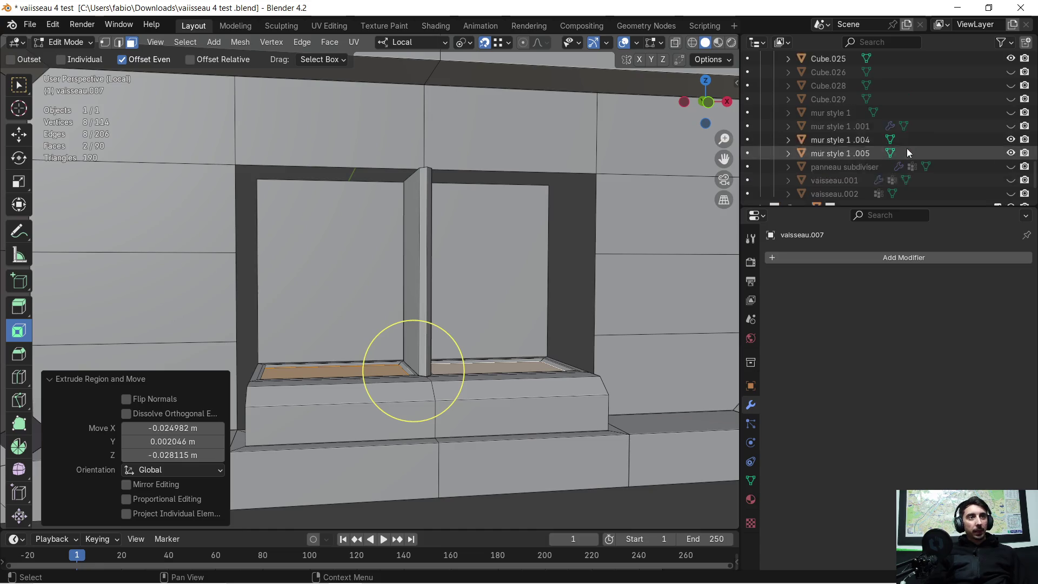
- Exit local view and frame the niche in the full scene
scroll(906, 145, "up", 5)
scroll(900, 134, "up", 2)
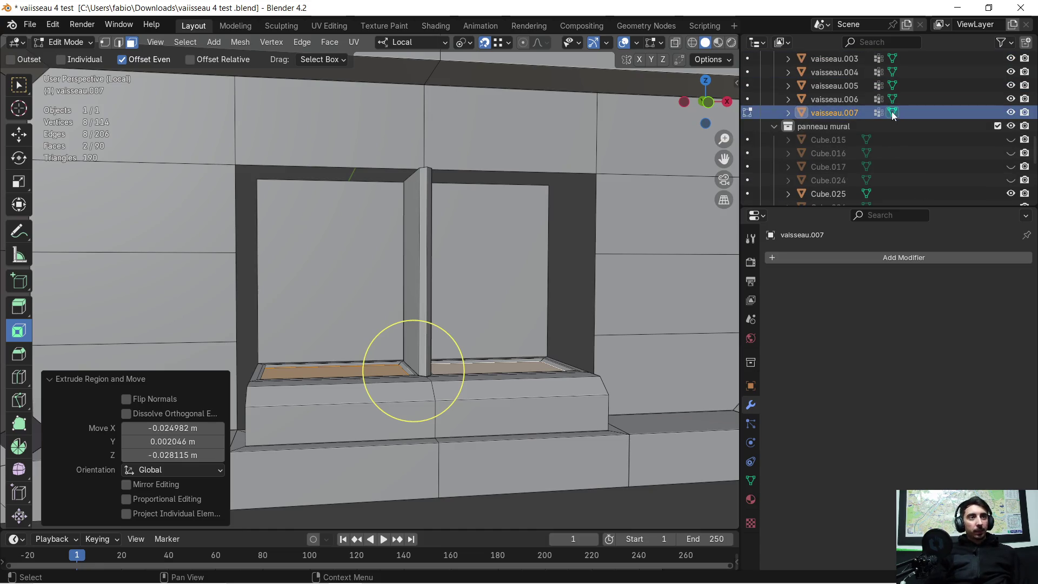
scroll(891, 111, "up", 5)
scroll(893, 114, "up", 5)
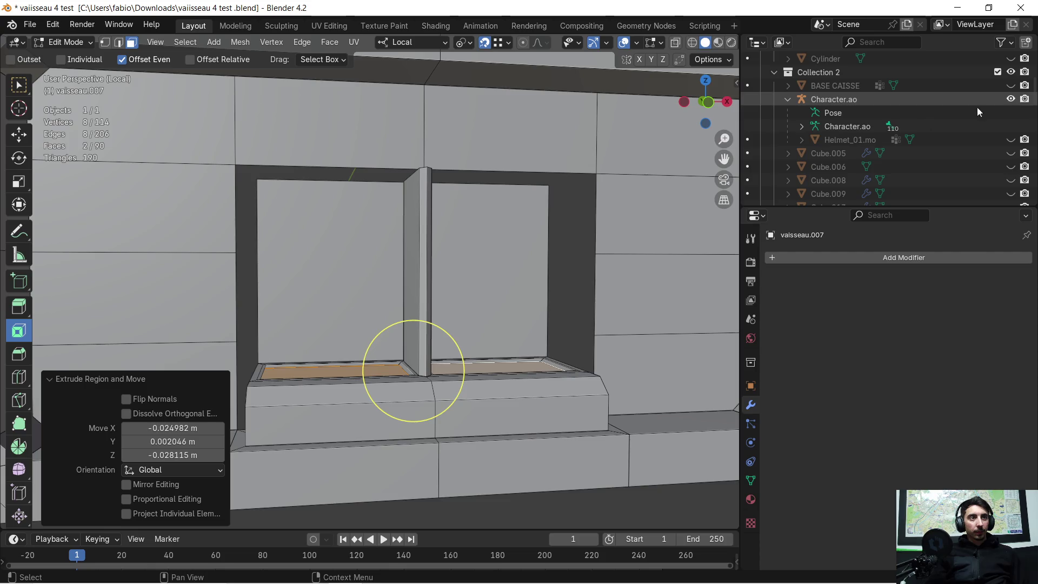
scroll(476, 230, "down", 15)
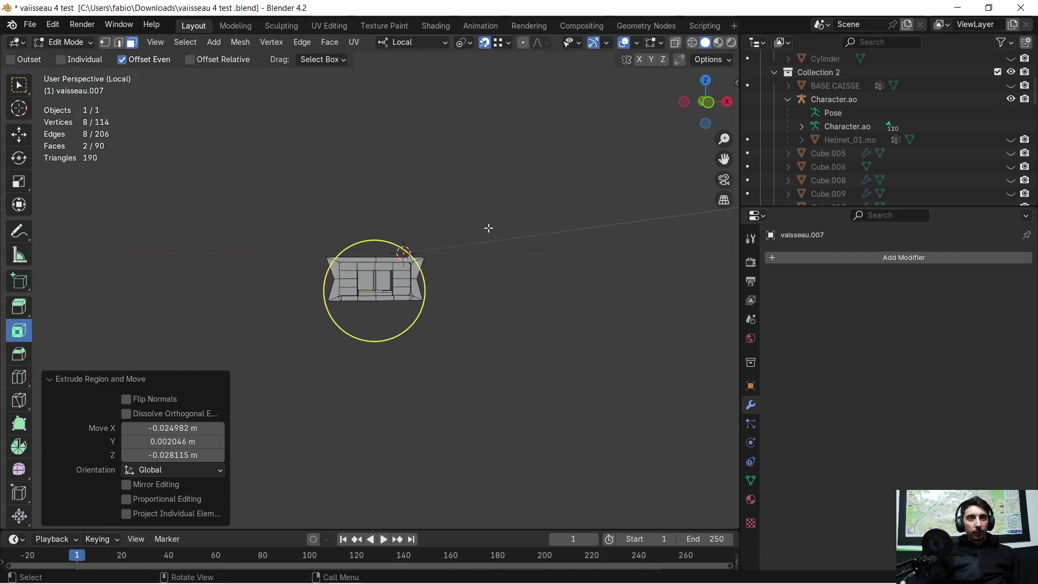
scroll(488, 228, "up", 5)
key("KP_Divide")
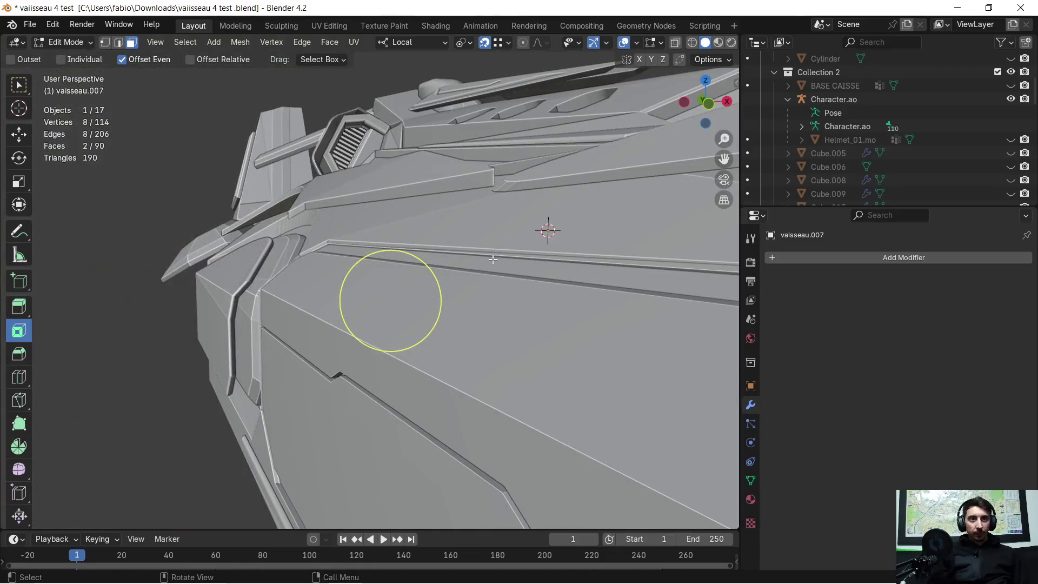
key("KP_Decimal")
middle_click_drag(509, 266, 439, 280)
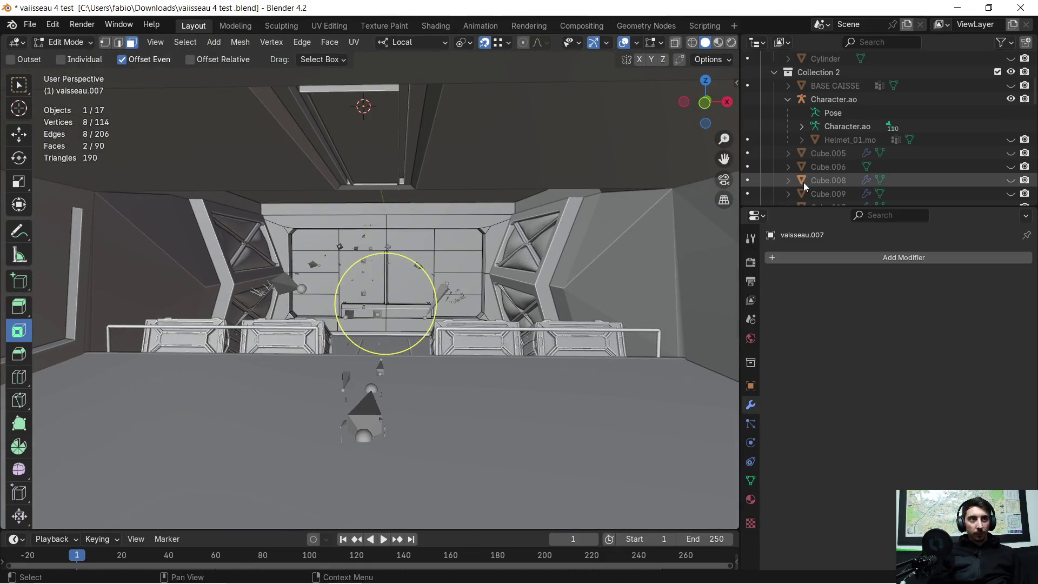
- Hide Character.ao, show and select Helmet_01.mo, and switch to Object Mode
left_click(1009, 98)
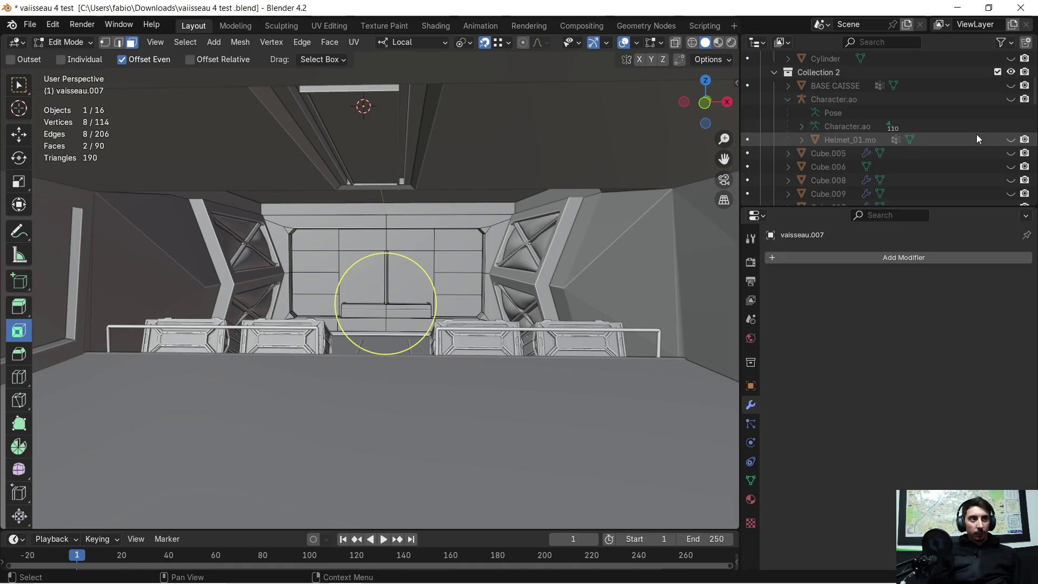
left_click(1010, 140)
left_click(836, 140)
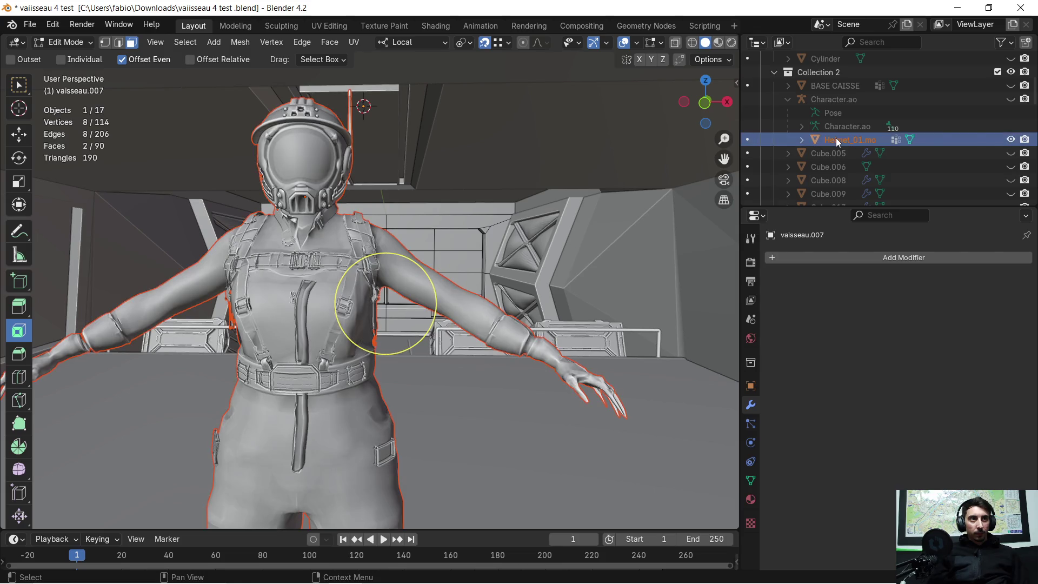
scroll(385, 302, "down", 5)
mouse_move(385, 303)
middle_mouse_down()
mouse_move(430, 276)
mouse_move(472, 332)
middle_mouse_up()
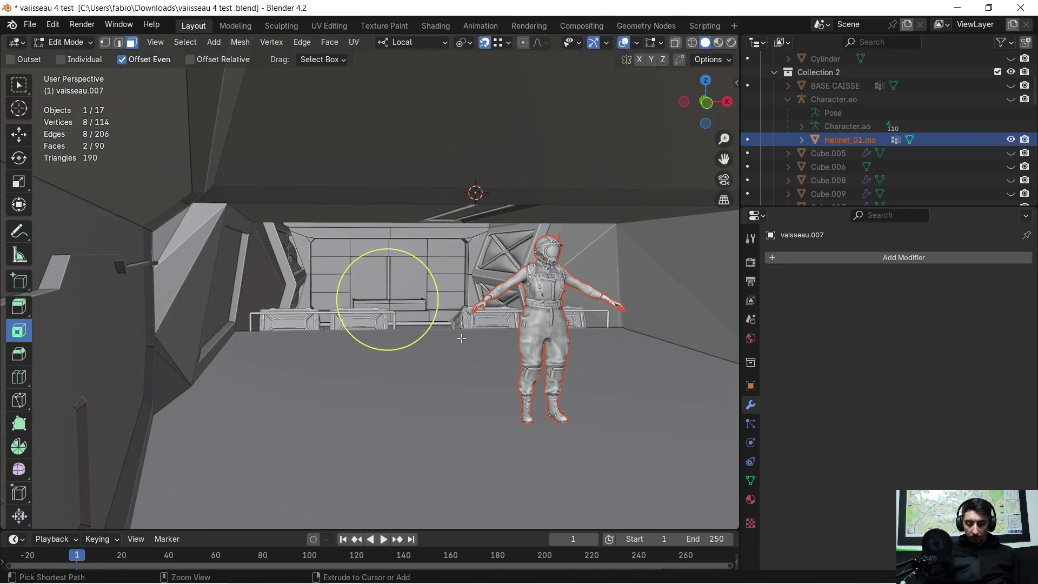
key("Tab")
left_click(544, 292)
- Paste the copied objects and delete Character.ao, undoing both changes
key("ctrl+v")
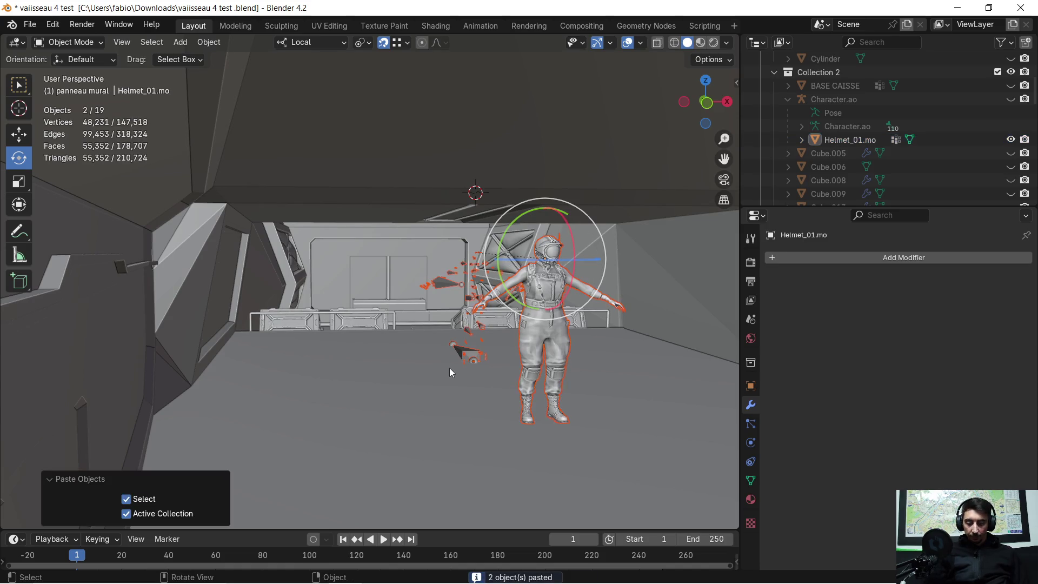
key("ctrl+z")
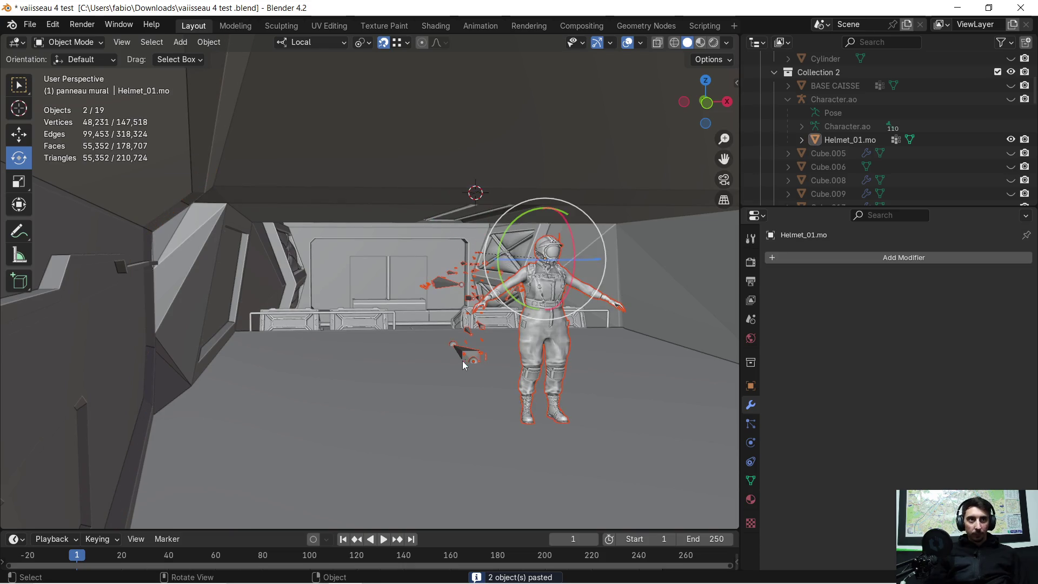
key("ctrl+z")
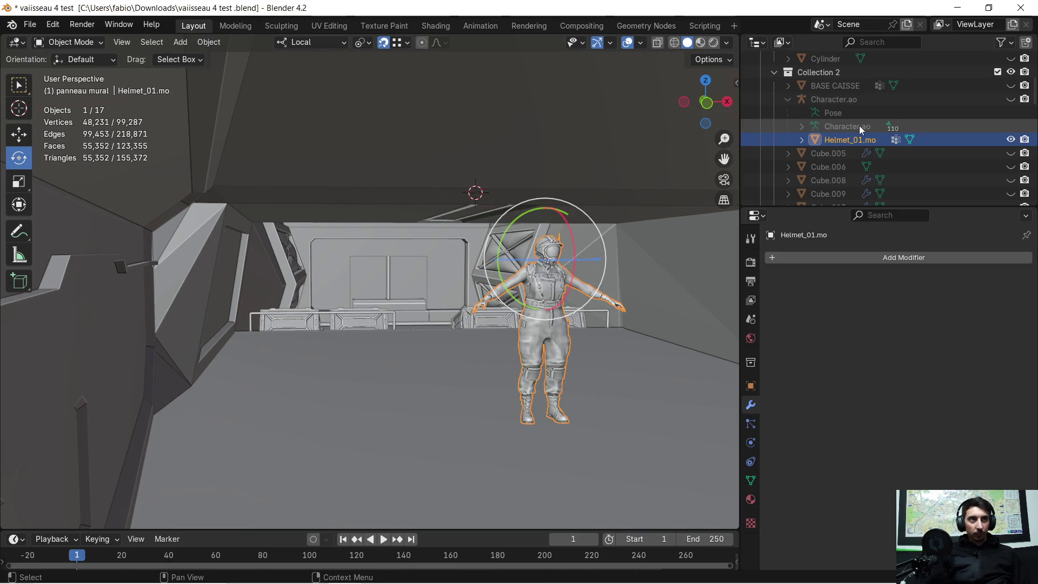
left_click(858, 126)
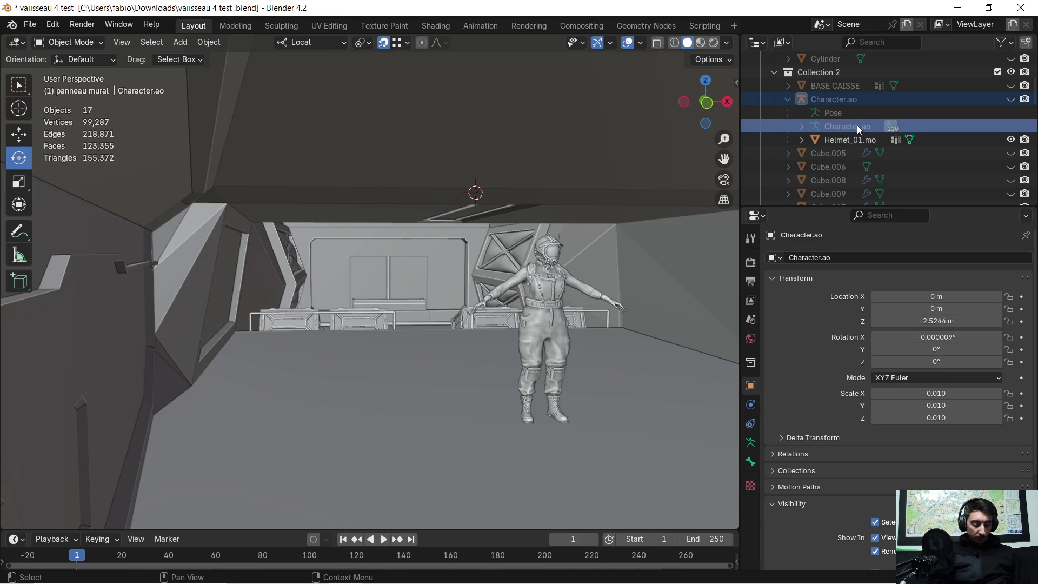
key("Delete")
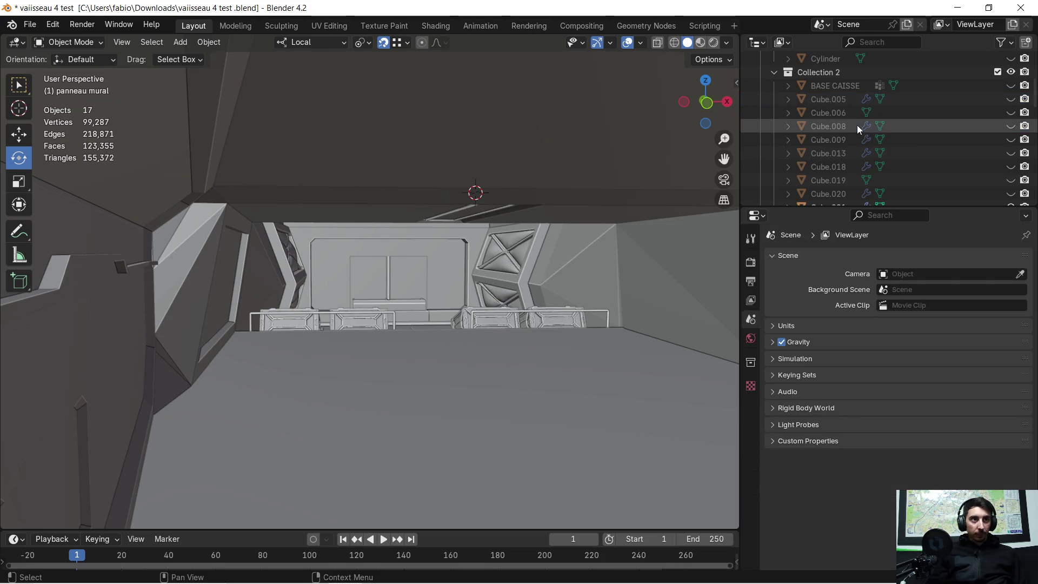
key("ctrl+z")
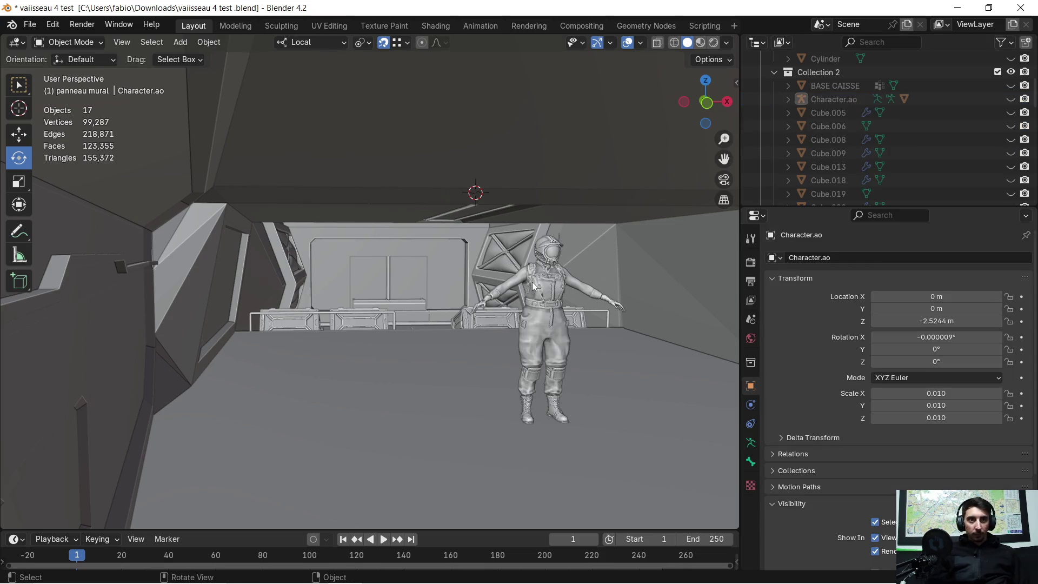
- Parent the character mesh Helmet_01.mo with Keep Transform
left_click(534, 285)
key("ctrl+p")
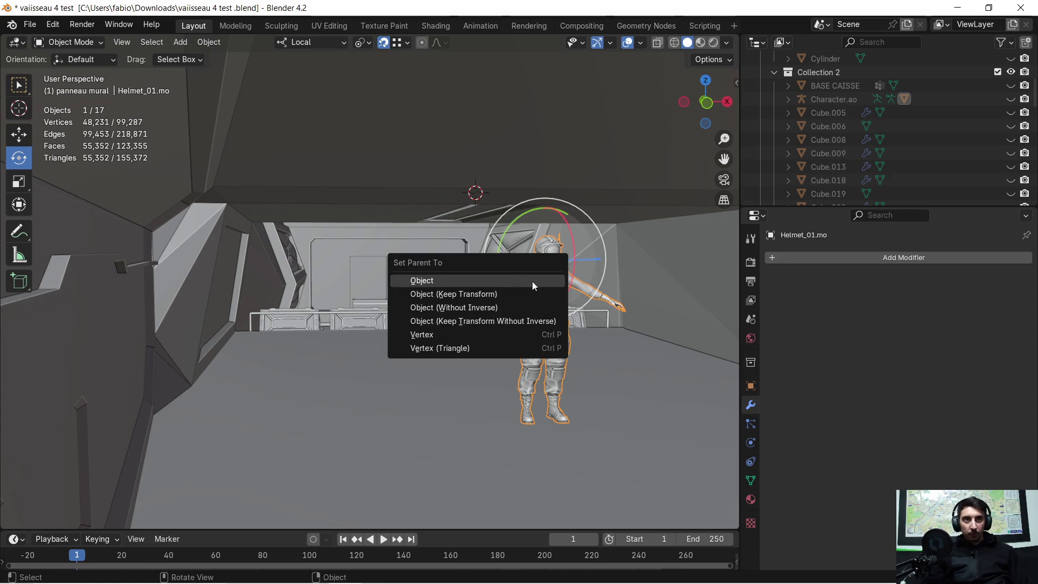
left_click(511, 294)
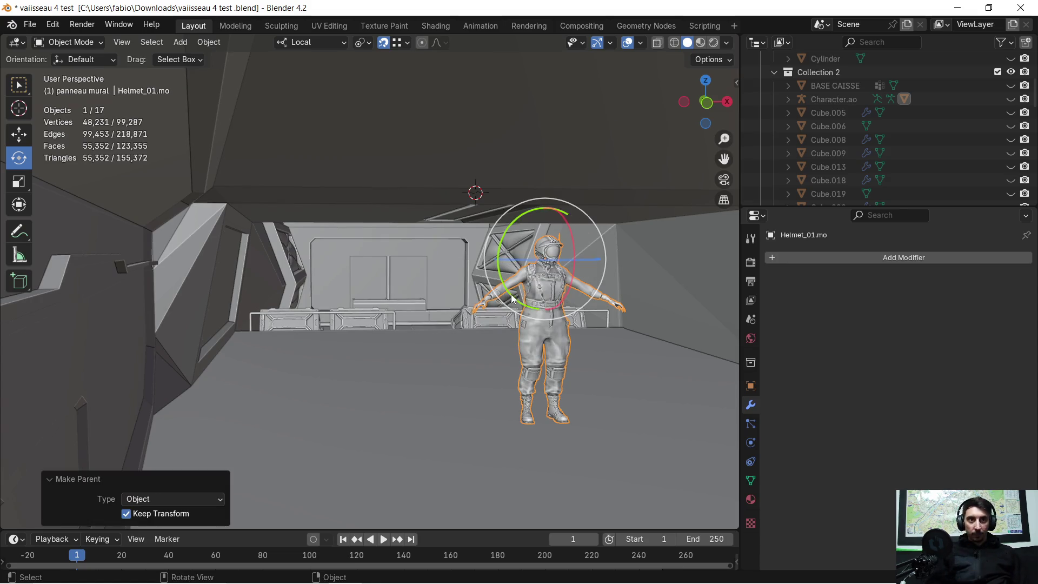
scroll(848, 122, "up", 5)
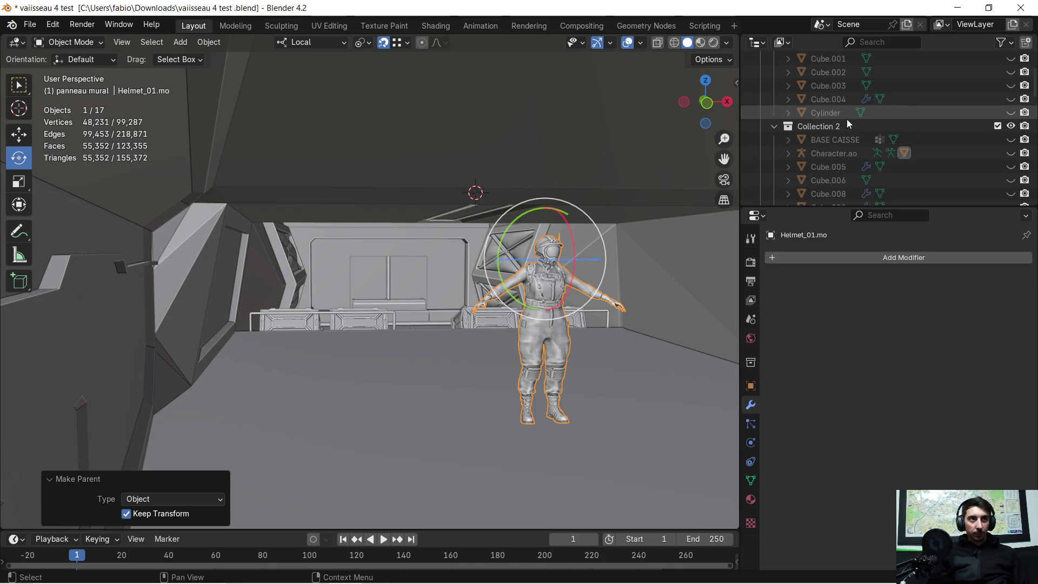
scroll(846, 119, "down", 5)
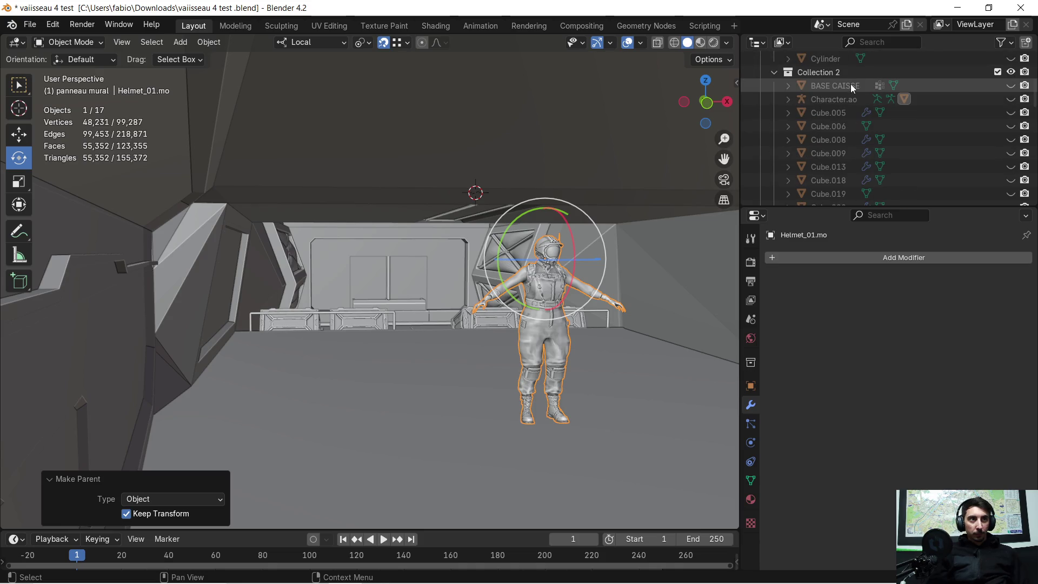
scroll(851, 92, "up", 1)
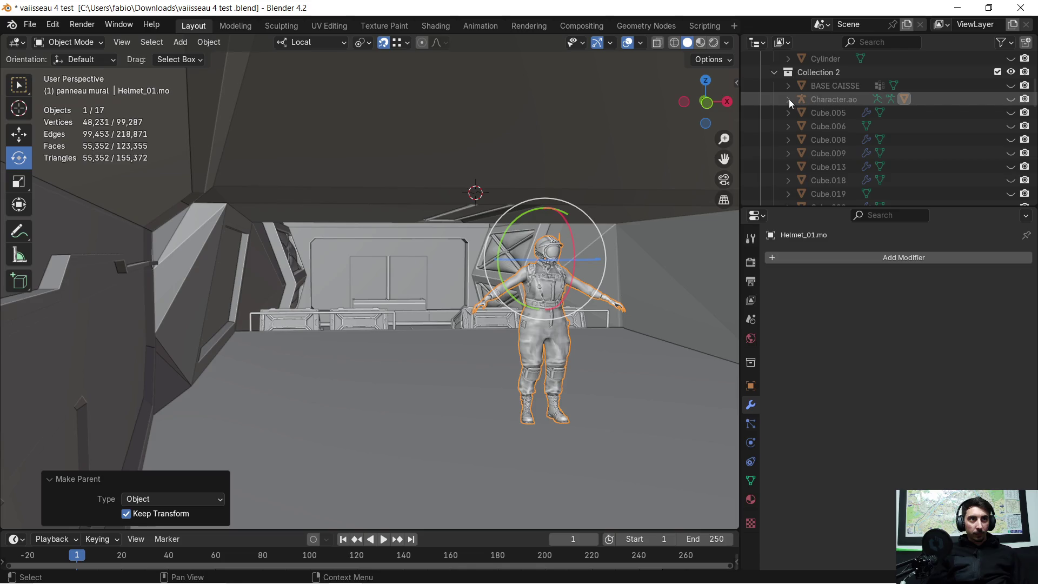
- After reverting a Character.ao deletion, move Helmet_01.mo into Collection 2
left_click(790, 99)
left_click(838, 124)
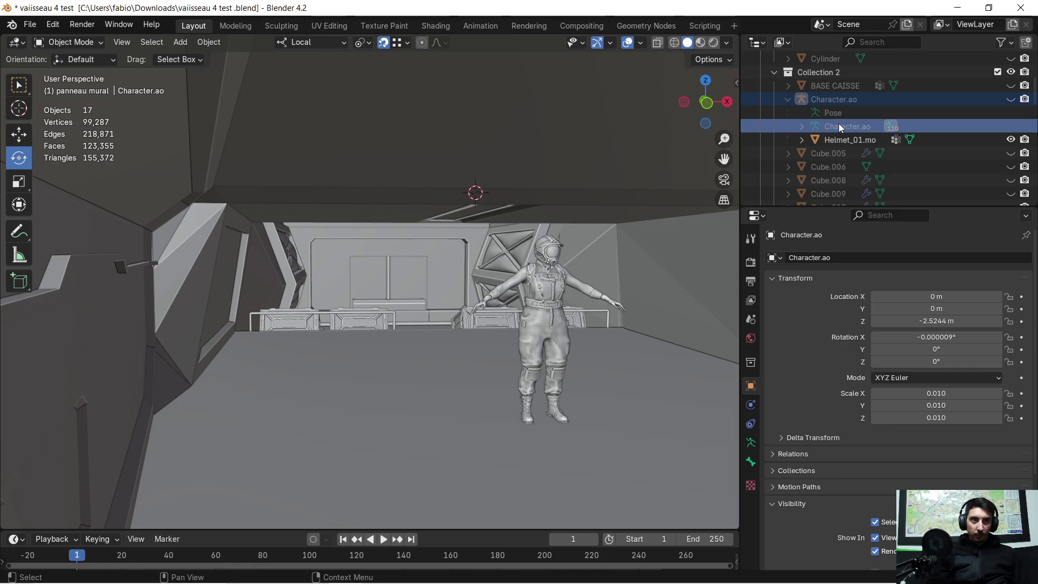
key("Delete")
key("ctrl+z")
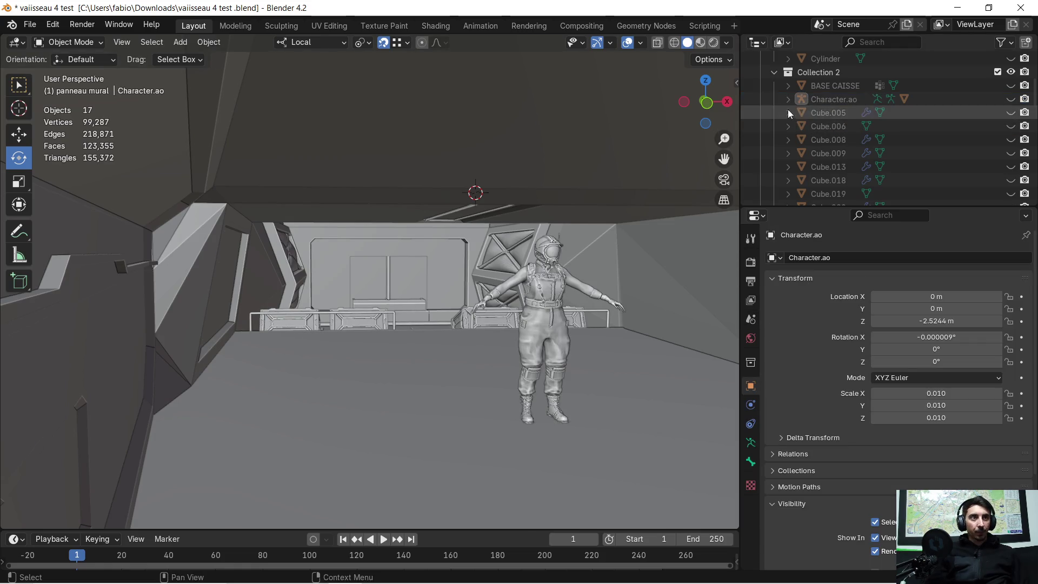
left_click(787, 99)
left_click_drag(826, 141, 827, 75)
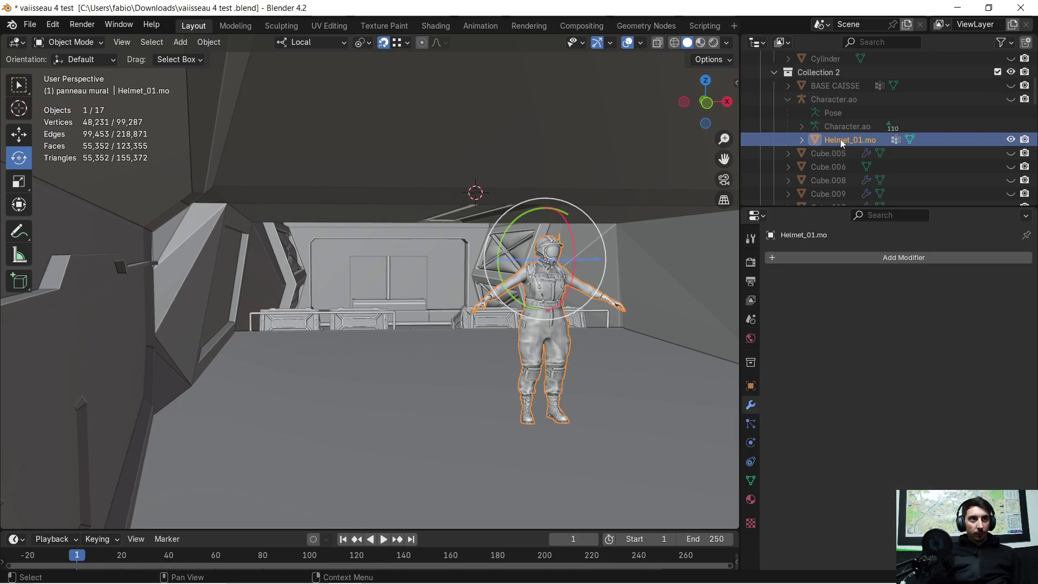
- Select Character.ao and Helmet_01.mo and frame the character in view
left_click(844, 124)
left_click(844, 138)
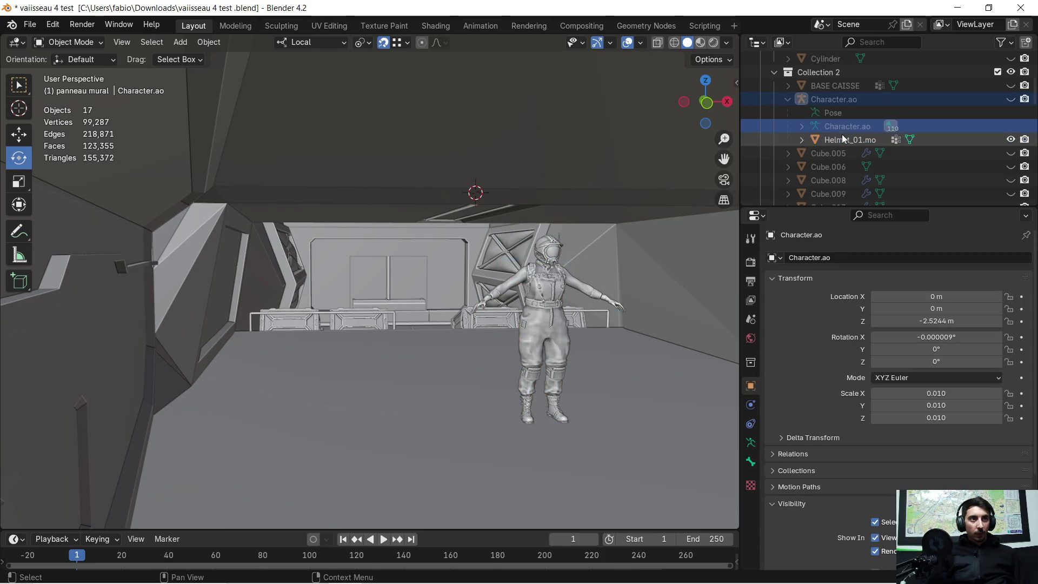
middle_click_drag(669, 213, 650, 235)
key("shift+c")
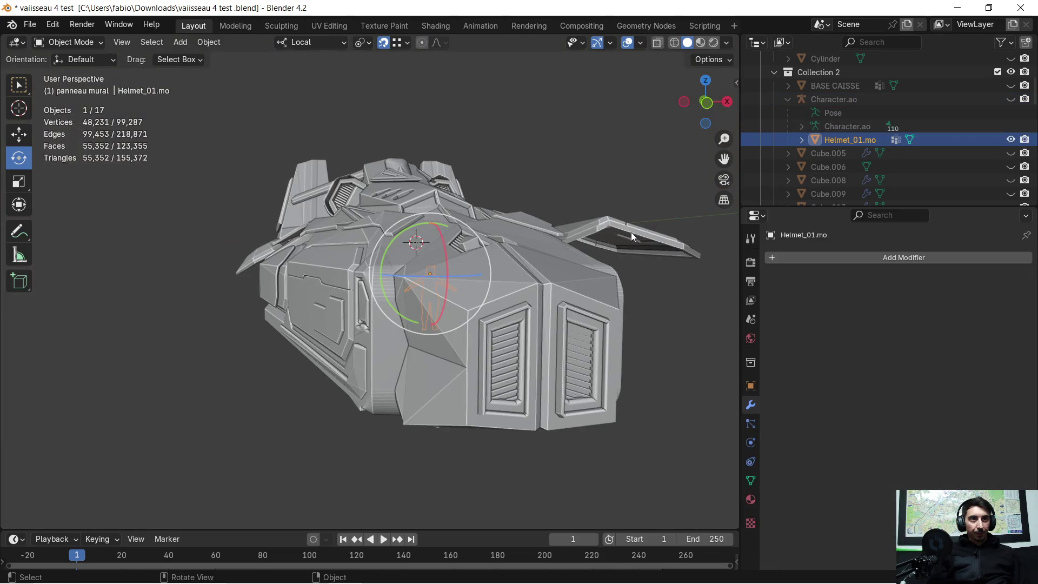
key("KP_Decimal")
- Inspect Helmet_01.mo's mesh data and materials in the Outliner, then reselect it
left_click(802, 140)
left_click(863, 156)
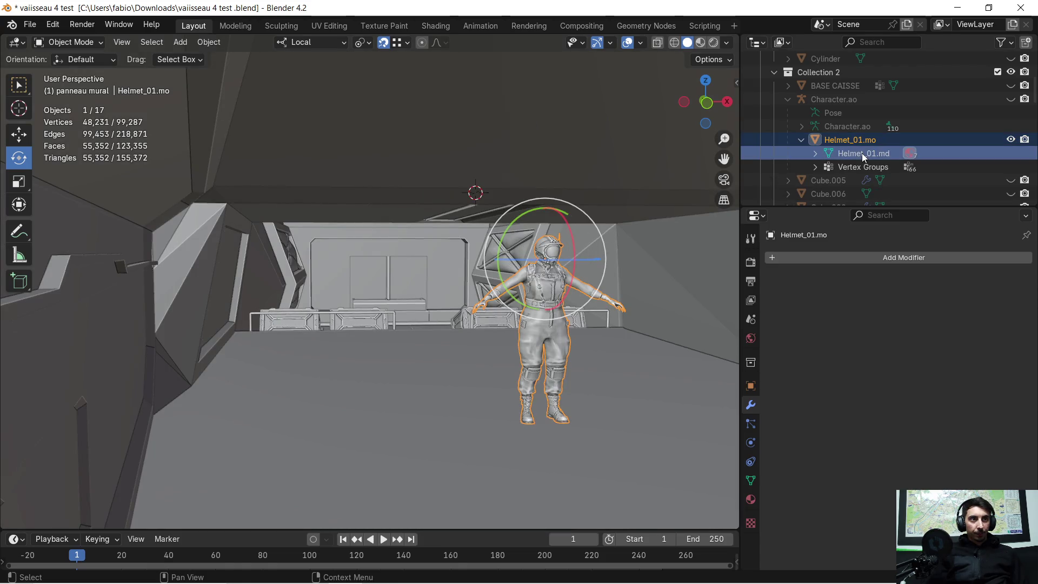
left_click(815, 153)
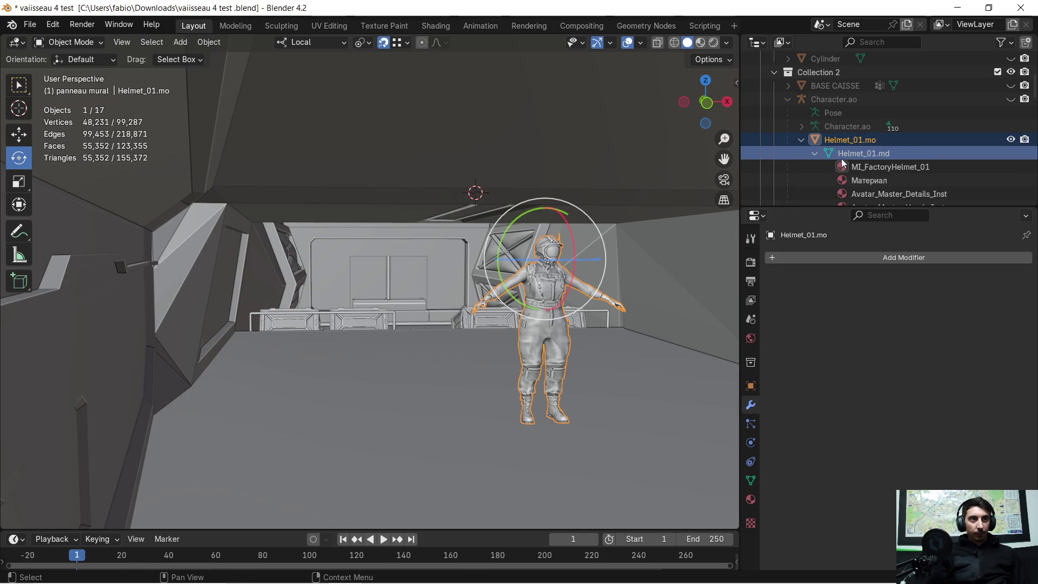
scroll(843, 160, "down", 2)
scroll(843, 157, "up", 1)
left_click(815, 126)
left_click(845, 115)
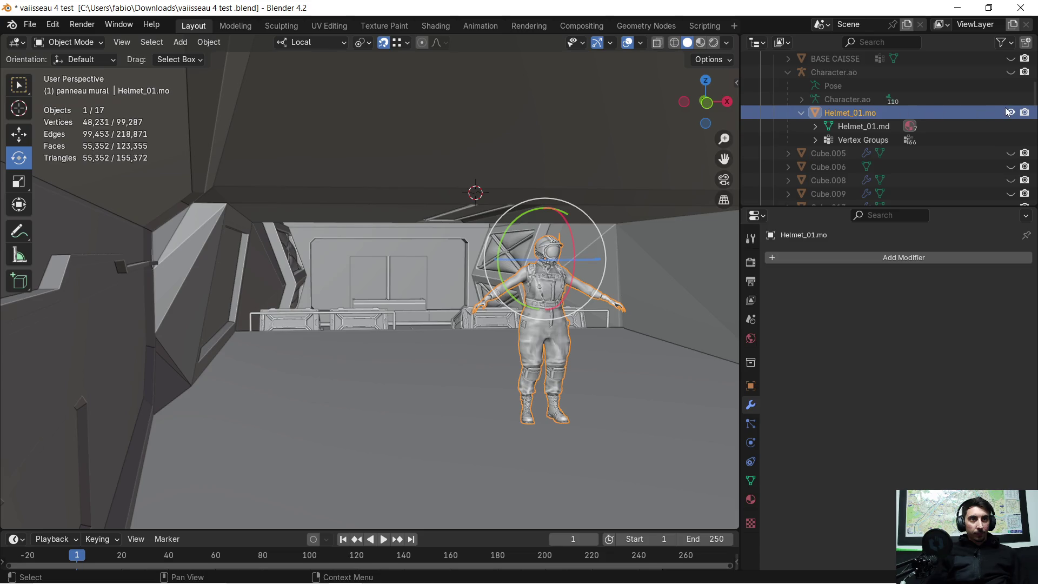
left_click(1007, 112)
left_click(1008, 111)
left_click(860, 113)
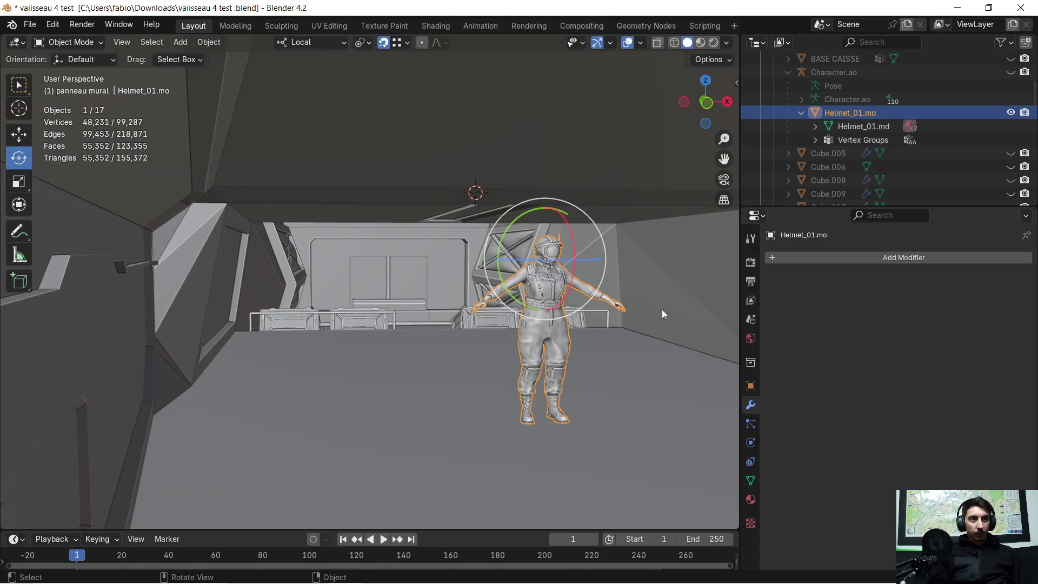
- Paste the two copied objects and move the character along Y onto the wall platform
key("ctrl+v")
mouse_move(605, 329)
middle_mouse_down()
mouse_move(529, 329)
mouse_move(505, 313)
middle_mouse_up()
key("g")
key("y")
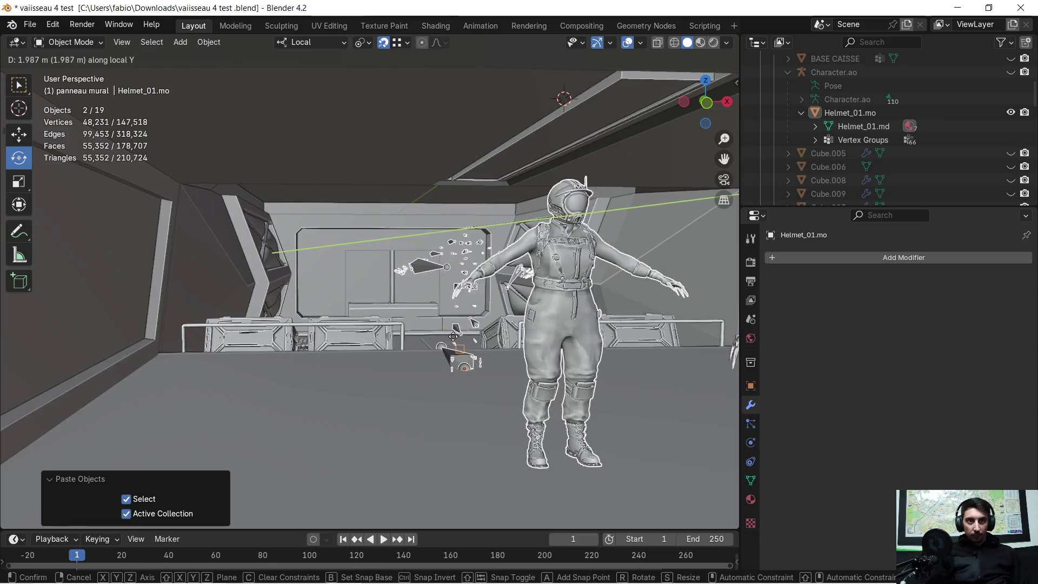
left_click(446, 322)
key("ctrl+z")
key("ctrl+shift+z")
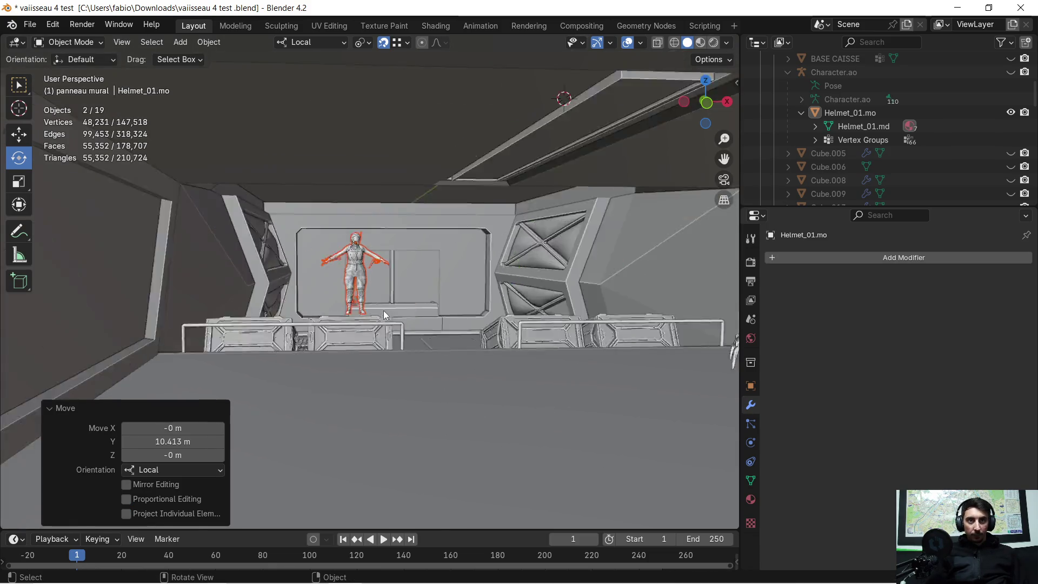
scroll(384, 310, "up", 6)
scroll(370, 287, "down", 10)
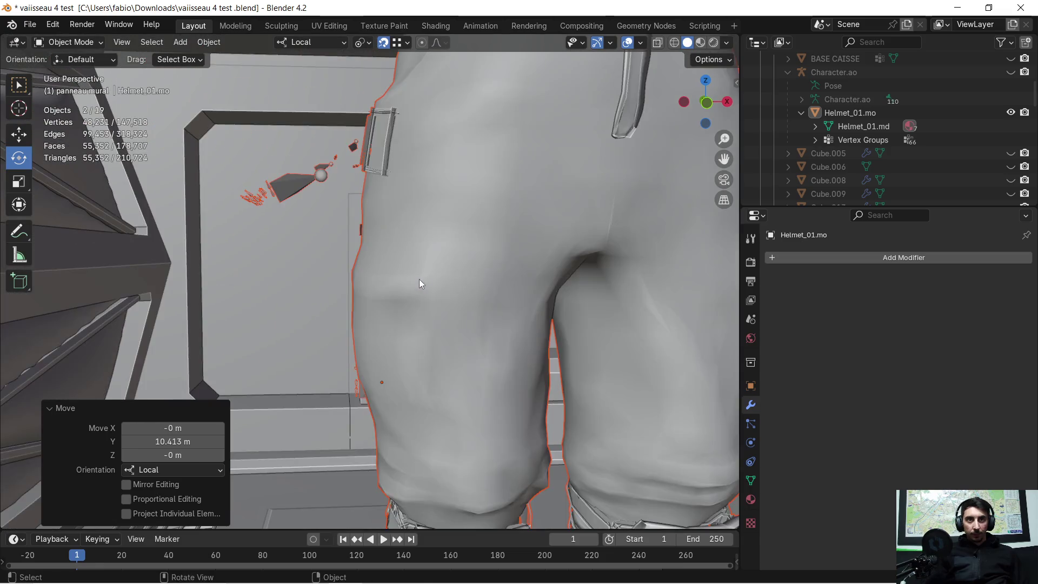
scroll(401, 273, "up", 5)
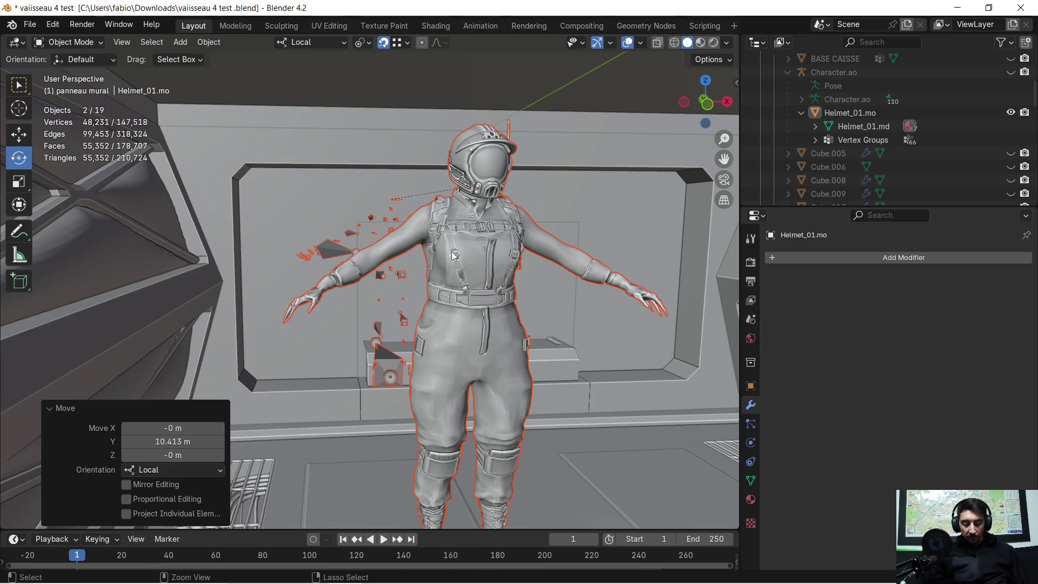
- Clear the pasted objects' parenting while keeping their transforms
key("ctrl+p")
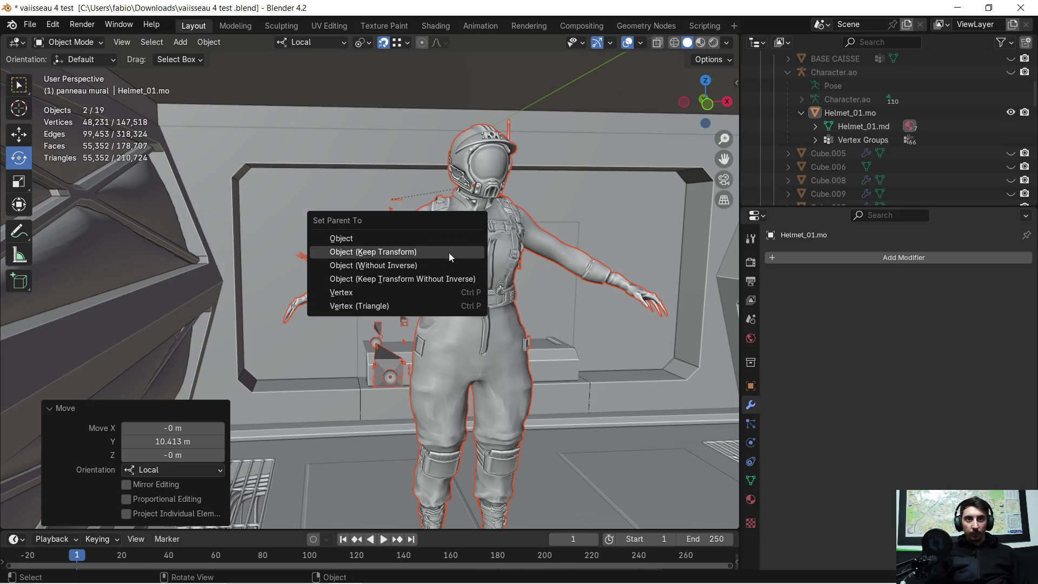
right_click(448, 251)
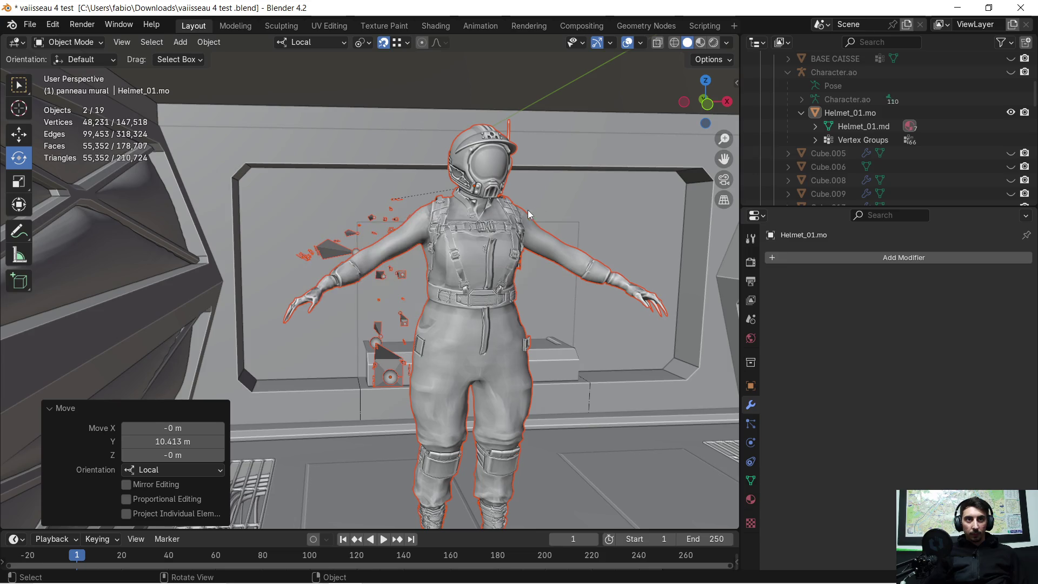
key("alt+p")
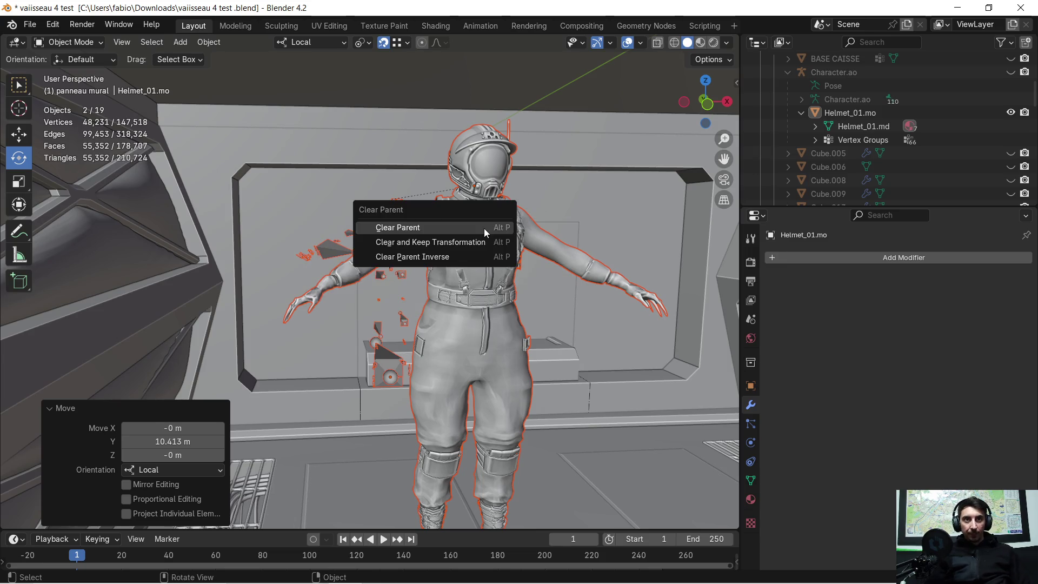
left_click(475, 241)
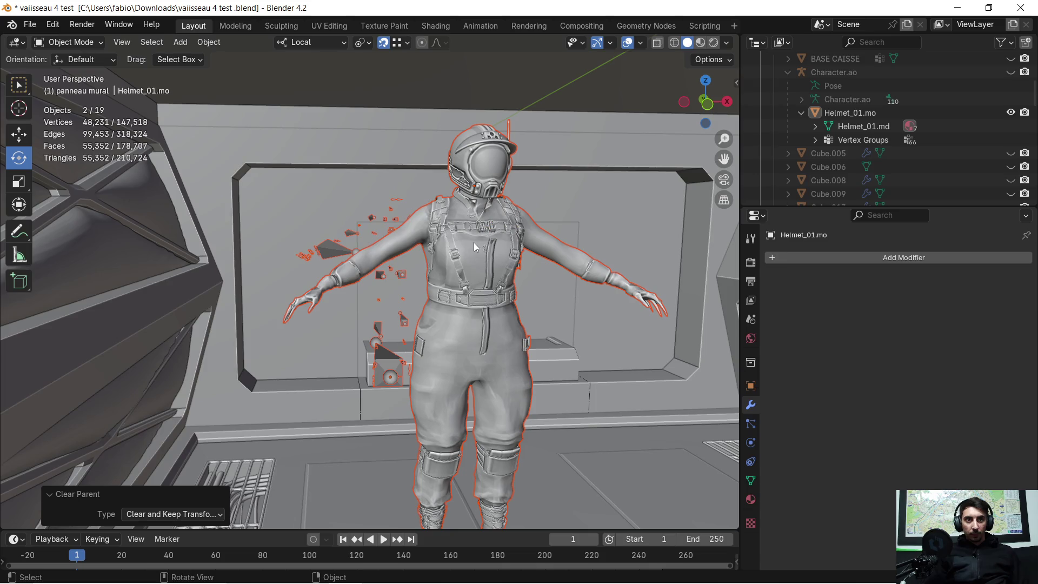
- Delete the extra Character.ao.001 object
left_click(474, 246)
left_click(332, 251)
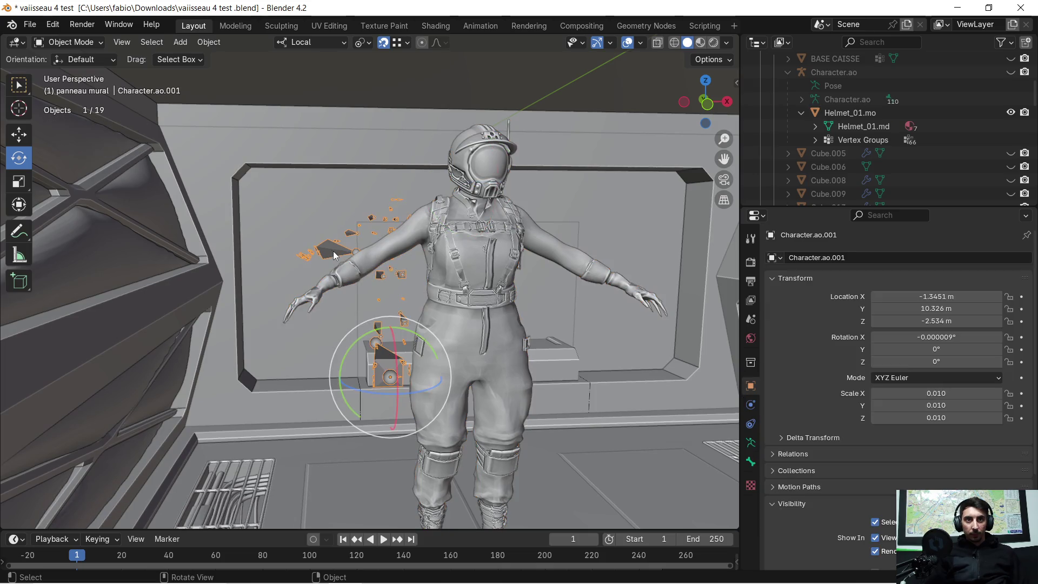
key("x")
left_click(335, 250)
left_click(463, 253)
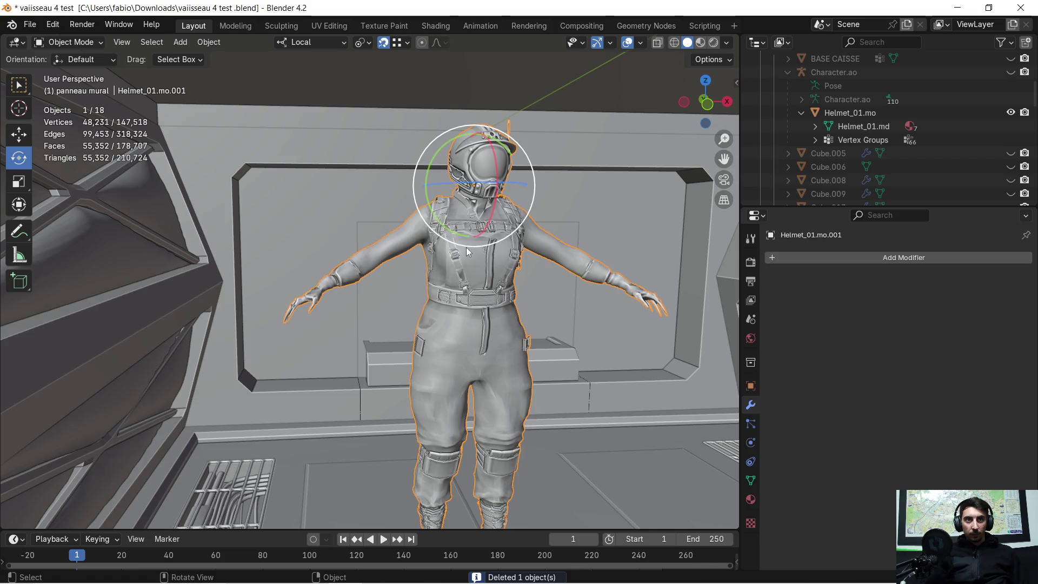
middle_click_drag(481, 244, 475, 242)
- Enter Edit Mode on the character and set up a front orthographic wireframe view
key("Tab")
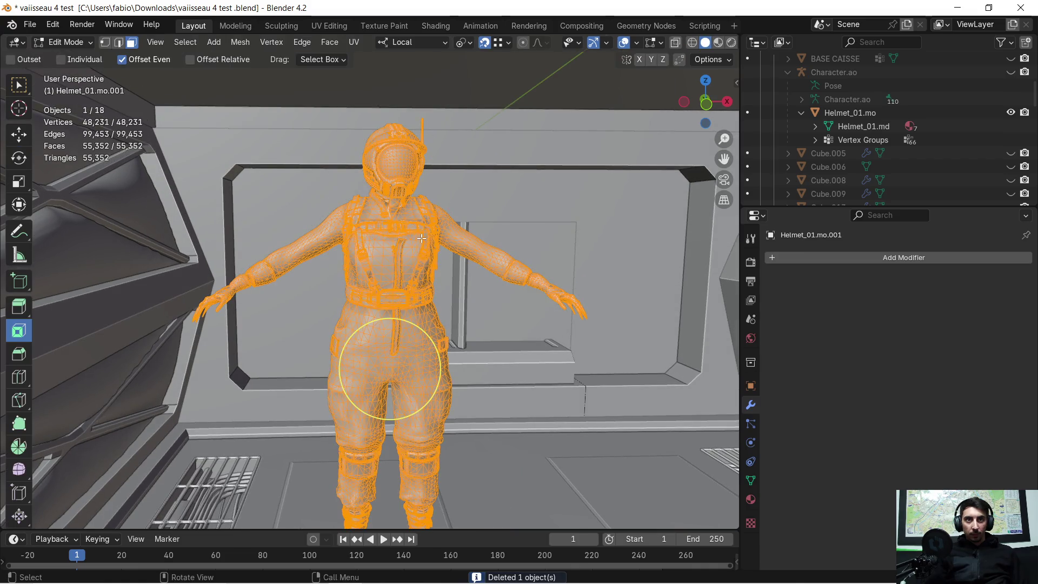
key("Tab")
scroll(398, 232, "up", 5)
scroll(398, 231, "down", 5)
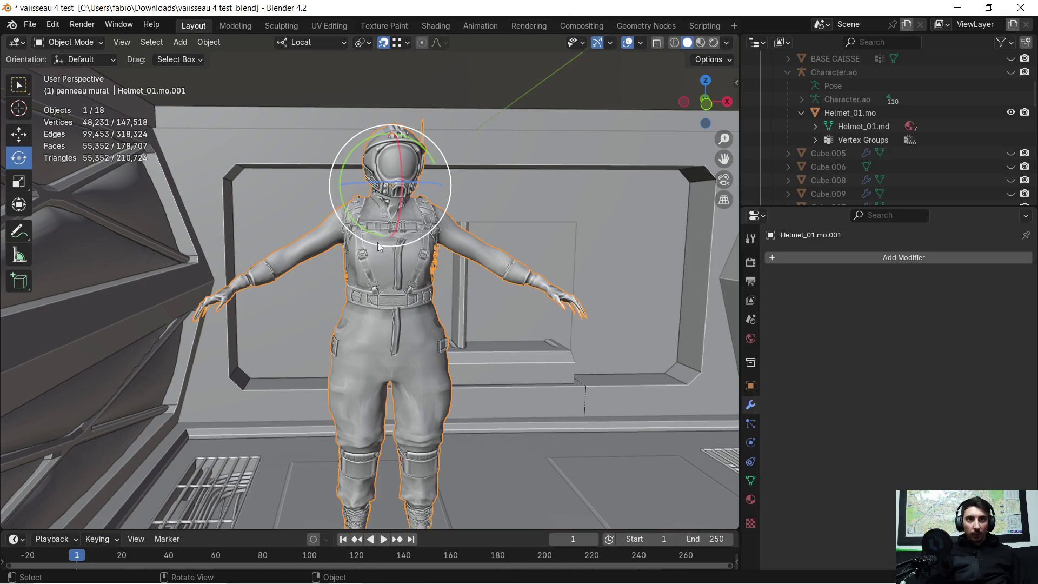
key("Tab")
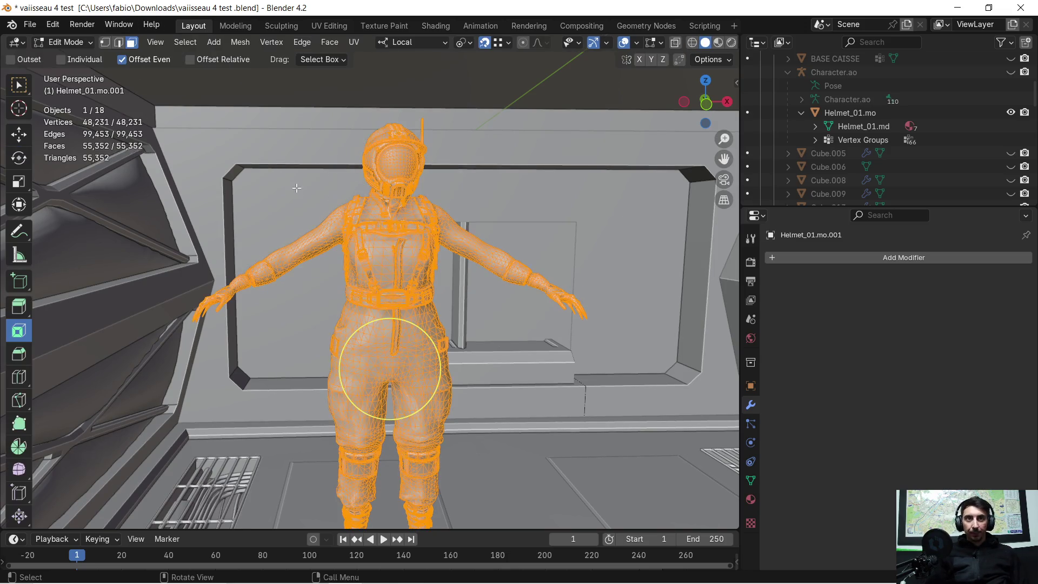
left_click(363, 222)
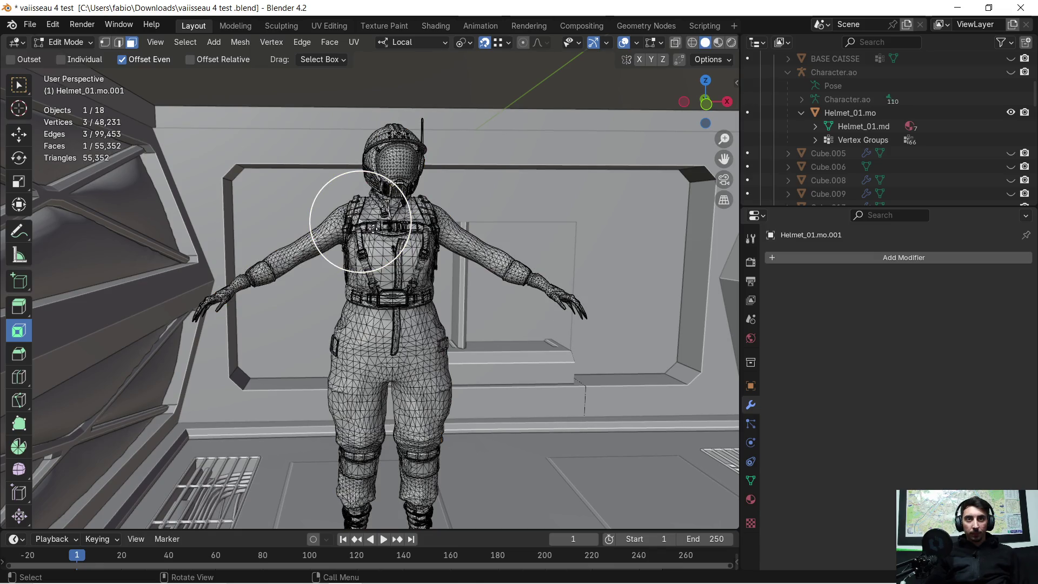
key("l")
key("l")
middle_click_drag(408, 215, 432, 184)
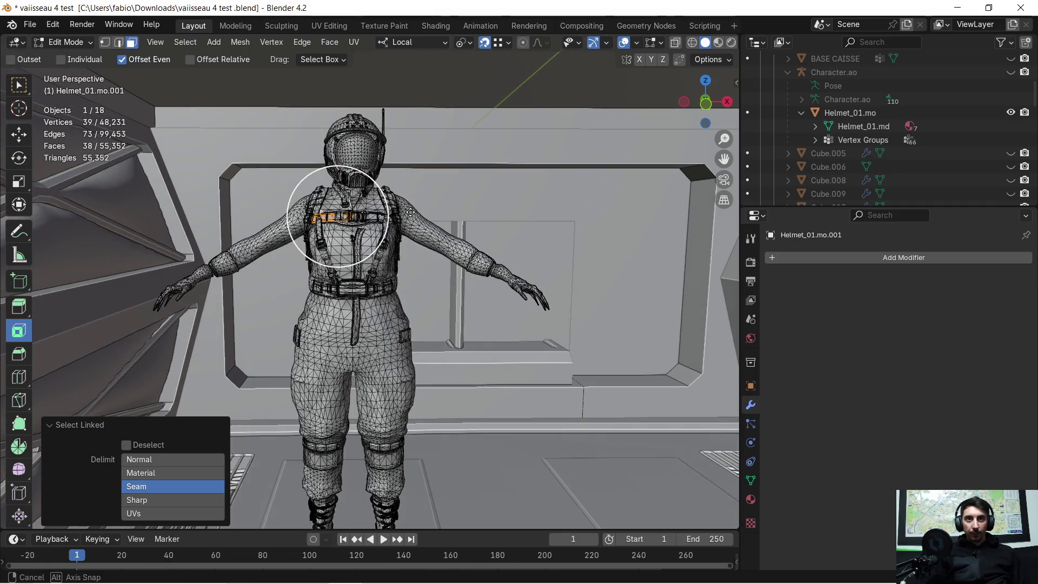
left_click(694, 44)
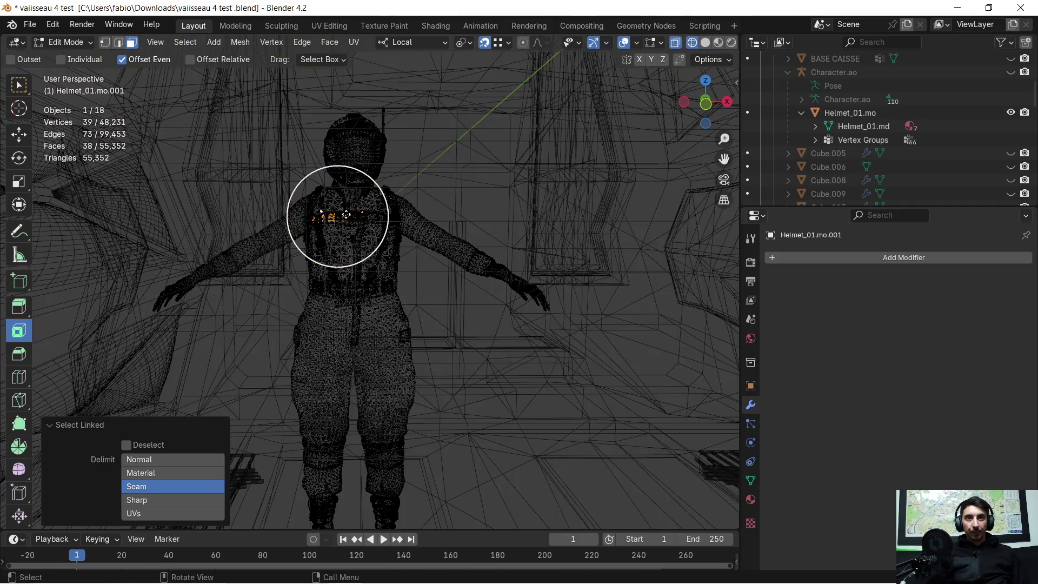
scroll(334, 217, "down", 1)
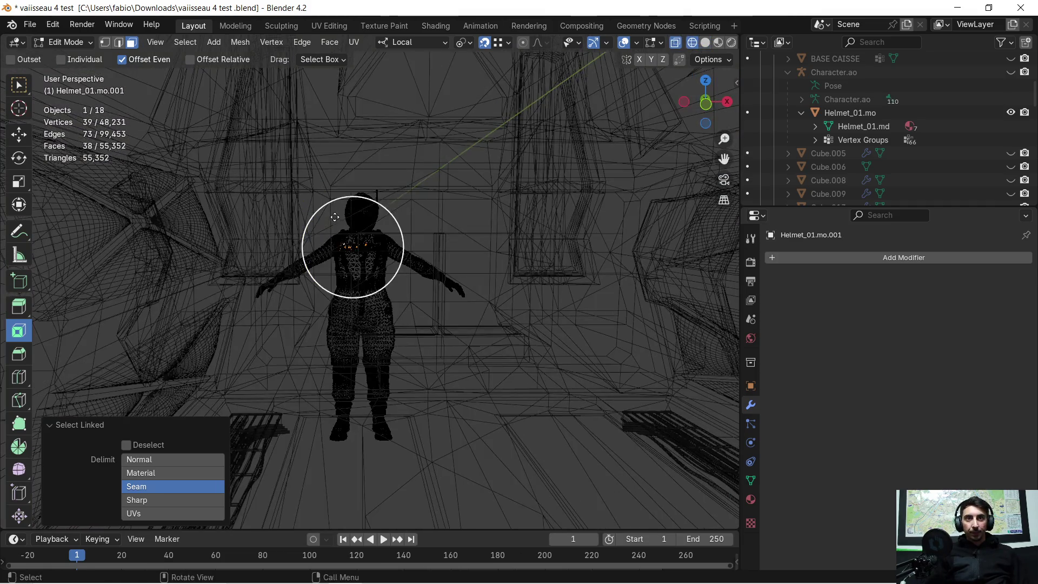
left_click(706, 104)
scroll(341, 225, "up", 4)
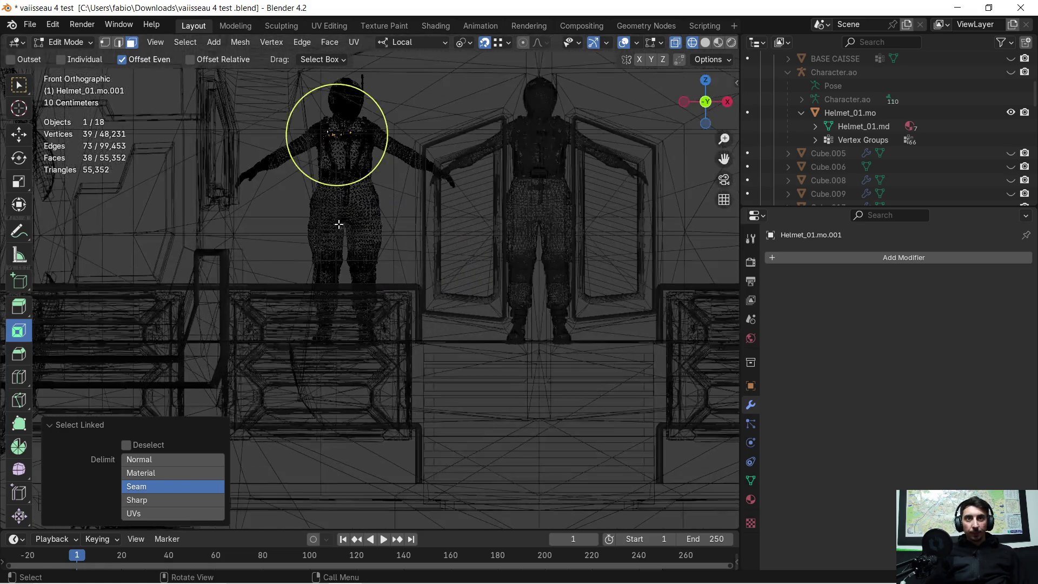
scroll(332, 172, "up", 4)
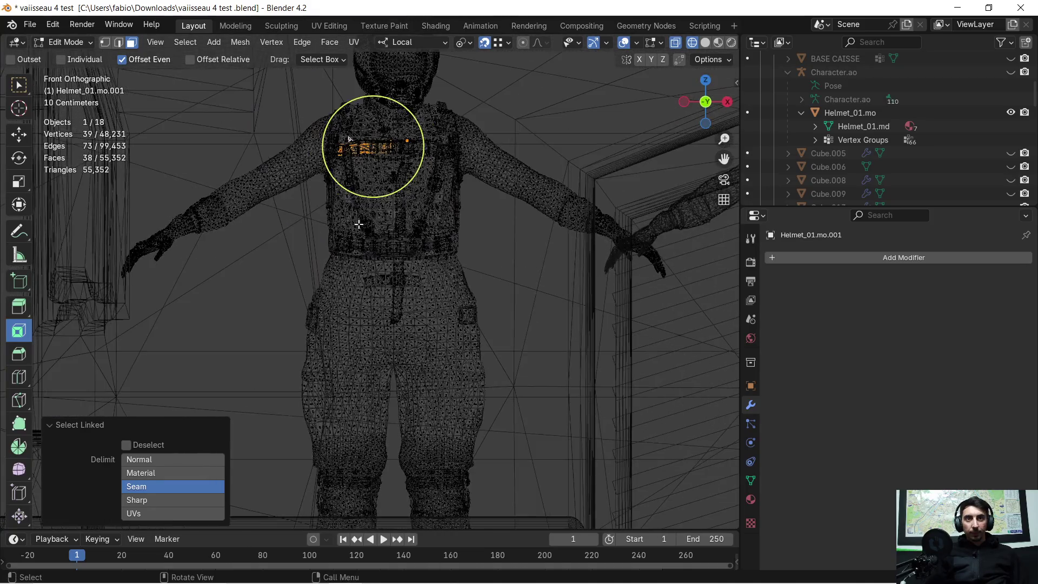
scroll(349, 218, "down", 1)
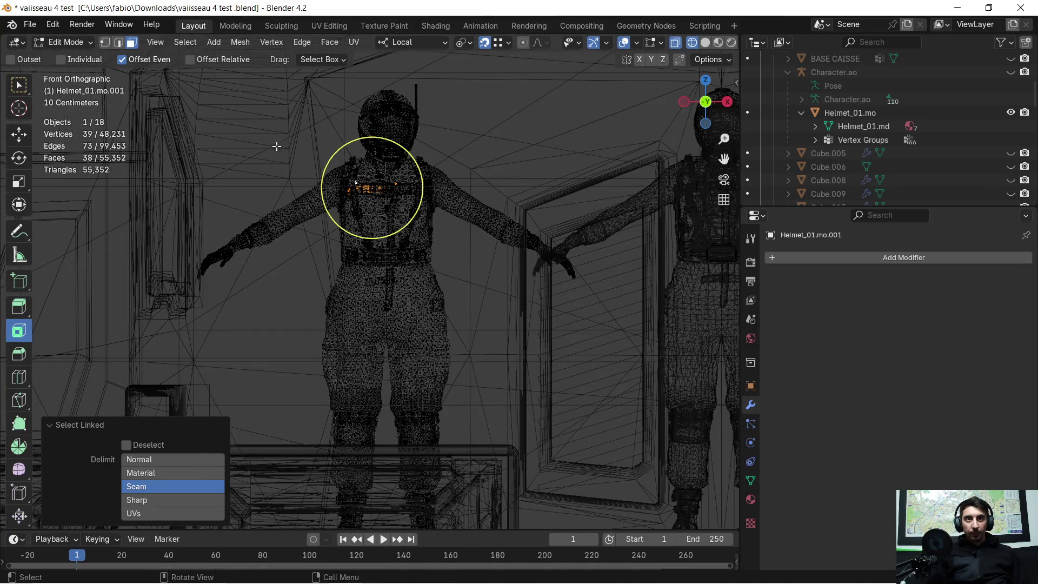
- Box-select the suit body, left hand, boots and neck area, then delete those faces
mouse_move(219, 174)
left_mouse_down()
mouse_move(364, 200)
mouse_move(584, 455)
mouse_move(577, 539)
left_mouse_up()
scroll(523, 377, "down", 3)
left_click_drag(219, 174, 282, 290)
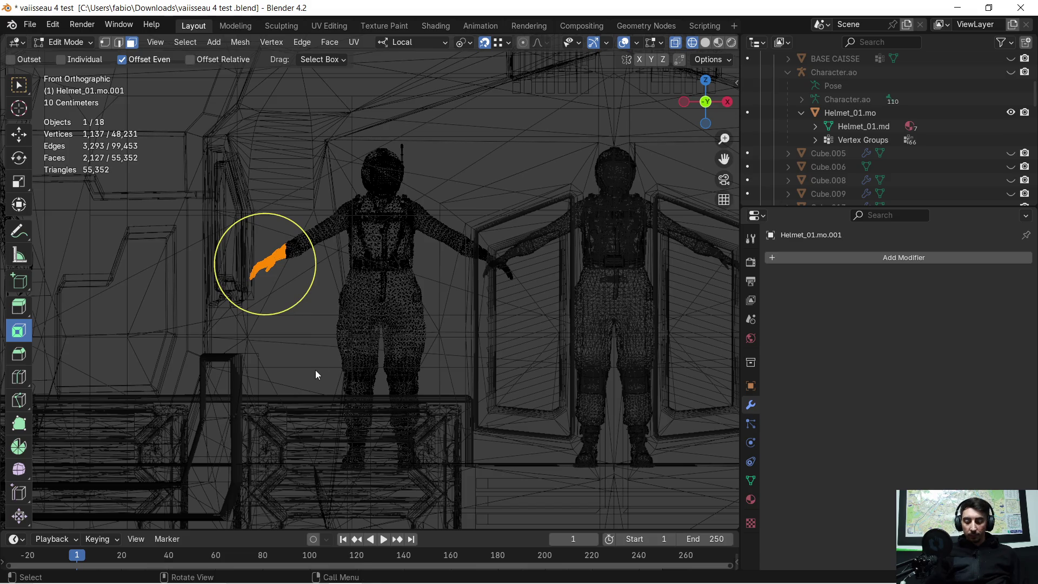
key("ctrl+z")
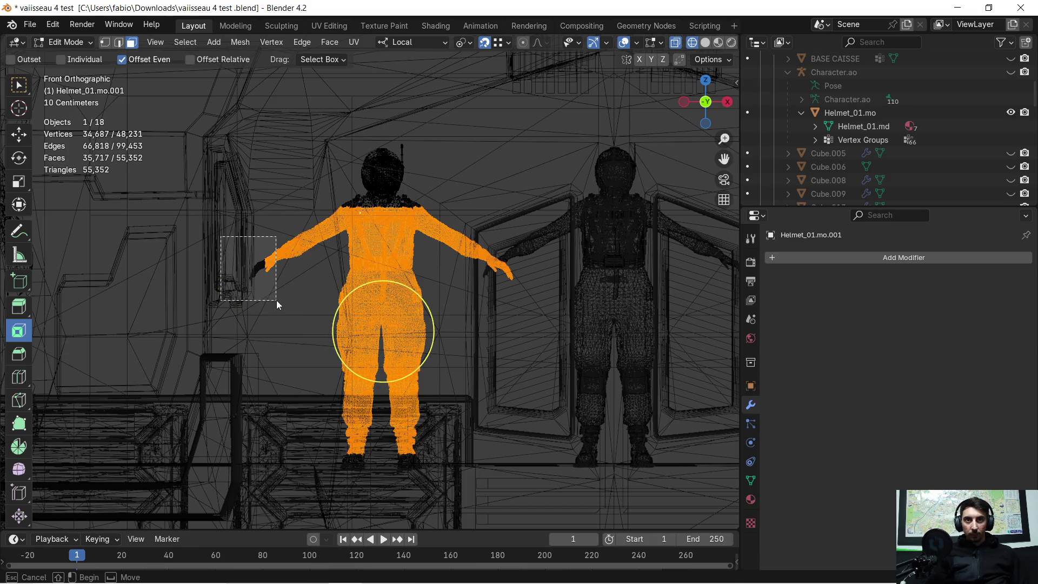
left_click_drag(277, 300, 278, 302)
left_click_drag(293, 383, 423, 475, "shift")
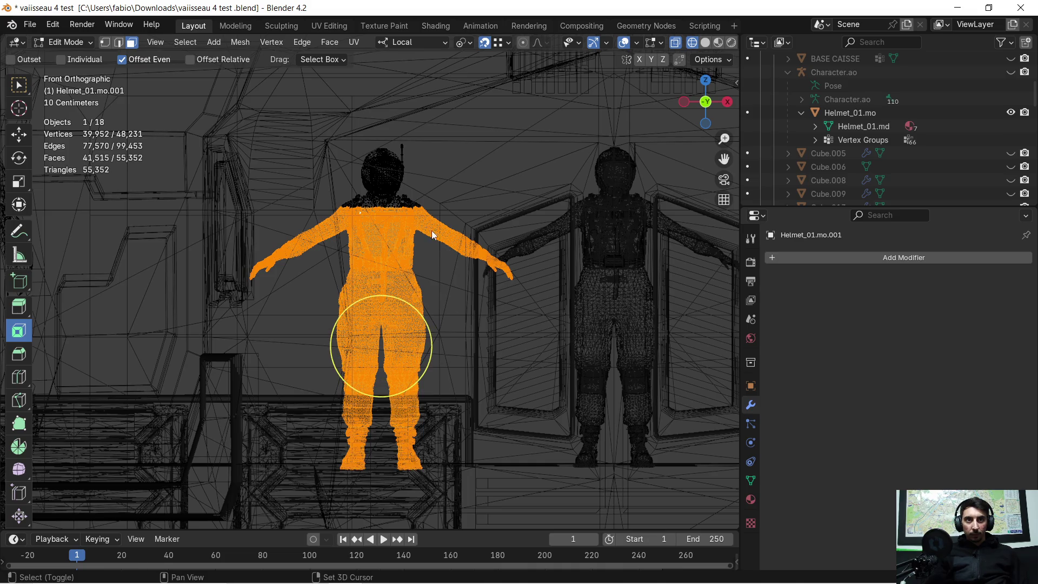
left_click(411, 190, "shift")
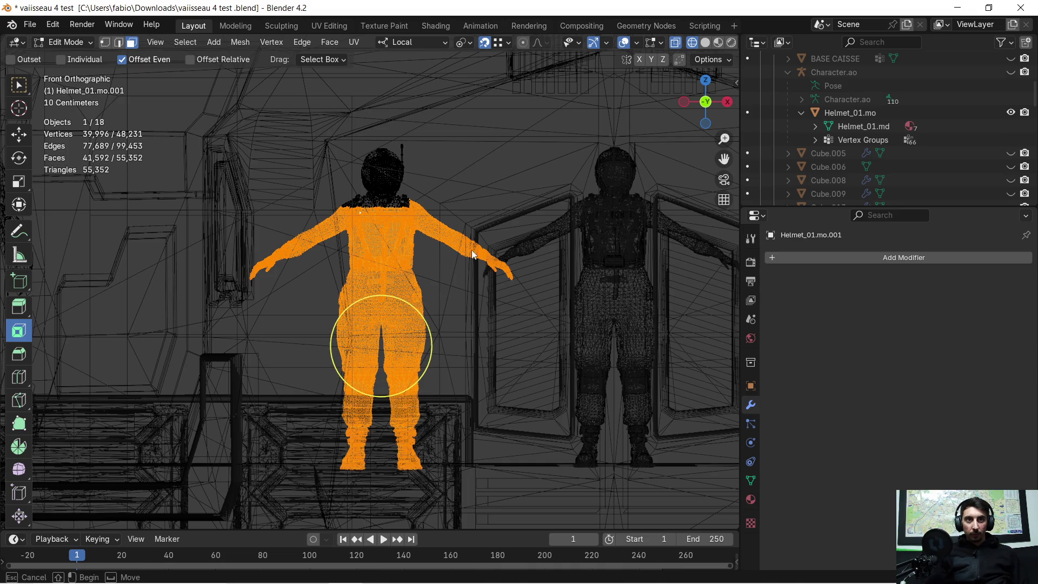
key("x")
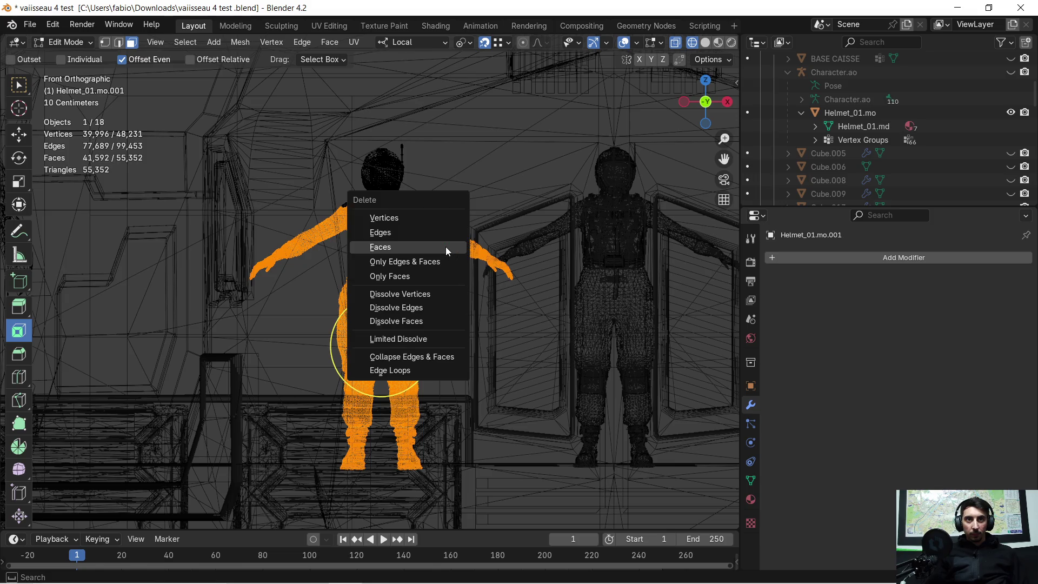
left_click(446, 247)
scroll(398, 171, "up", 4)
middle_click_drag(397, 134, 412, 320, "shift")
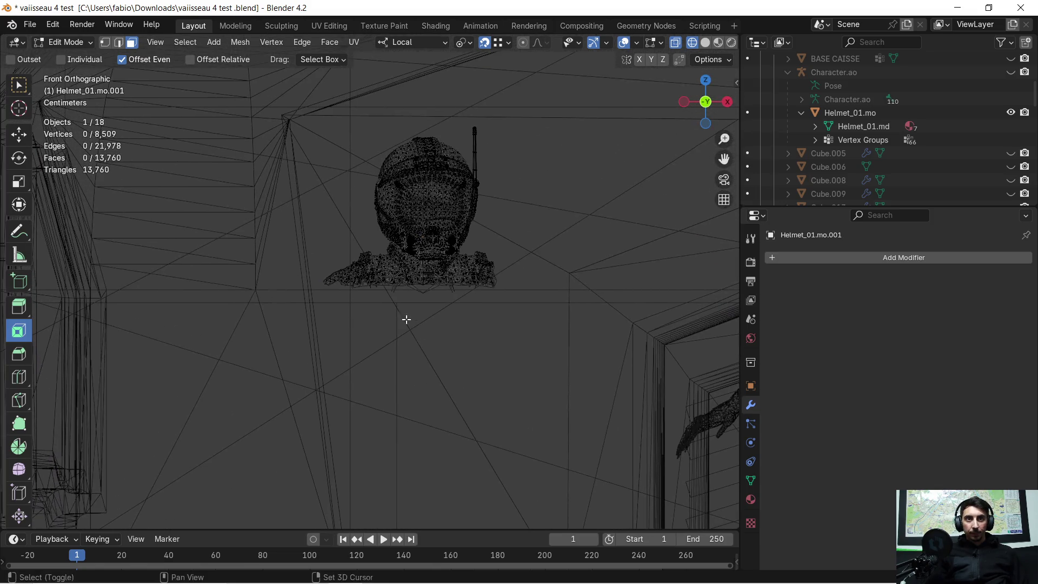
- Delete the collar scraps to the left of the helmet
scroll(366, 262, "up", 4)
mouse_move(197, 154)
left_mouse_down()
mouse_move(440, 329)
mouse_move(428, 339)
left_mouse_up()
key("x")
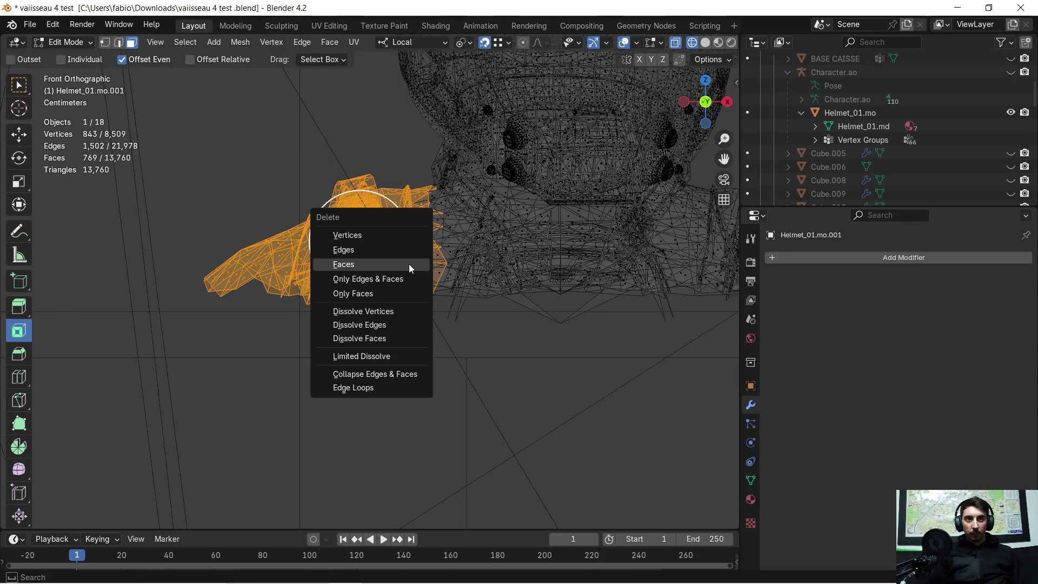
left_click(409, 264)
- Delete the lower collar band and a small leftover face
mouse_move(365, 218)
left_mouse_down()
mouse_move(699, 308)
mouse_move(729, 343)
left_mouse_up()
key("c")
mouse_move(574, 251)
middle_mouse_down("shift")
mouse_move(459, 296)
mouse_move(428, 296)
middle_mouse_up("shift")
left_click_drag(516, 198, 634, 332)
key("x")
left_click(611, 257)
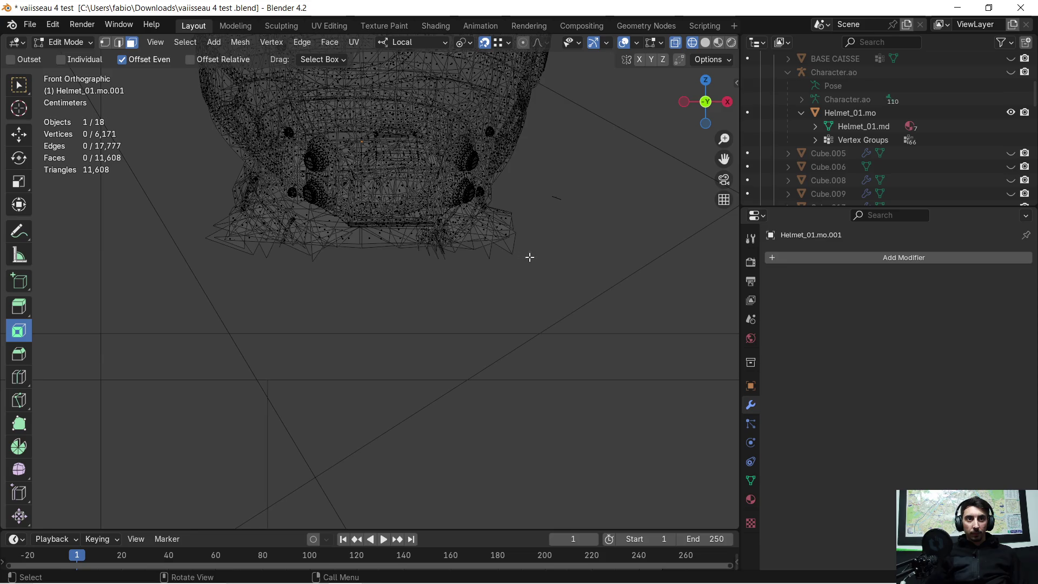
scroll(460, 246, "up", 1)
left_click(593, 182, "shift")
key("x")
left_click(595, 246)
- Select the jagged faces below the helmet, return to solid shading, and isolate it in Local view
mouse_move(162, 176)
left_mouse_down()
mouse_move(229, 260)
mouse_move(208, 260)
left_mouse_up()
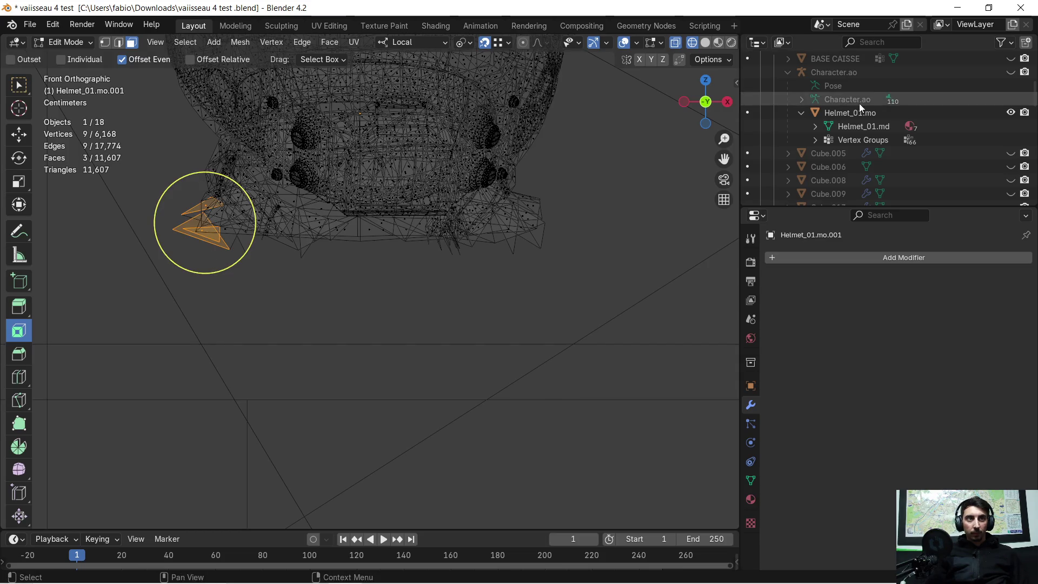
left_click(705, 43)
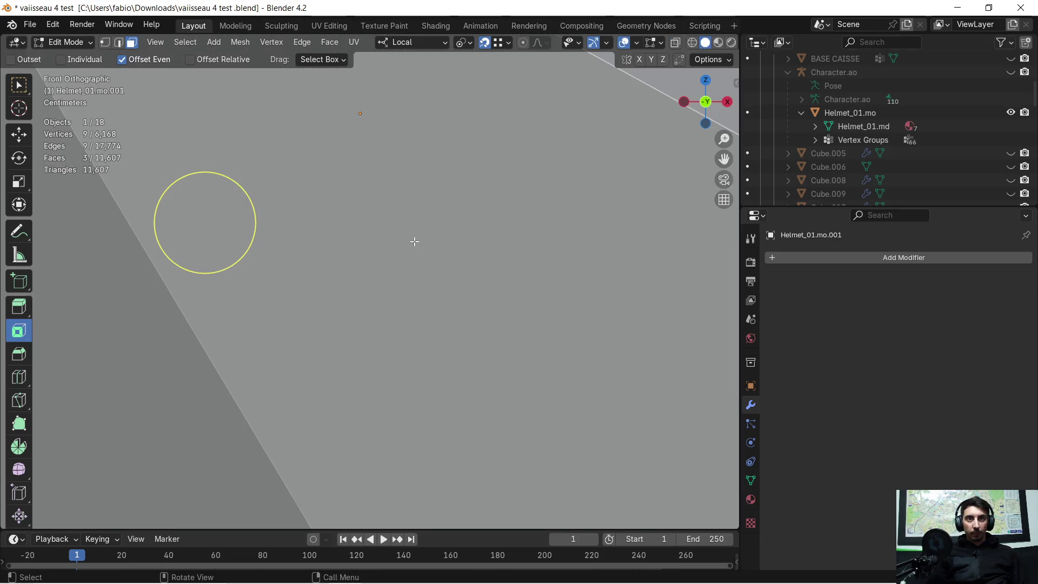
scroll(410, 242, "up", 3)
scroll(408, 241, "down", 10)
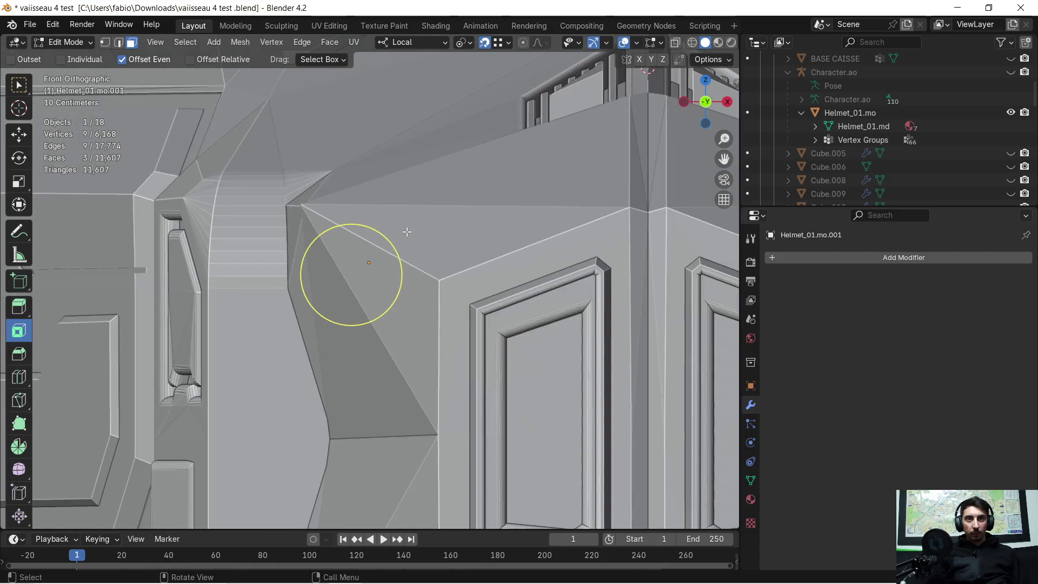
scroll(407, 231, "down", 3)
scroll(411, 235, "up", 10)
scroll(443, 265, "down", 5)
key("KP_Divide")
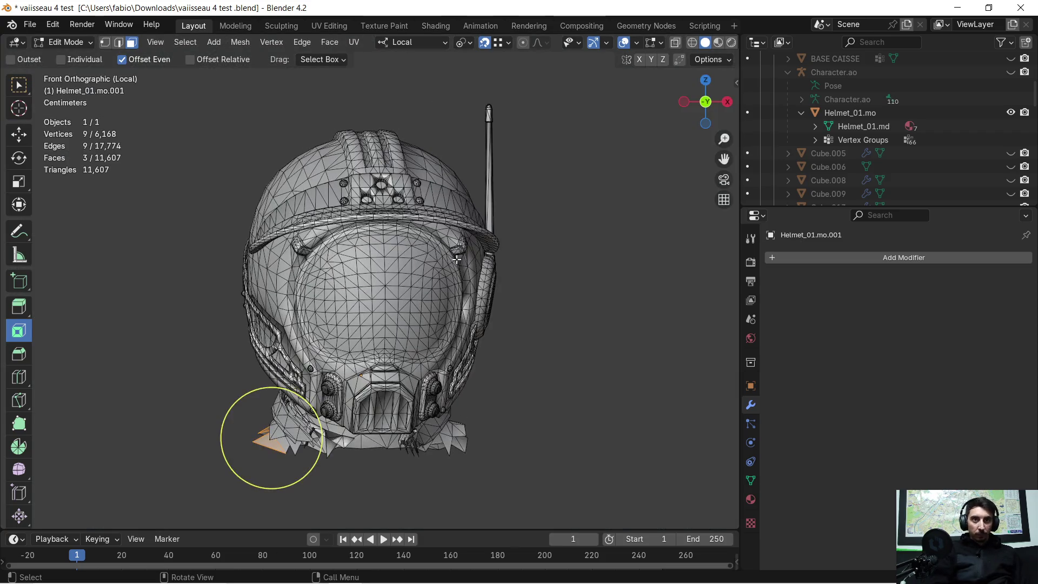
- Delete the cluster of jagged faces beneath the helmet and turn on wireframe X-ray
scroll(475, 108, "up", 4)
mouse_move(476, 105)
middle_mouse_down("shift")
mouse_move(439, 337)
mouse_move(255, 176)
mouse_move(461, 259)
mouse_move(504, 178)
mouse_move(462, 217)
mouse_move(675, 405)
mouse_move(724, 407)
mouse_move(238, 395)
mouse_move(294, 313)
mouse_move(378, 264)
mouse_move(415, 253)
mouse_move(389, 280)
mouse_move(446, 241)
mouse_move(573, 254)
middle_mouse_up("shift")
scroll(390, 280, "up", 2)
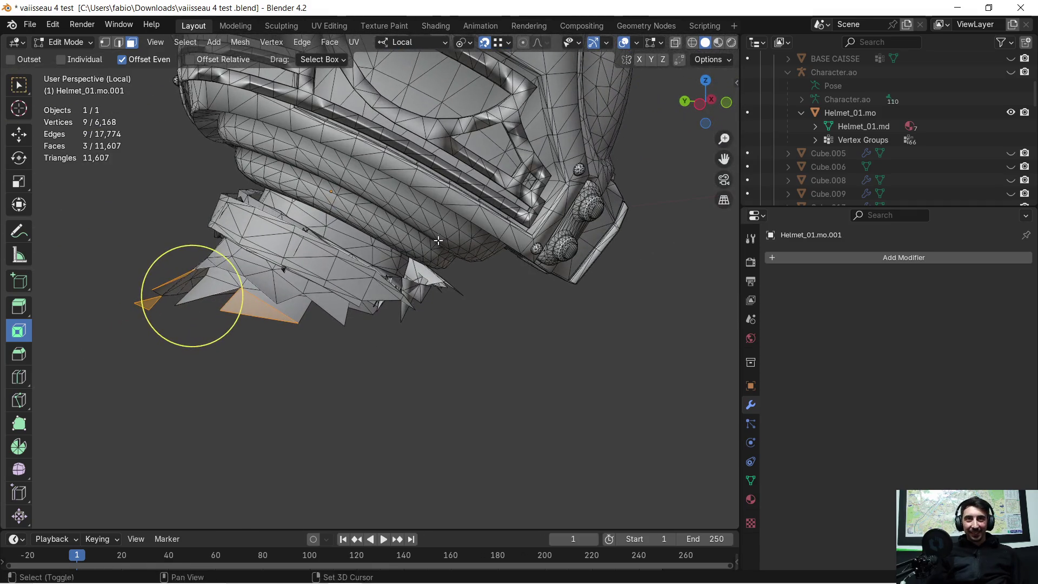
middle_click_drag(453, 248, 545, 276, "shift")
left_click_drag(164, 238, 387, 387)
key("x")
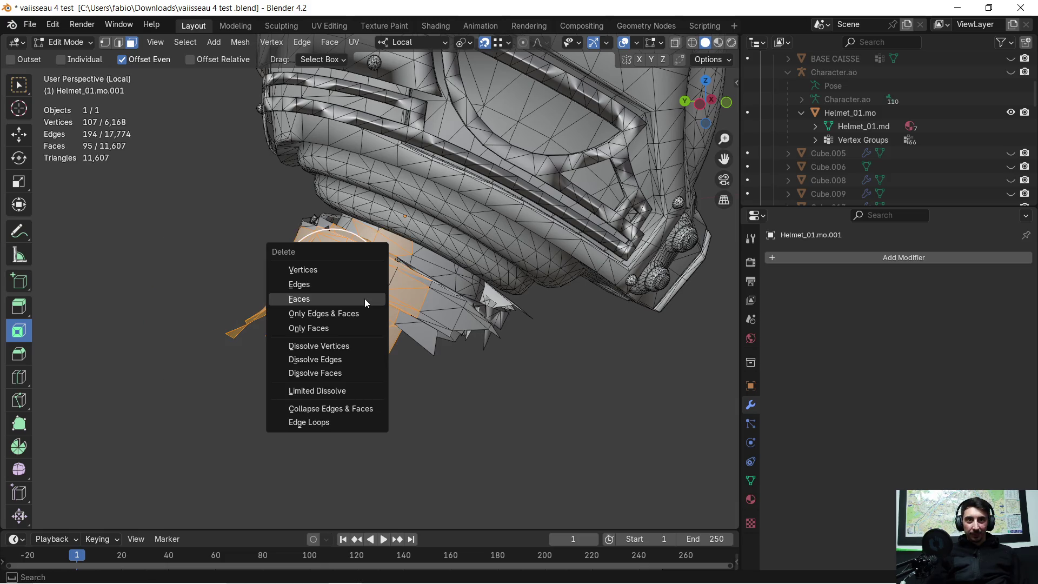
left_click(365, 299)
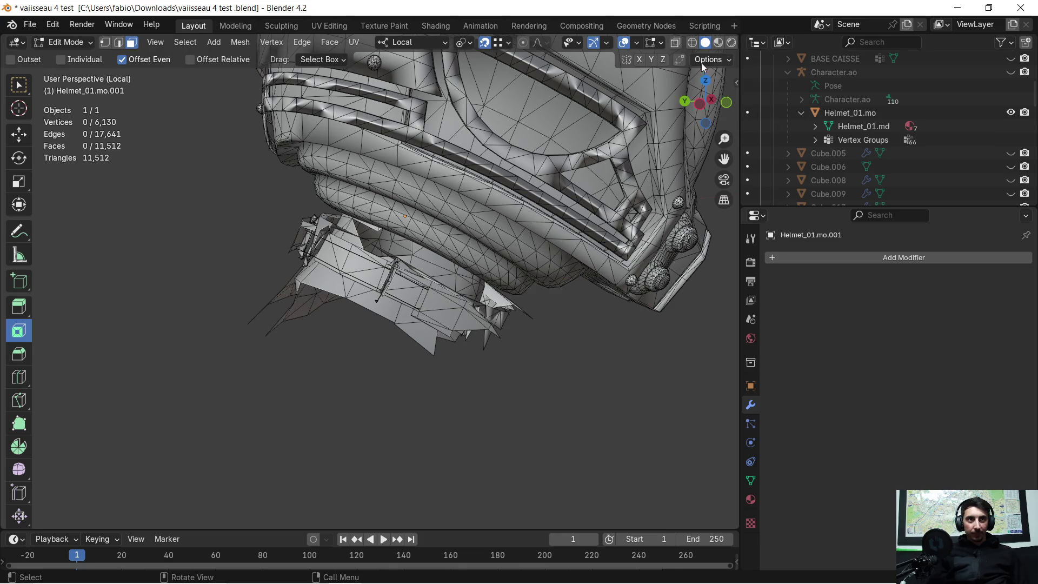
left_click(694, 44)
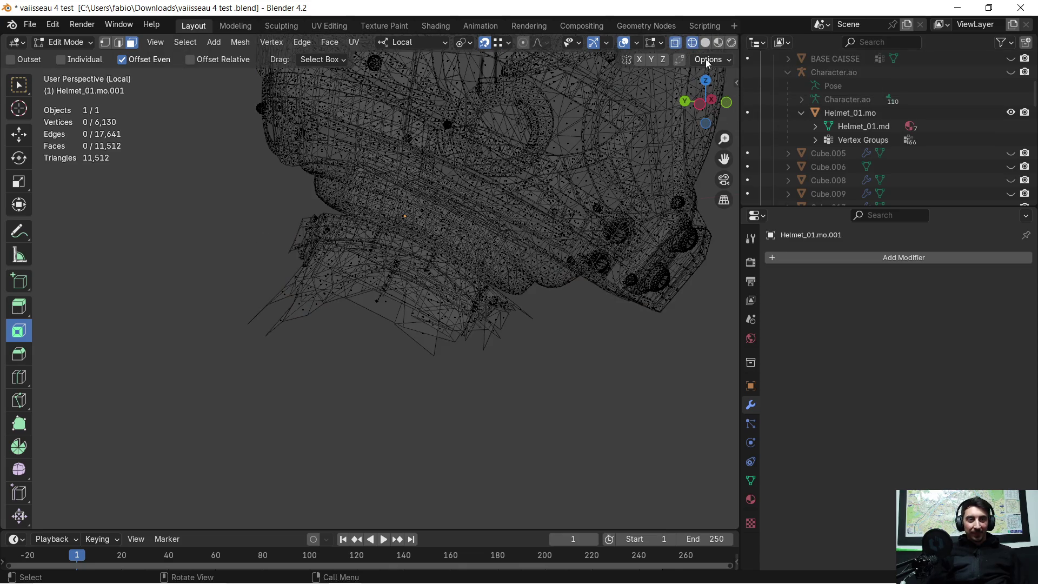
- In wireframe view, delete the first patches of collar faces under the helmet
left_click(705, 43)
mouse_move(324, 260)
middle_mouse_down()
mouse_move(348, 269)
mouse_move(364, 253)
mouse_move(324, 319)
mouse_move(288, 352)
mouse_move(301, 332)
mouse_move(281, 331)
mouse_move(477, 375)
mouse_move(643, 164)
mouse_move(497, 227)
mouse_move(376, 315)
middle_mouse_up()
left_click(691, 43)
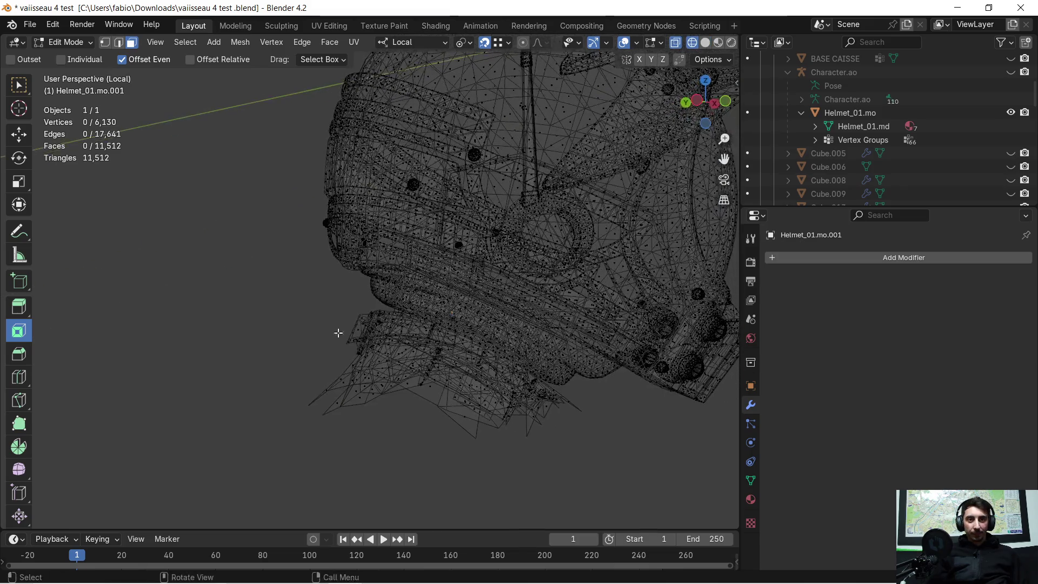
mouse_move(230, 332)
left_mouse_down()
mouse_move(394, 399)
mouse_move(417, 432)
left_mouse_up()
key("x")
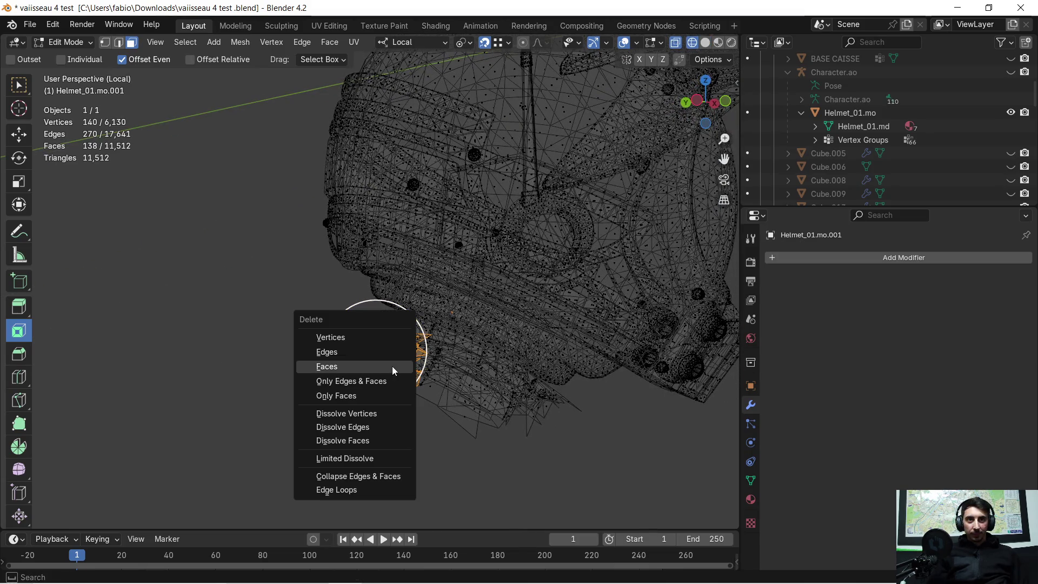
left_click(392, 366)
mouse_move(343, 309)
left_mouse_down()
mouse_move(364, 345)
mouse_move(452, 409)
left_mouse_up()
key("x")
left_click(383, 352)
key("x")
left_click(456, 388)
- Delete the lower collar patch near the orange area and 60 stray faces beneath it
mouse_move(427, 363)
left_mouse_down()
mouse_move(530, 445)
mouse_move(519, 446)
left_mouse_up()
key("c")
middle_click_drag(565, 420, 507, 384, "shift")
mouse_move(441, 341)
left_mouse_down()
mouse_move(482, 374)
mouse_move(471, 382)
left_mouse_up()
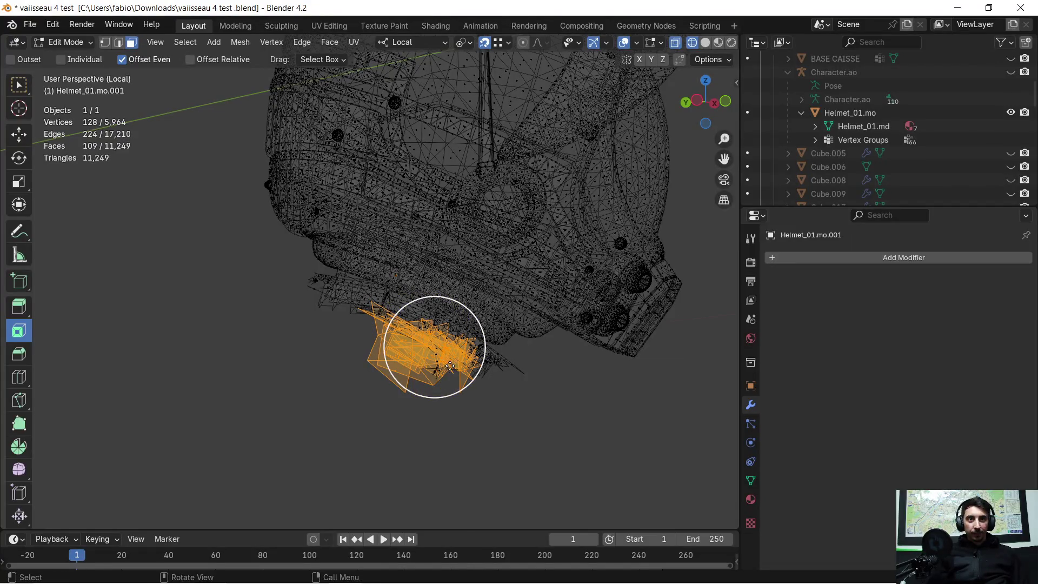
key("x")
left_click(442, 361)
left_click_drag(413, 352, 519, 416)
key("x")
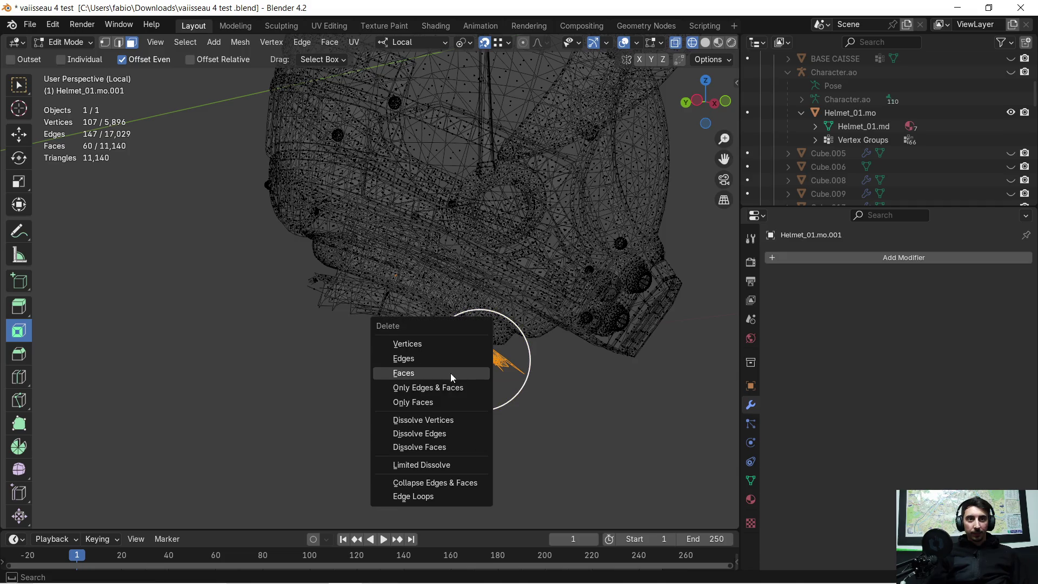
left_click(452, 374)
- Delete 23 faces on the helmet's lower edge and the stray faces along the rim
mouse_move(461, 337)
middle_mouse_down()
mouse_move(383, 343)
mouse_move(478, 351)
mouse_move(482, 401)
mouse_move(440, 405)
middle_mouse_up()
mouse_move(273, 307)
left_mouse_down()
mouse_move(473, 374)
mouse_move(491, 392)
left_mouse_up()
key("x")
left_click(478, 351)
mouse_move(478, 351)
middle_mouse_down()
mouse_move(402, 320)
mouse_move(439, 293)
mouse_move(283, 308)
mouse_move(510, 283)
mouse_move(510, 317)
mouse_move(417, 324)
middle_mouse_up()
mouse_move(225, 274)
left_mouse_down()
mouse_move(533, 331)
mouse_move(629, 382)
left_mouse_up()
key("x")
left_click(485, 340)
- Delete two more groups of stray faces under the helmet
left_click_drag(262, 260, 680, 358)
key("x")
left_click(540, 318)
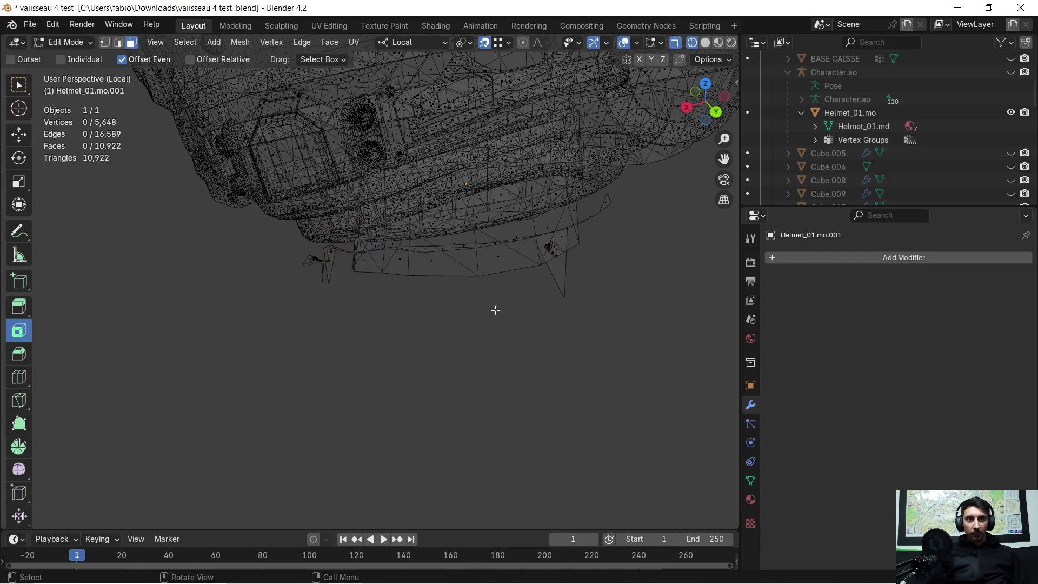
mouse_move(285, 249)
left_mouse_down()
mouse_move(359, 250)
mouse_move(602, 293)
left_mouse_up()
key("x")
left_click(525, 297)
mouse_move(386, 289)
middle_mouse_down()
mouse_move(498, 229)
mouse_move(489, 240)
middle_mouse_up()
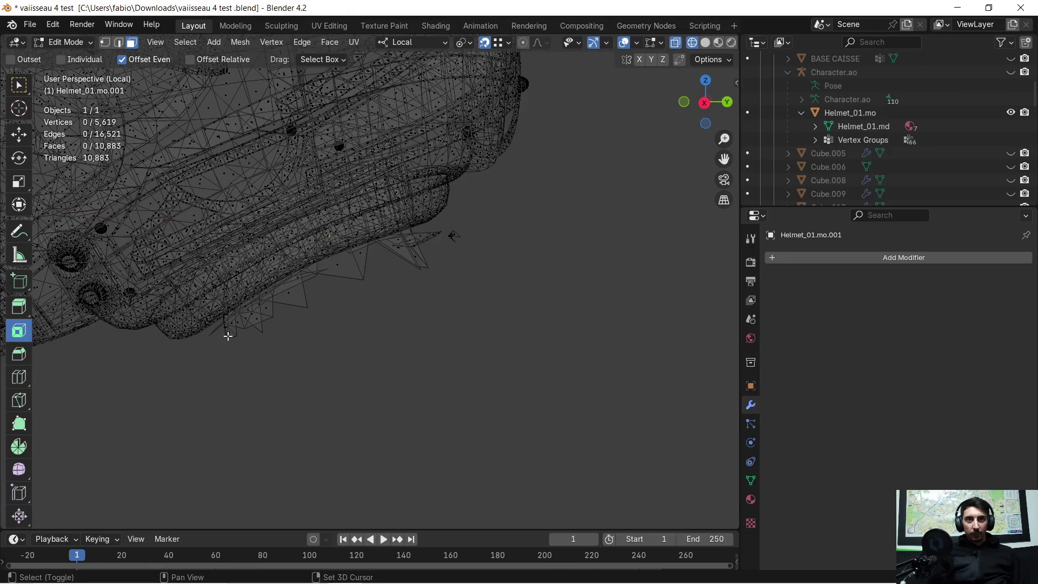
- Gather the stray triangles and sliver faces on the rim and delete all 26
mouse_move(219, 328)
left_mouse_down()
mouse_move(322, 347)
mouse_move(329, 338)
left_mouse_up()
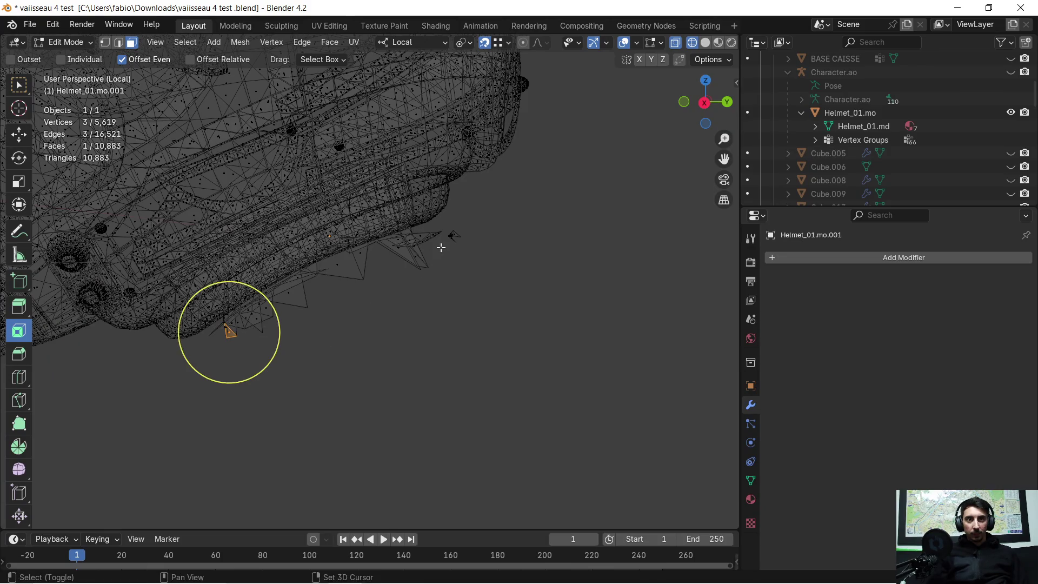
mouse_move(452, 232)
left_mouse_down("shift")
mouse_move(364, 279)
mouse_move(409, 292)
mouse_move(360, 276)
mouse_move(285, 293)
mouse_move(322, 291)
left_mouse_up("shift")
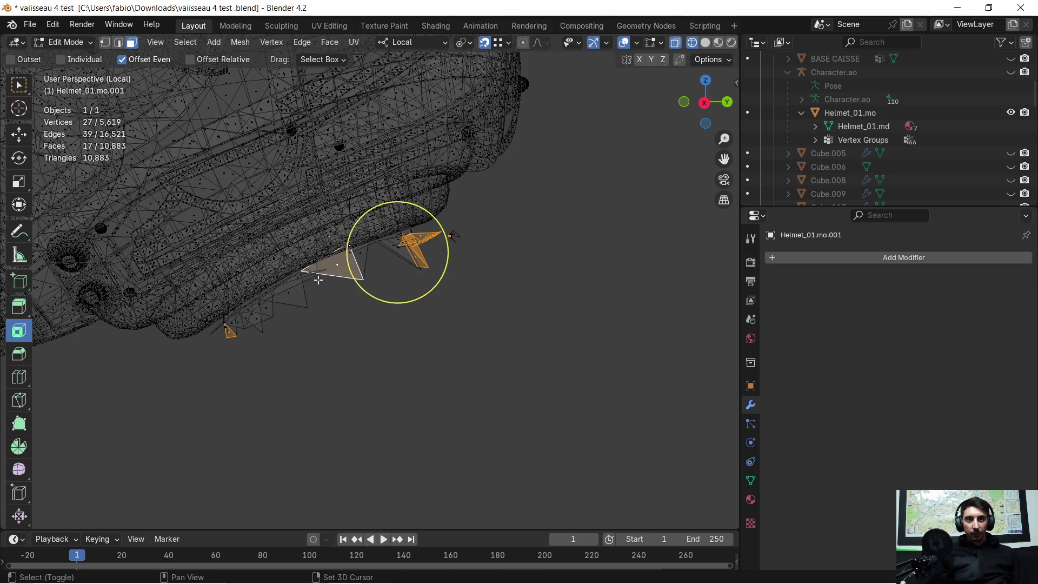
left_click(295, 292, "shift")
left_click(293, 284, "shift")
left_click(262, 308, "shift")
left_click(255, 306, "shift")
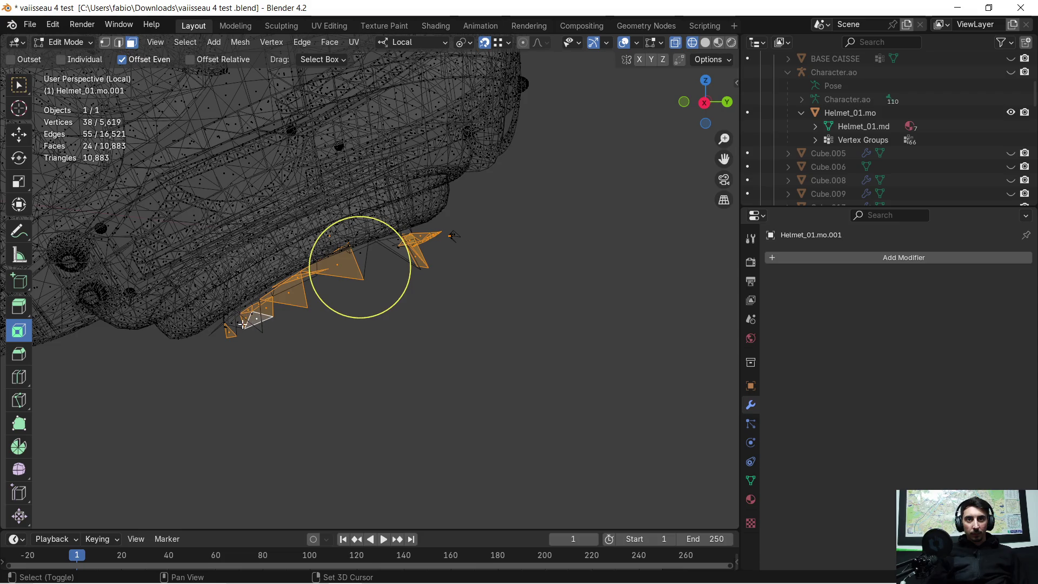
left_click(242, 323, "shift")
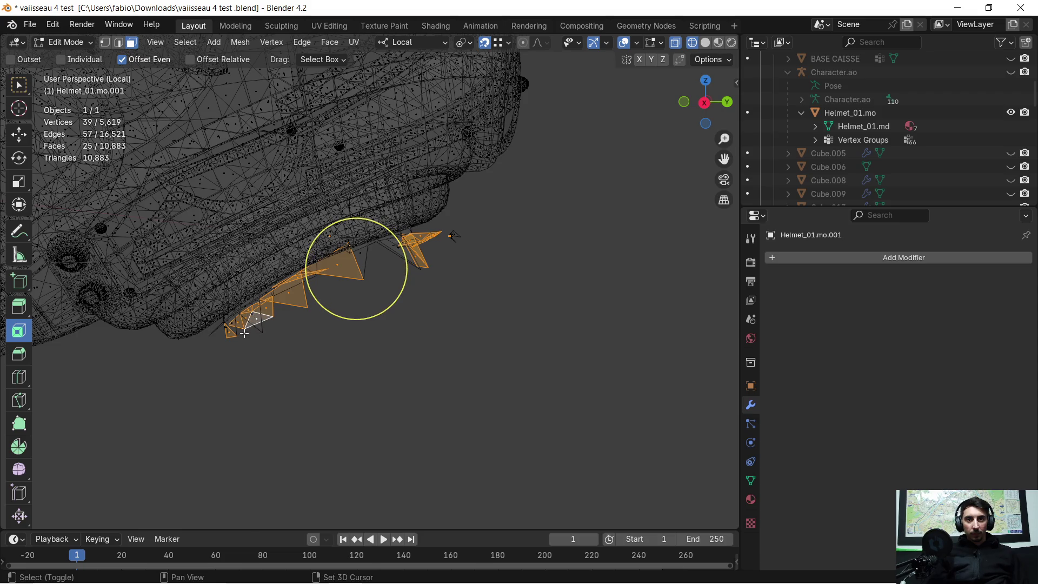
left_click(233, 324, "shift")
key("x")
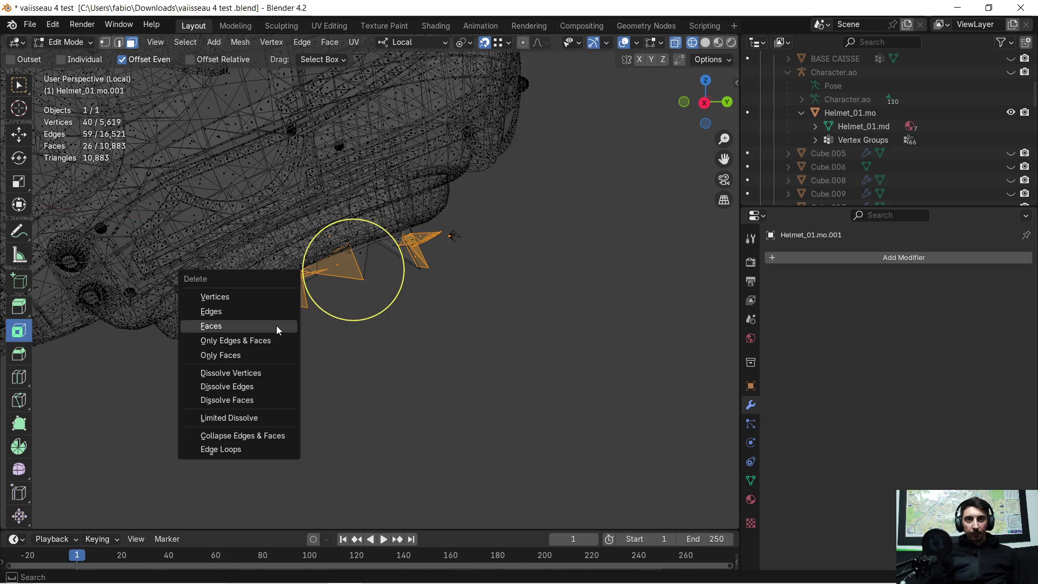
left_click(277, 326)
- Delete the small leftover faces and fragments near the rim
left_click(455, 235)
key("x")
left_click(466, 265)
mouse_move(441, 227)
left_mouse_down()
mouse_move(474, 252)
mouse_move(361, 269)
left_mouse_up()
key("x")
left_click(475, 255)
key("x")
left_click(397, 272)
- Delete the remaining spike faces hanging below the rim
key("x")
left_click(361, 271)
left_click(253, 316)
key("x")
left_click(255, 328)
mouse_move(232, 327)
middle_mouse_down()
mouse_move(280, 305)
mouse_move(399, 288)
mouse_move(373, 295)
middle_mouse_up()
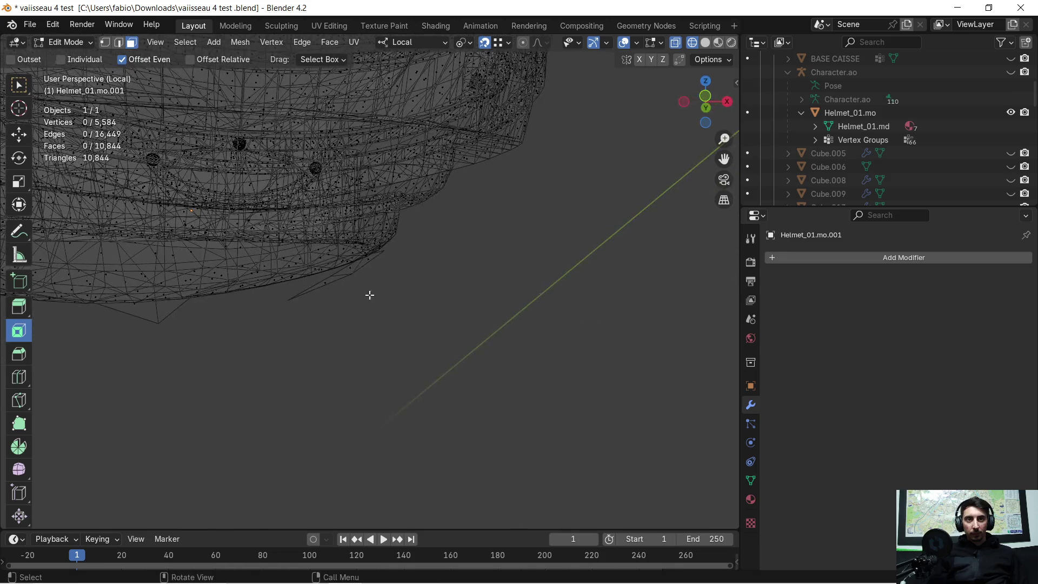
- Circle-select two spike faces under the rim and delete them
key("c")
mouse_move(339, 285)
left_mouse_down()
mouse_move(326, 285)
mouse_move(361, 262)
left_mouse_up()
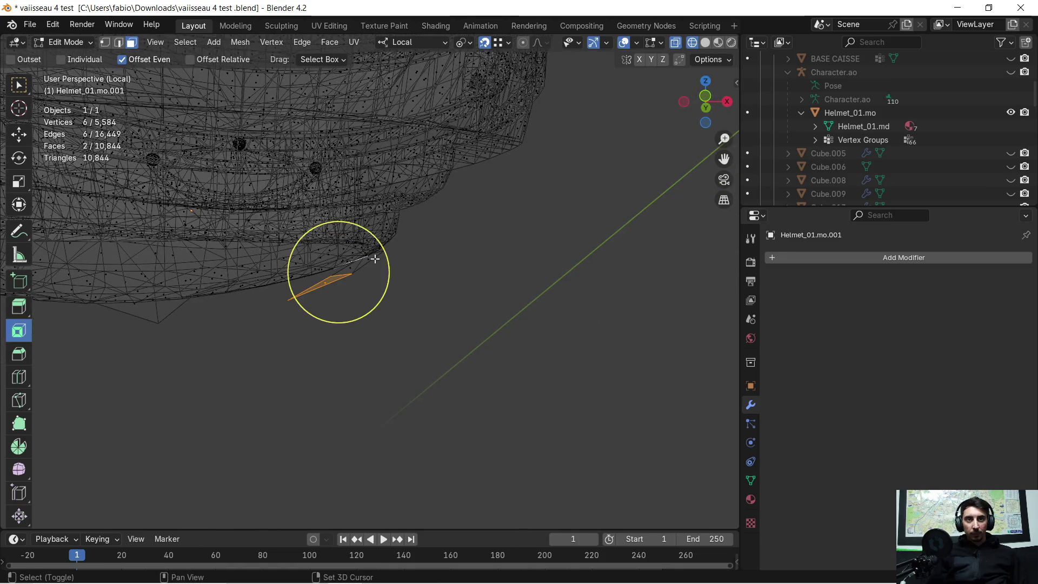
middle_click_drag(336, 274, 319, 296)
right_click(347, 275)
left_click_drag(344, 275, 365, 274)
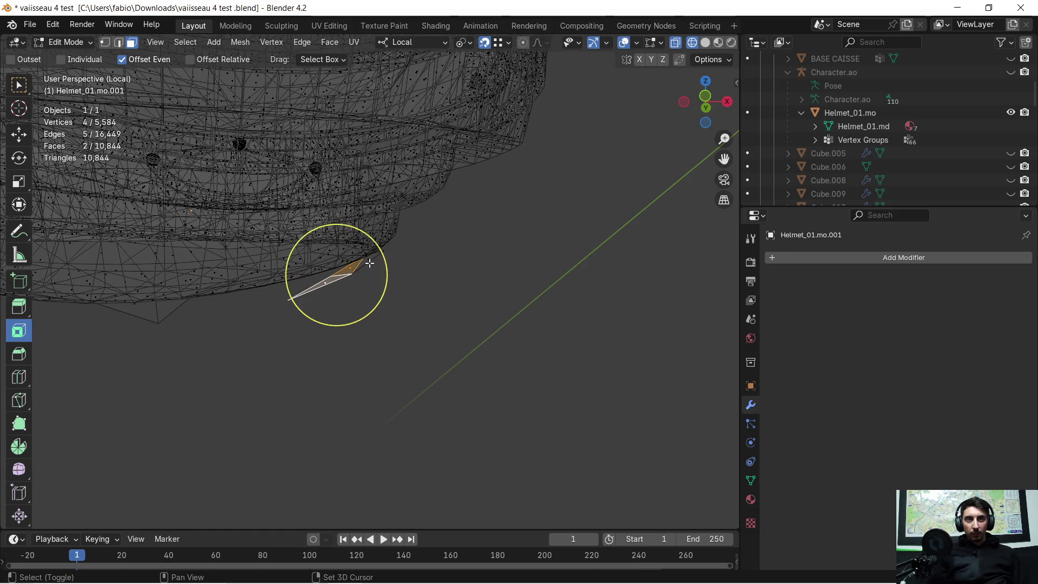
right_click(369, 262)
key("x")
left_click(374, 276)
- Circle-select the last stray faces beneath the helmet and delete them
key("c")
left_click(157, 297)
middle_click_drag(158, 301, 273, 231)
right_click(285, 309)
middle_click_drag(285, 309, 280, 290)
key("c")
left_click(238, 280)
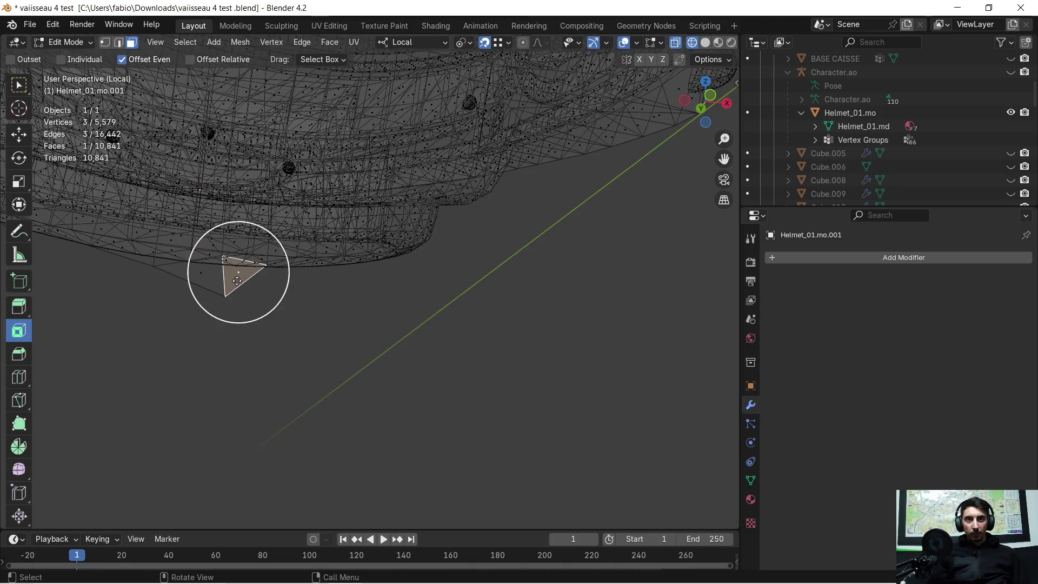
right_click(209, 280)
key("x")
left_click(266, 324)
- Show the helmet with solid shading, viewed from the front
mouse_move(303, 308)
middle_mouse_down()
mouse_move(371, 296)
mouse_move(332, 308)
mouse_move(359, 308)
mouse_move(603, 216)
middle_mouse_up()
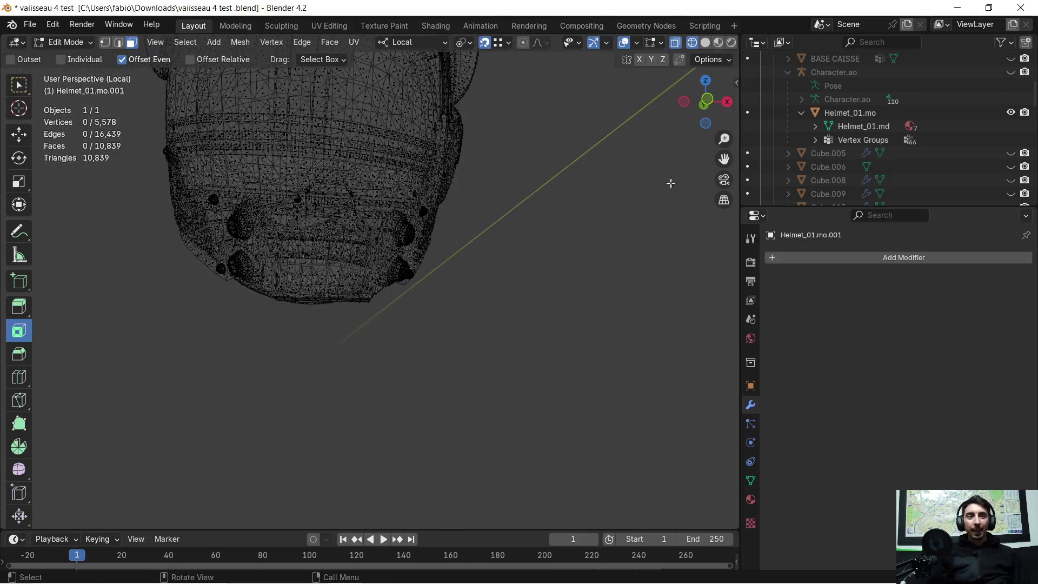
left_click(705, 42)
middle_click_drag(622, 136, 475, 213)
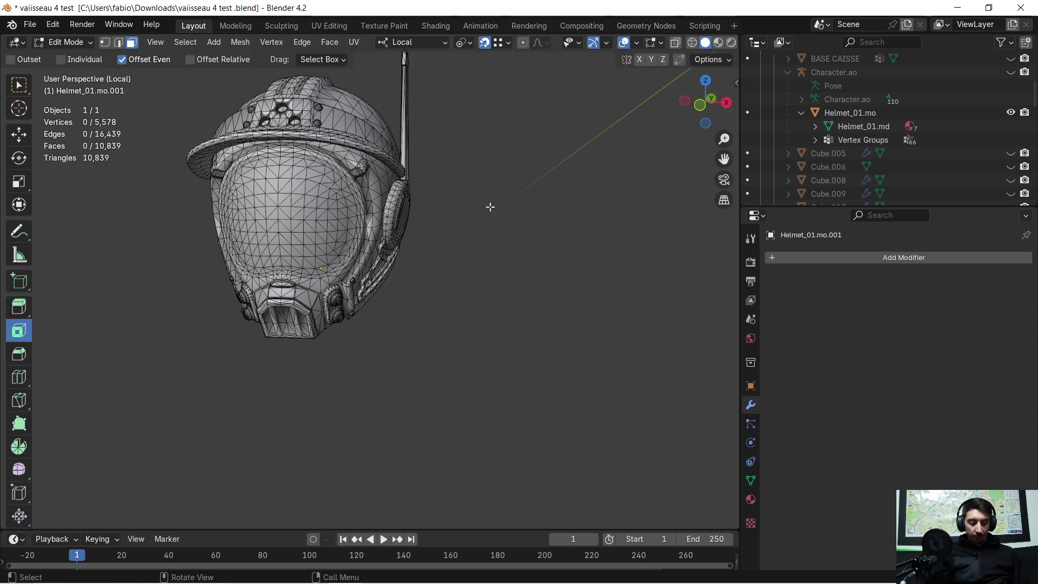
- Exit Local view and frame the full wall panel scene around the trimmed helmet
key("KP_Divide")
scroll(466, 241, "up", 4)
mouse_move(469, 252)
middle_mouse_down()
mouse_move(494, 227)
mouse_move(378, 237)
mouse_move(398, 213)
mouse_move(363, 245)
mouse_move(215, 255)
mouse_move(355, 234)
mouse_move(396, 287)
middle_mouse_up()
scroll(377, 320, "down", 2)
- Select the whole helmet mesh, shift it along local Y, then lower it along local Z
key("a")
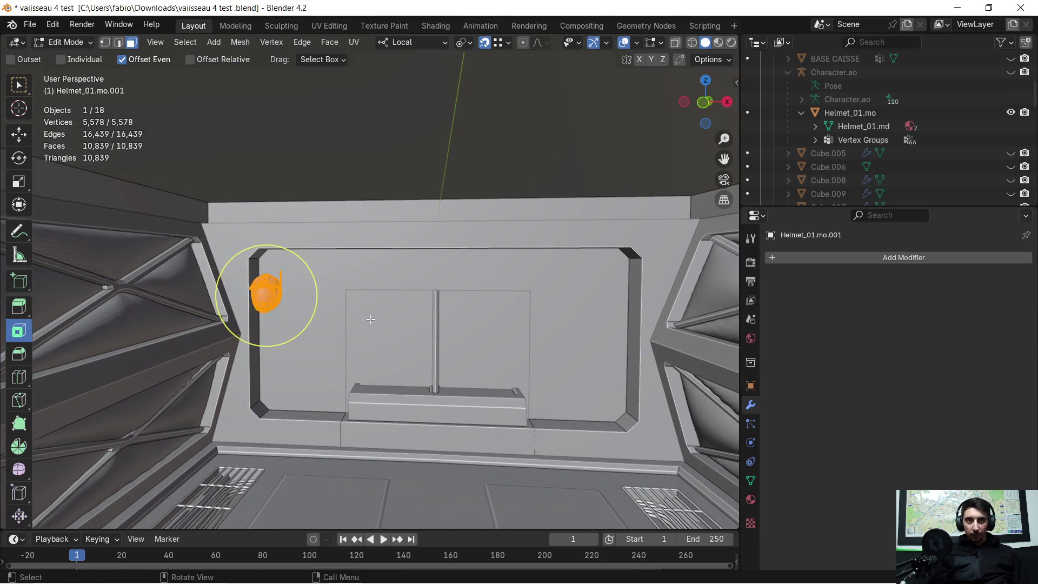
middle_click_drag(373, 323, 373, 327)
key("g")
key("y")
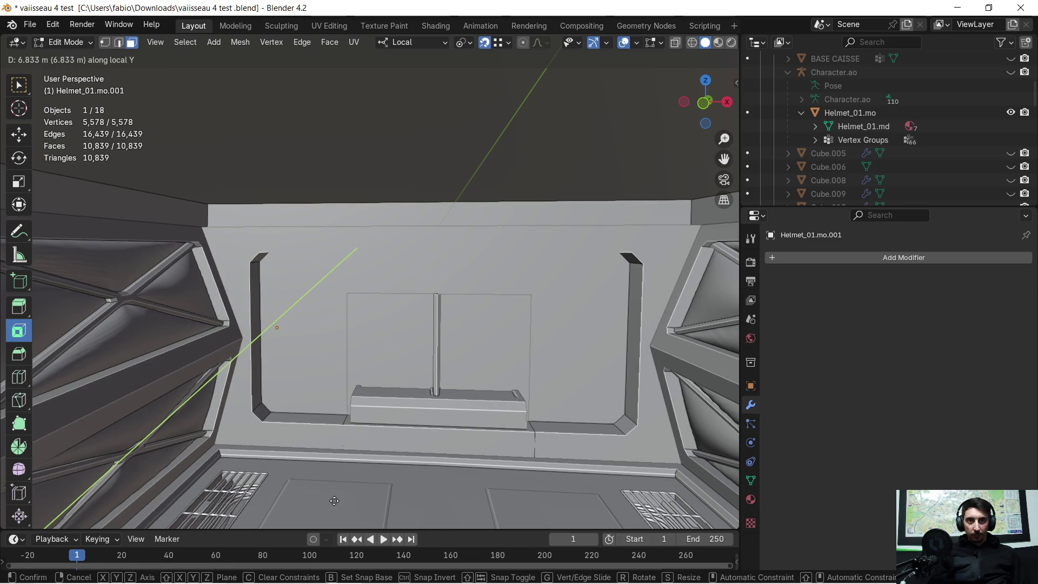
left_click(402, 465)
scroll(389, 392, "up", 4)
mouse_move(389, 392)
middle_mouse_down()
mouse_move(408, 378)
mouse_move(389, 378)
mouse_move(417, 377)
middle_mouse_up()
key("g")
key("z")
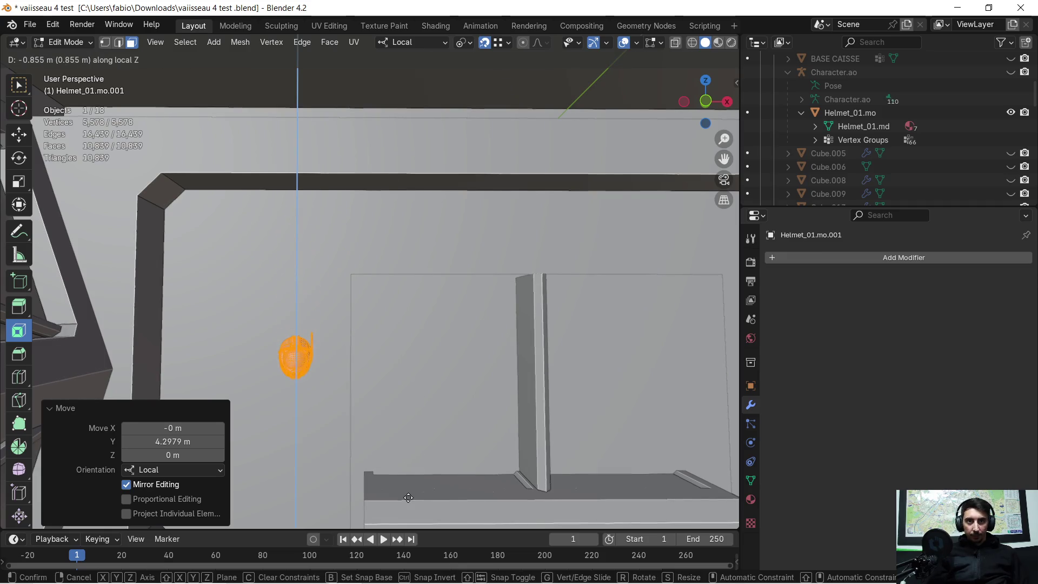
left_click(408, 498)
- Lower the helmet further, slide it sideways along local X, and adjust its depth along Y
middle_click_drag(410, 440, 416, 308, "shift")
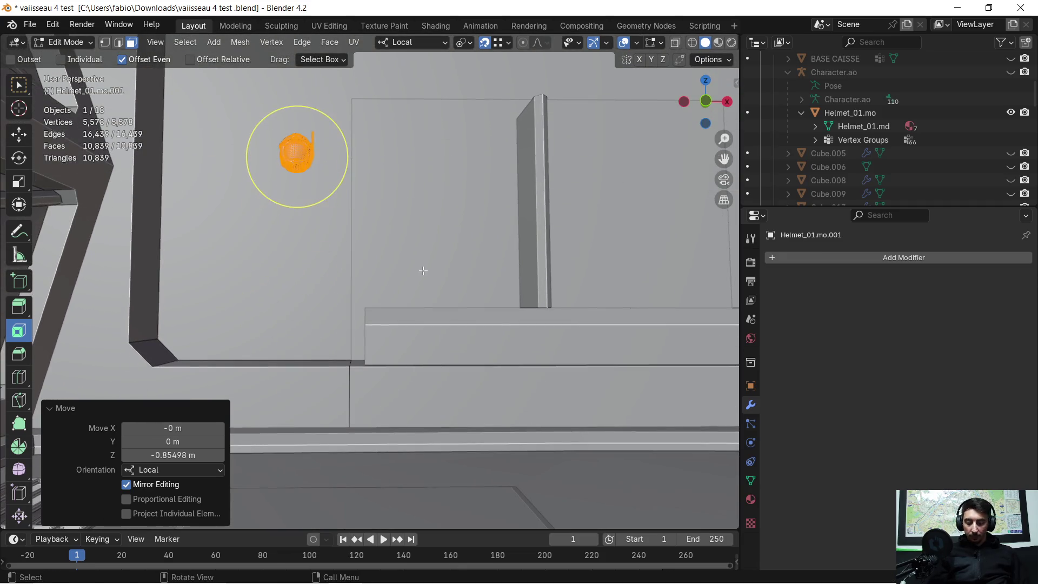
key("g")
key("z")
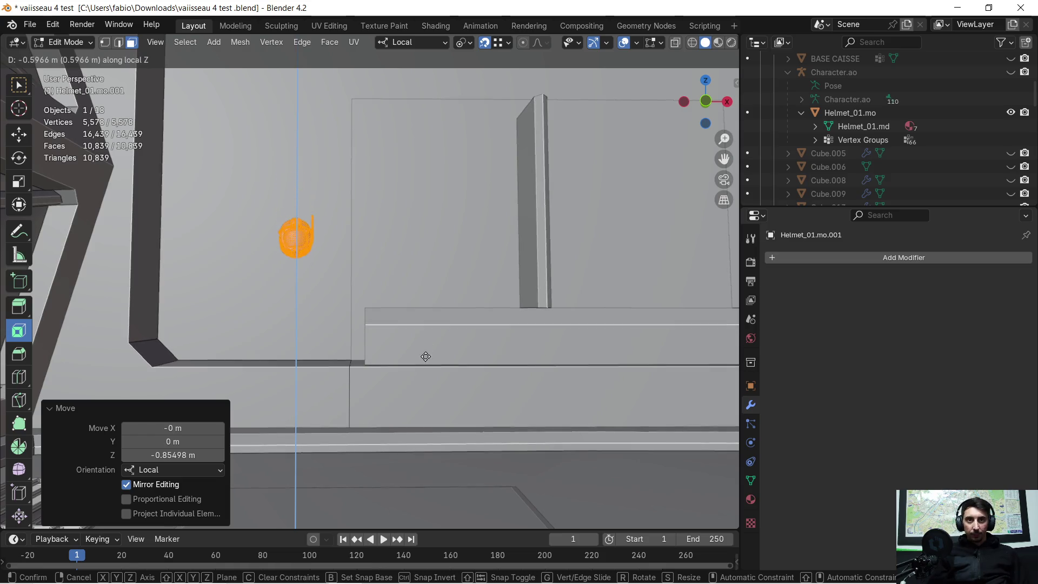
left_click(427, 349)
middle_click_drag(429, 343, 433, 267)
key("g")
key("x")
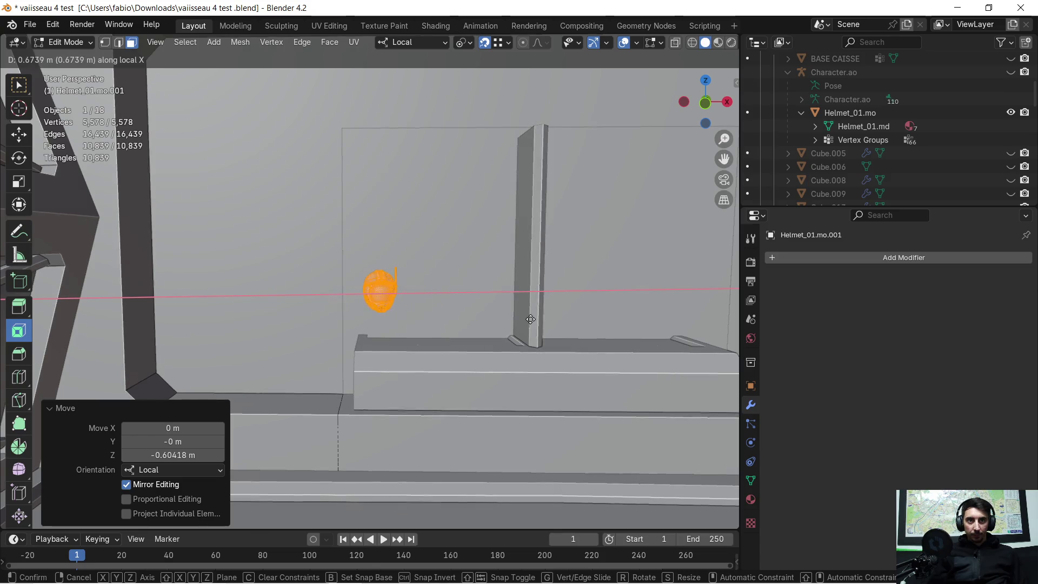
left_click(525, 319)
key("g")
key("y")
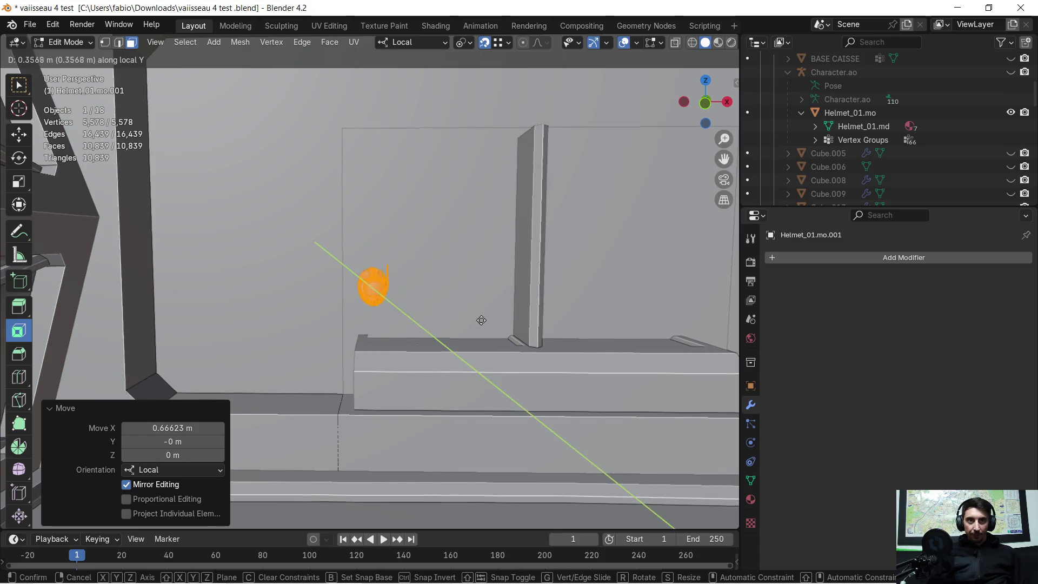
left_click(481, 314)
- Switch Transform Orientation to Global and nudge the helmet along global Y and 0.14696 m along X
mouse_move(480, 313)
middle_mouse_down()
mouse_move(460, 320)
mouse_move(480, 322)
middle_mouse_up()
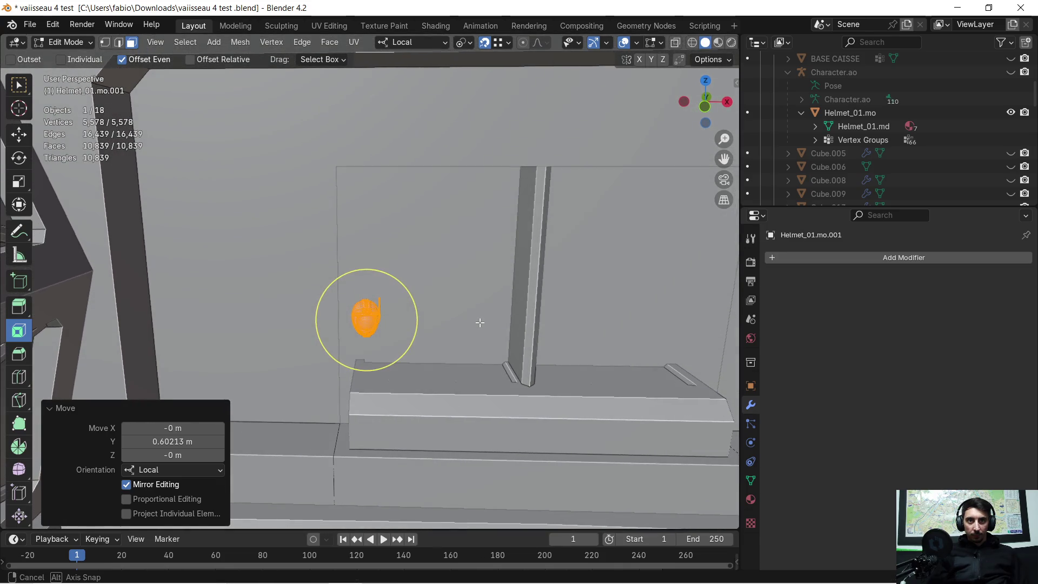
left_click(411, 42)
left_click(435, 85)
middle_click_drag(450, 273, 454, 278)
key("g")
key("y")
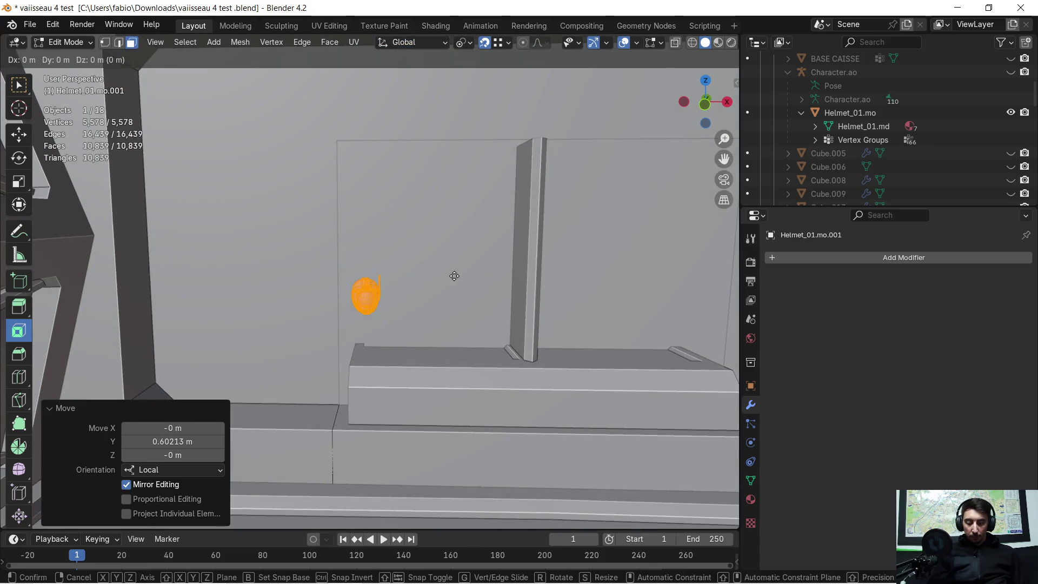
left_click(464, 298)
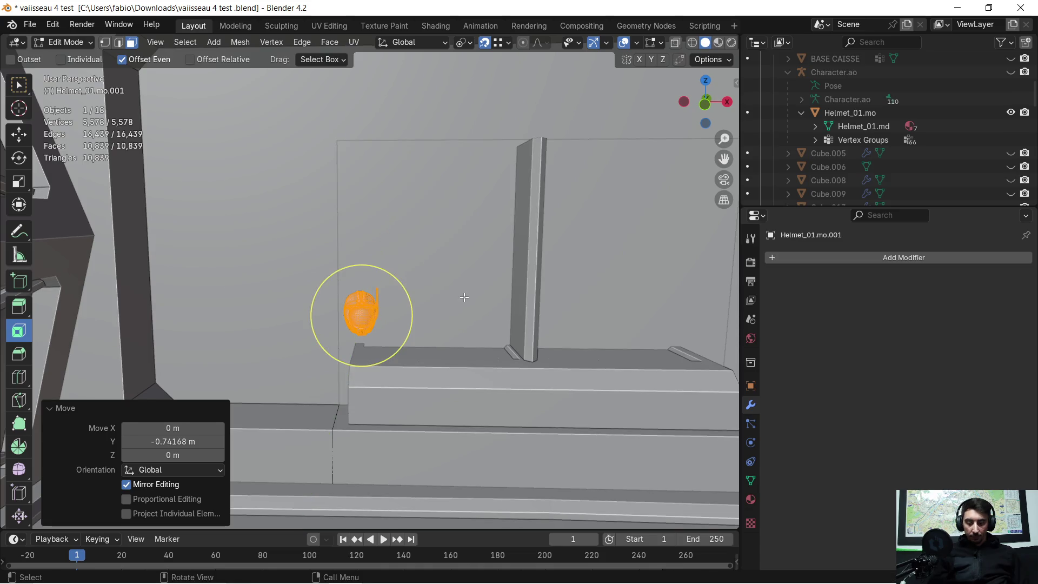
key("g")
key("x")
left_click(486, 293)
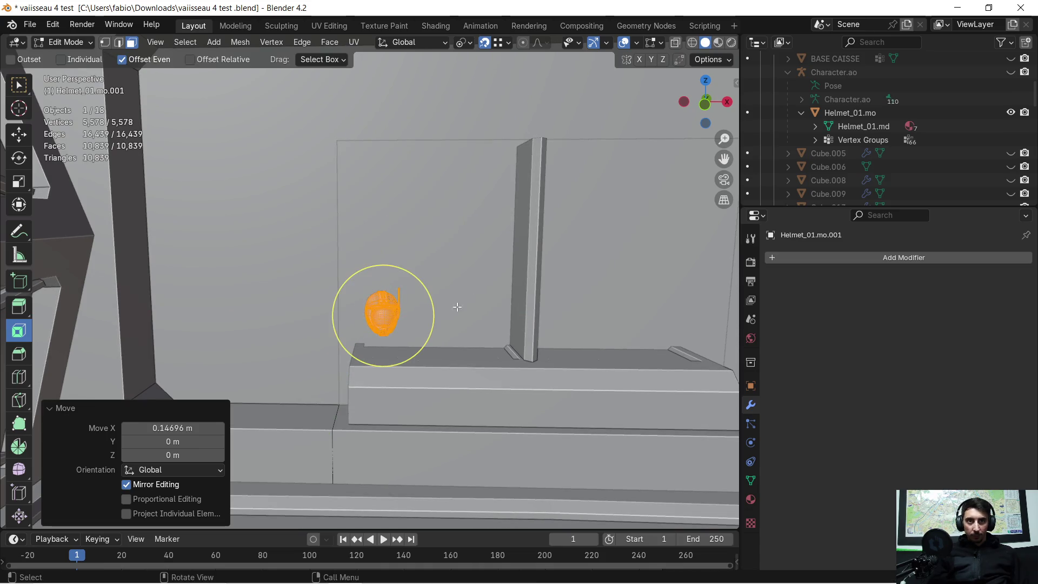
- Return to Object Mode and add the wall panel to the selection
scroll(456, 304, "up", 3)
mouse_move(457, 304)
middle_mouse_down()
mouse_move(484, 311)
mouse_move(459, 300)
middle_mouse_up()
scroll(459, 300, "down", 6)
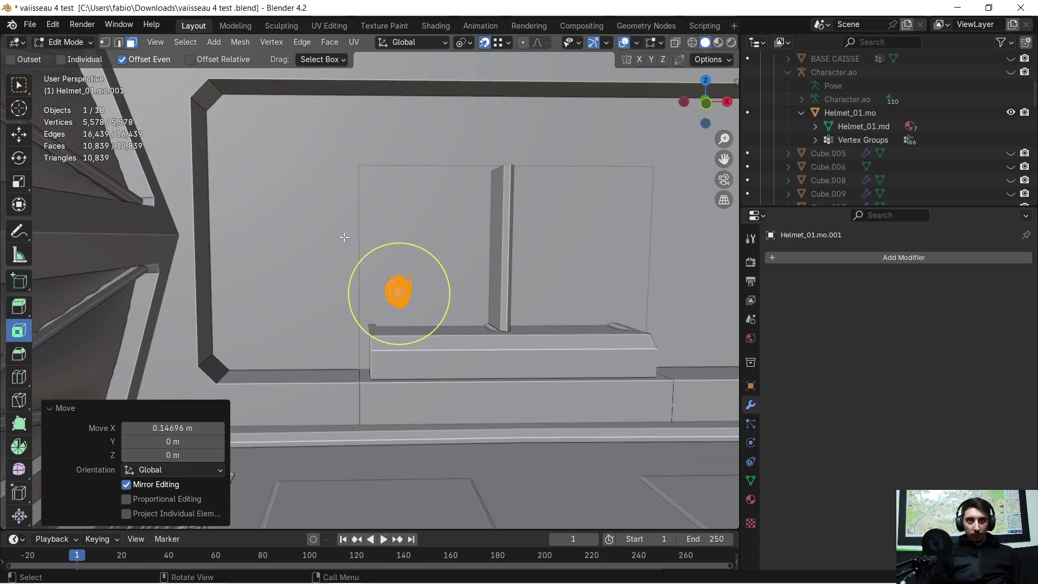
key("Tab")
left_click(335, 251, "shift")
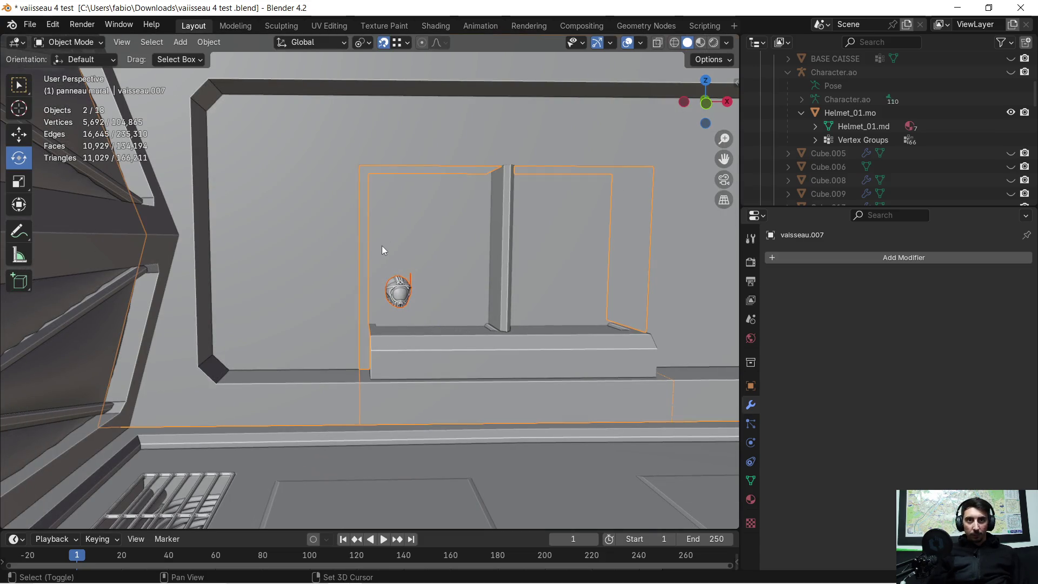
- Isolate the helmet and wall panel in Local View and shift the helmet 0.20258 m along global Y
middle_click_drag(381, 245, 388, 229)
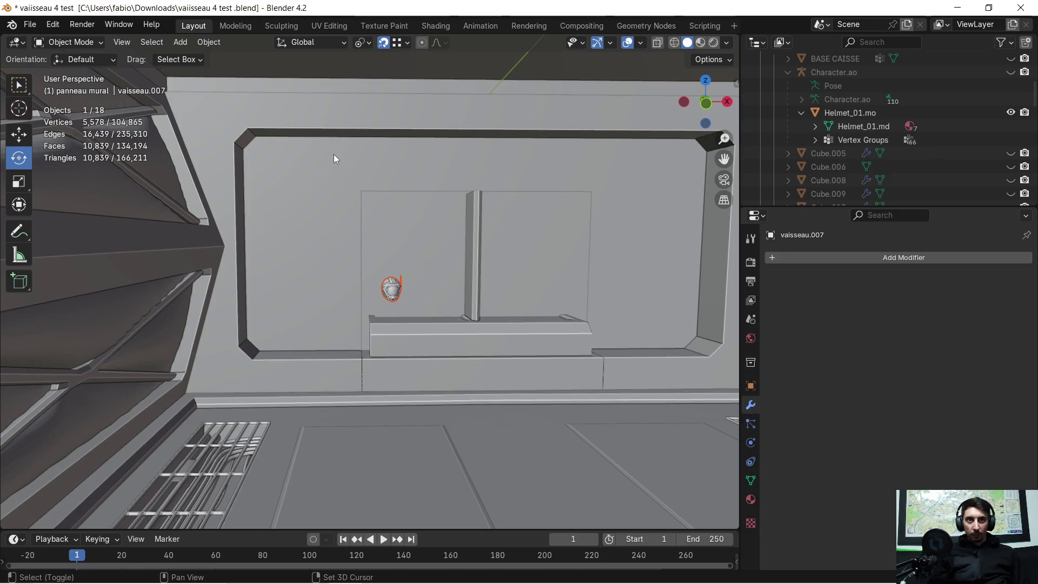
key("KP_Divide")
mouse_move(309, 333)
middle_mouse_down()
mouse_move(371, 297)
mouse_move(358, 320)
mouse_move(365, 337)
mouse_move(488, 322)
middle_mouse_up()
key("g")
key("y")
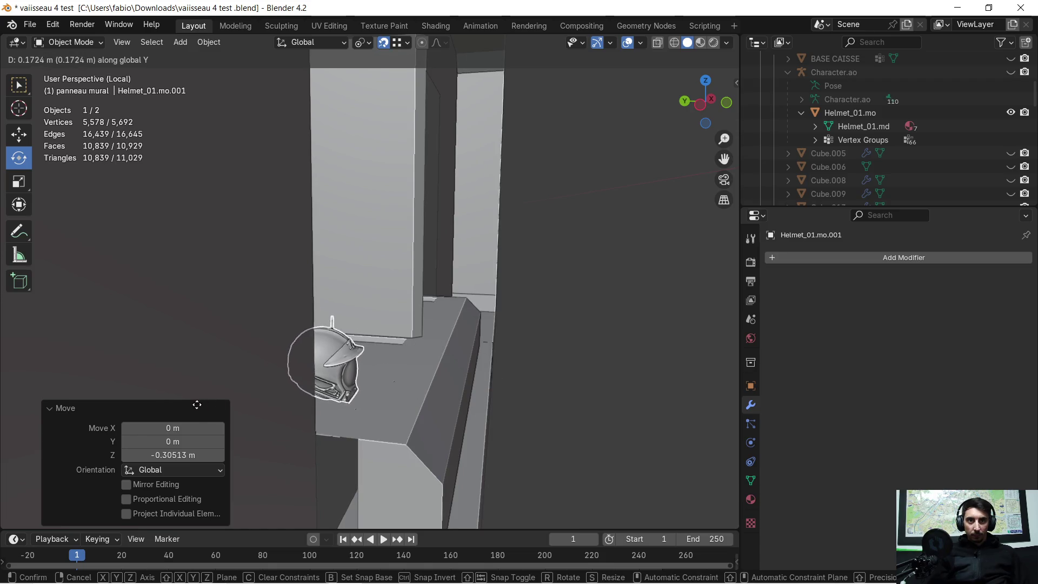
left_click(354, 341)
mouse_move(354, 341)
middle_mouse_down()
mouse_move(368, 275)
mouse_move(348, 250)
mouse_move(358, 284)
mouse_move(433, 268)
middle_mouse_up()
- Lower the helmet 0.044597 m along Z so it rests on the left niche shelf
key("g")
key("z")
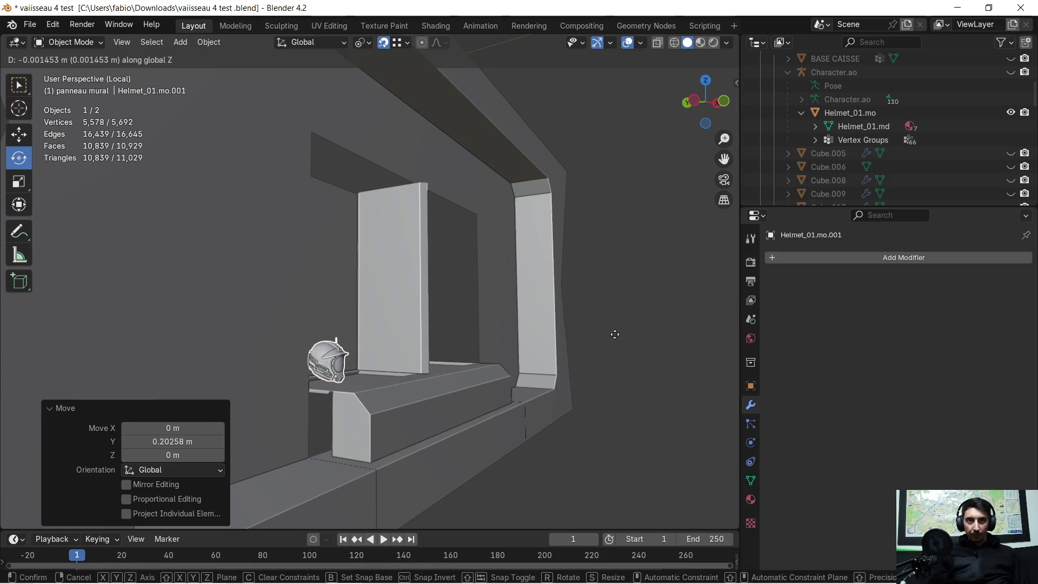
left_click(614, 350)
mouse_move(609, 351)
middle_mouse_down()
mouse_move(526, 374)
mouse_move(500, 351)
middle_mouse_up()
scroll(427, 331, "down", 4)
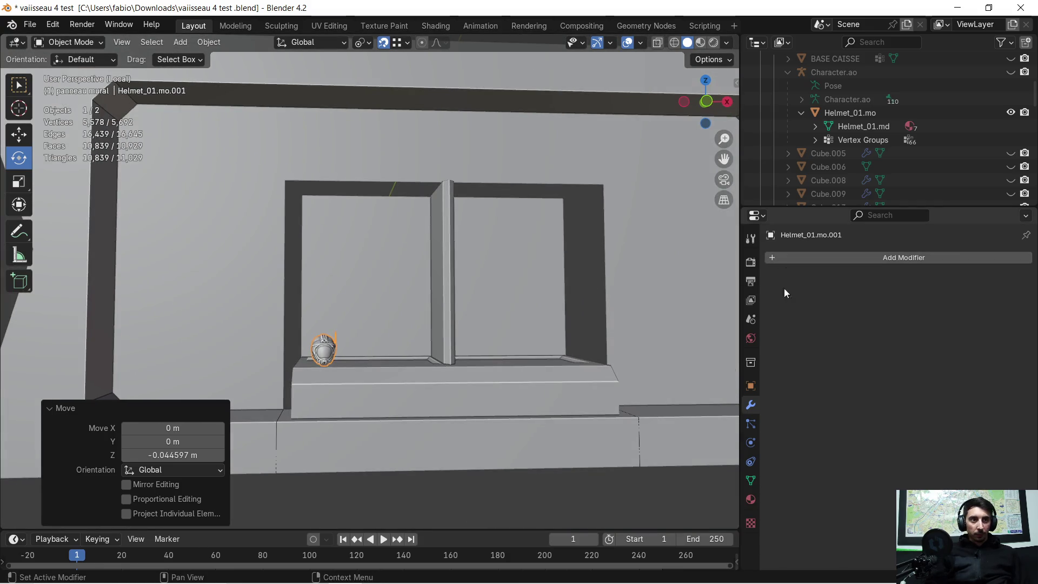
left_click(783, 261)
left_click(776, 261)
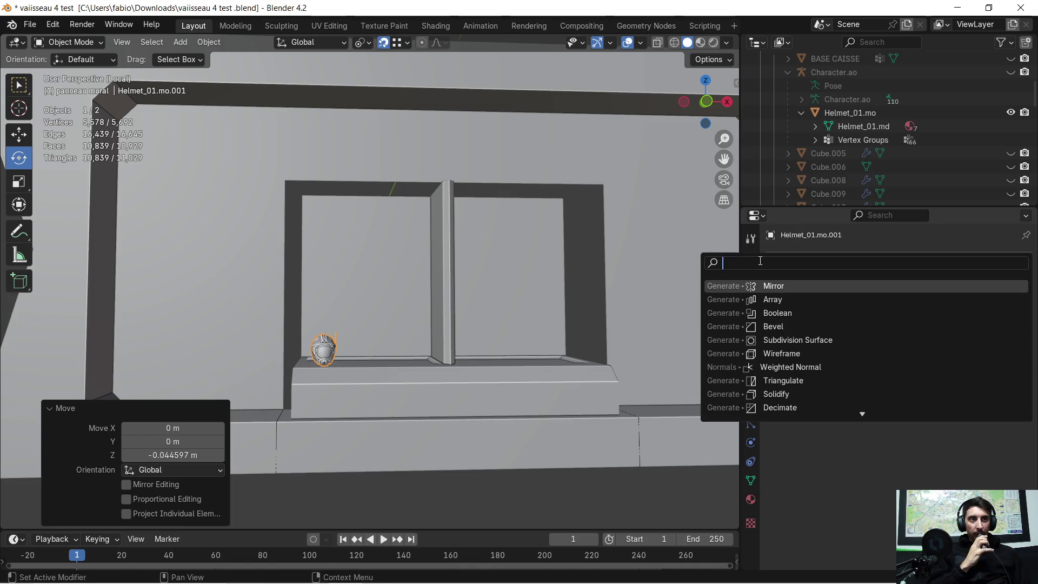
- Add an Array modifier with relative offset X 1.2 and Count 4
left_click(821, 299)
left_click(976, 351)
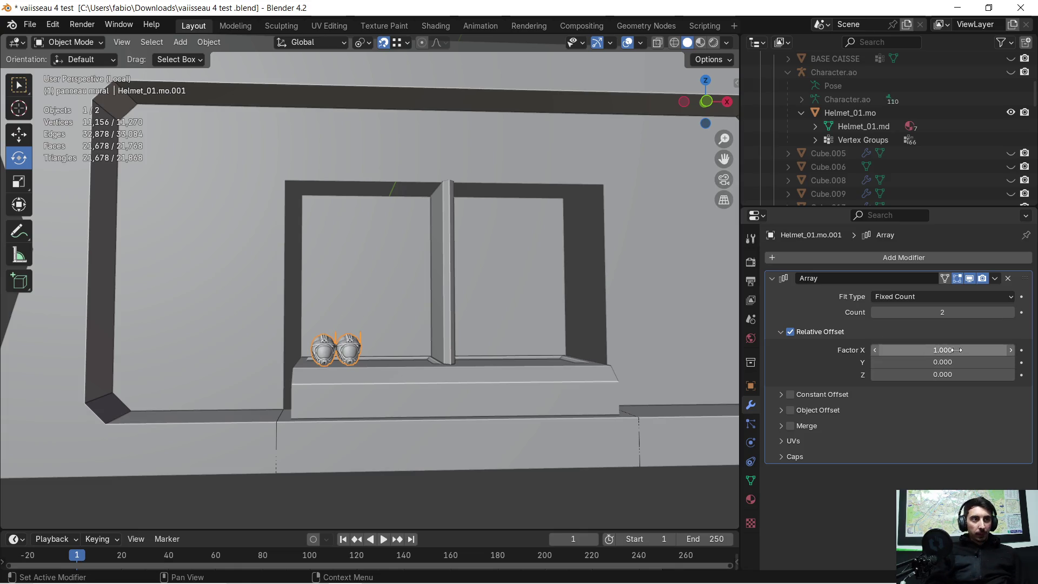
type("1.200")
key("Return")
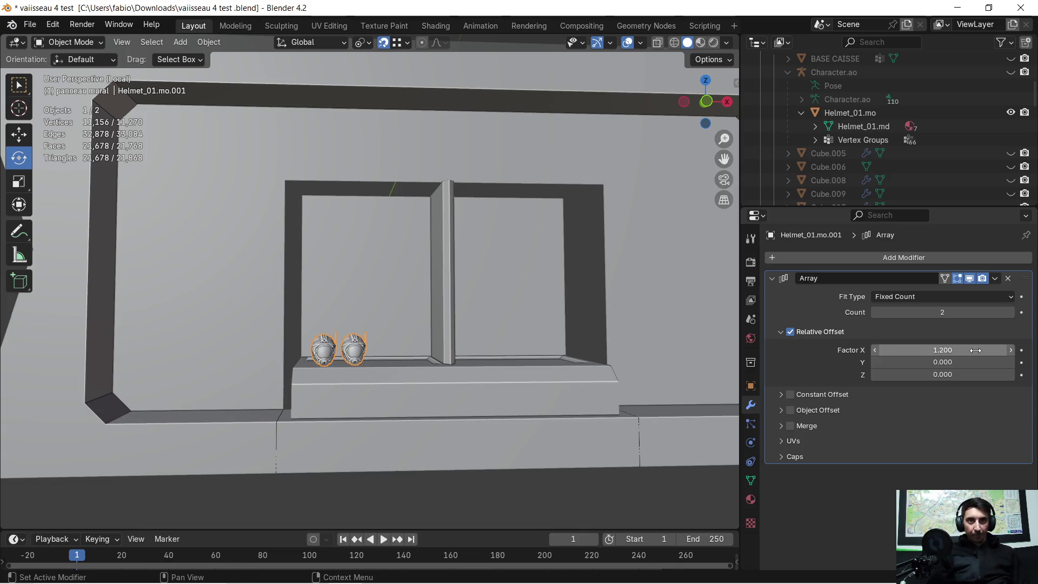
left_click(1010, 313)
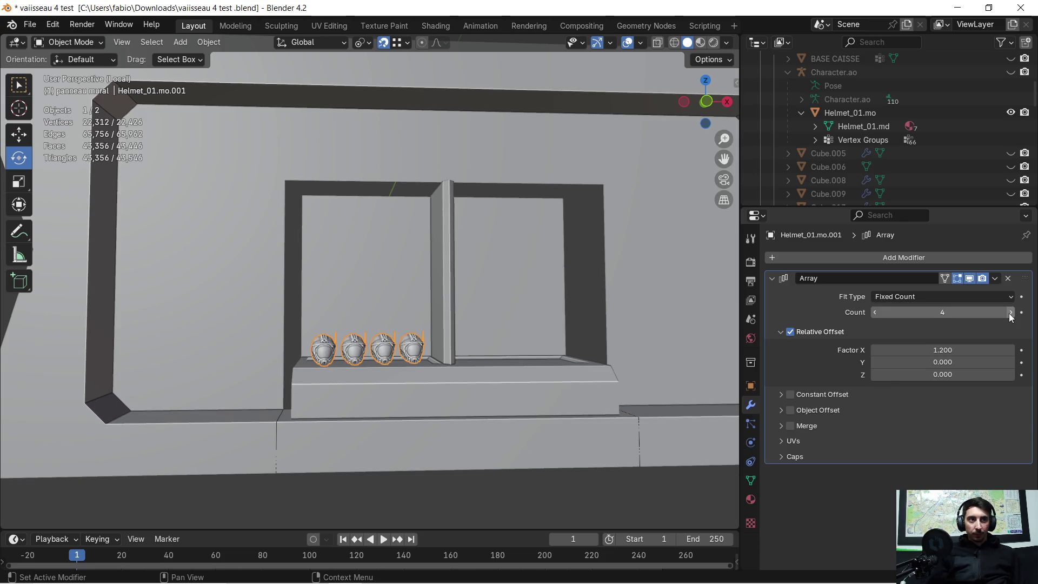
mouse_move(659, 294)
middle_mouse_down()
mouse_move(621, 301)
mouse_move(605, 322)
mouse_move(631, 362)
mouse_move(493, 367)
mouse_move(511, 379)
mouse_move(542, 372)
mouse_move(570, 348)
middle_mouse_up()
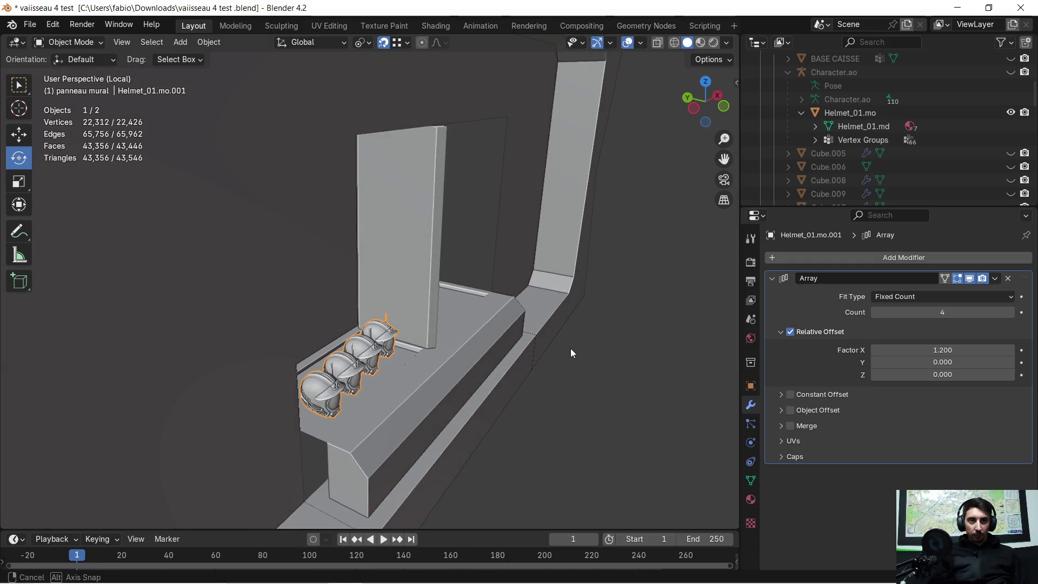
- Try an array Y offset of -0.100, then undo the change
left_click(948, 362)
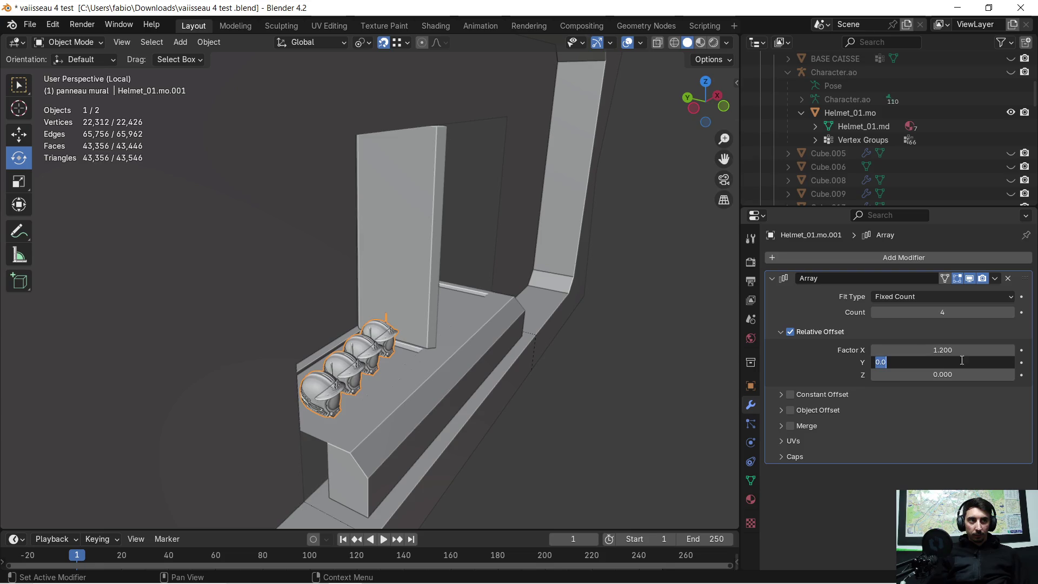
left_click(913, 423)
left_click(1011, 362)
left_click(877, 361)
left_click(877, 362)
mouse_move(657, 364)
middle_mouse_down()
mouse_move(479, 363)
mouse_move(489, 320)
mouse_move(524, 342)
middle_mouse_up()
key("ctrl+z")
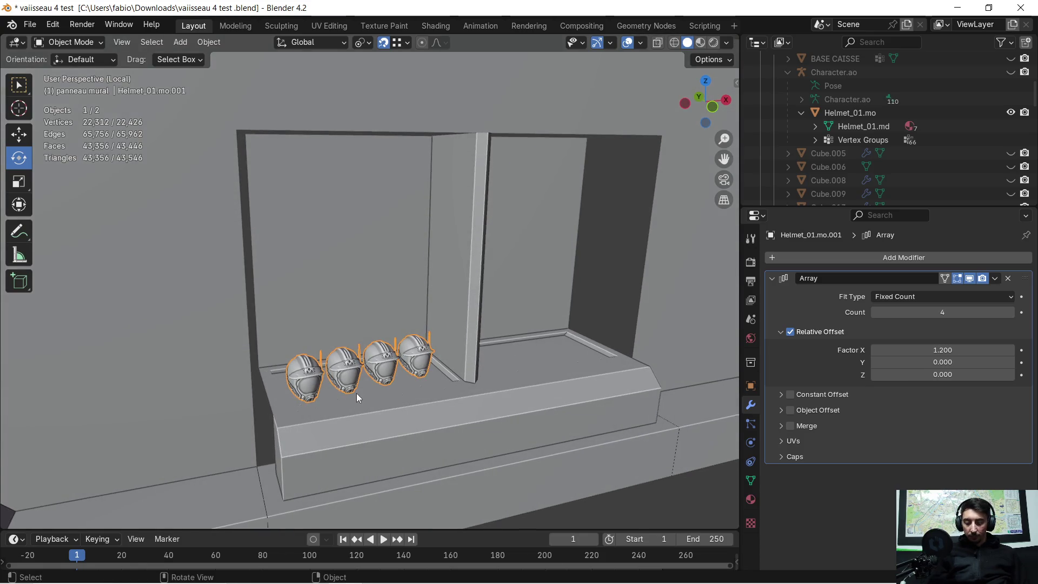
- Slightly rotate the helmet row and bring up the apply and object options menus
key("r")
left_click(356, 396)
key("ctrl+a")
right_click(487, 395)
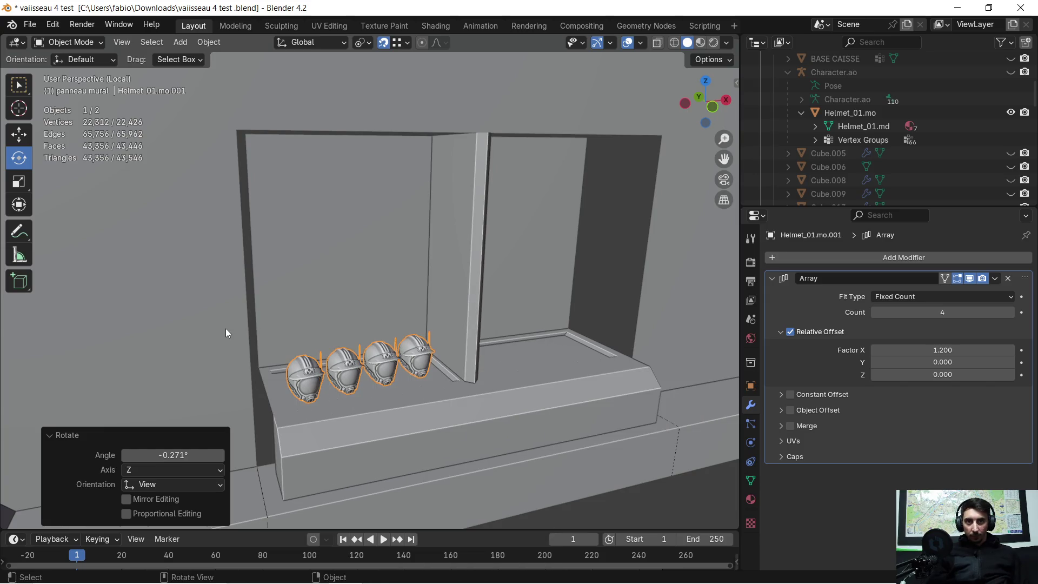
mouse_move(226, 328)
middle_mouse_down()
mouse_move(591, 349)
mouse_move(27, 300)
middle_mouse_up()
mouse_move(714, 231)
middle_mouse_down()
mouse_move(514, 344)
mouse_move(420, 301)
middle_mouse_up()
scroll(379, 341, "up", 2)
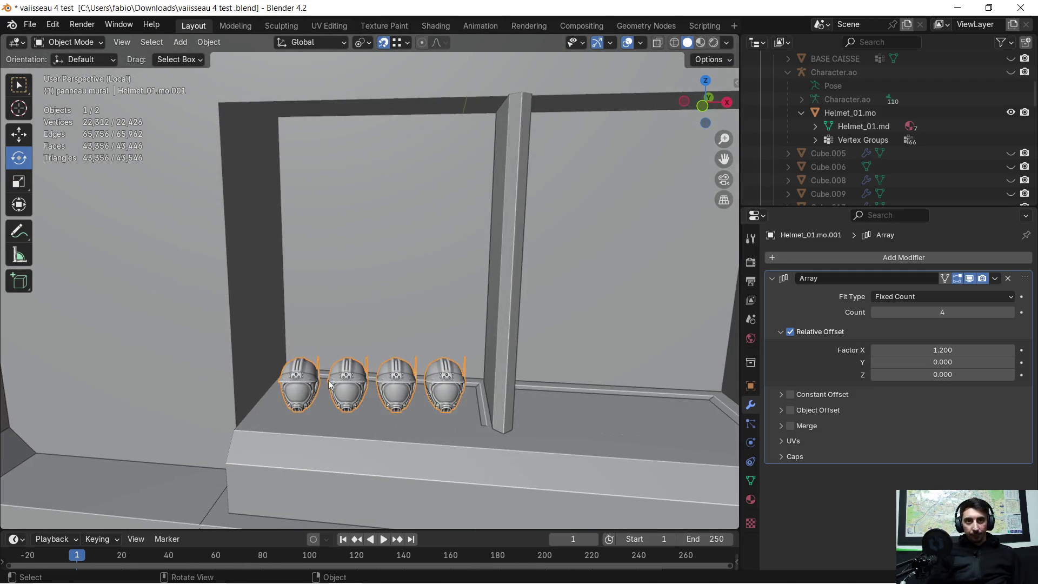
- Set the helmet's origin to Center of Mass (Volume)
right_click(336, 380)
mouse_move(313, 385)
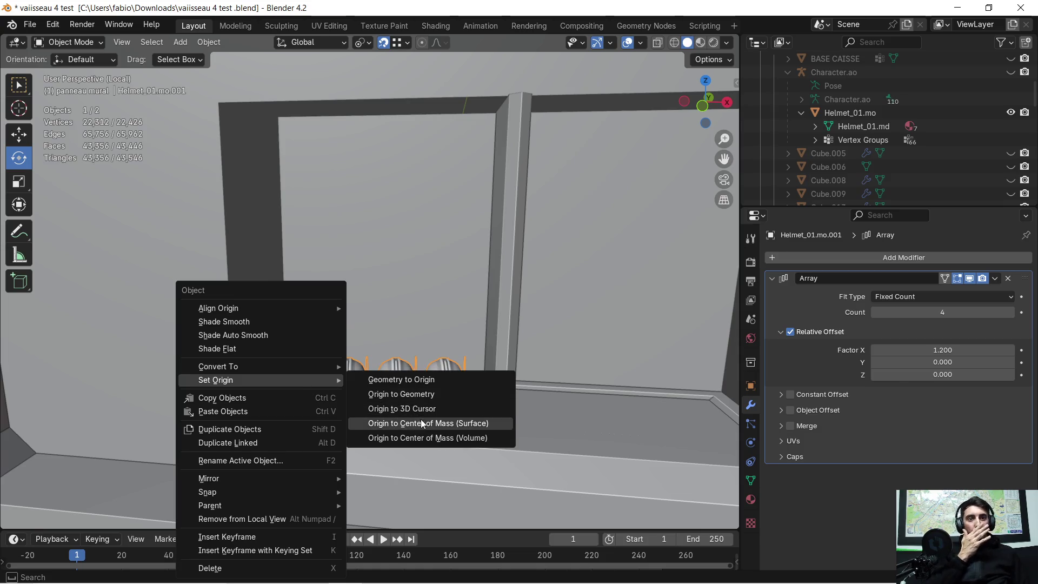
left_click(420, 436)
mouse_move(418, 432)
middle_mouse_down()
mouse_move(320, 416)
mouse_move(416, 439)
mouse_move(413, 451)
middle_mouse_up()
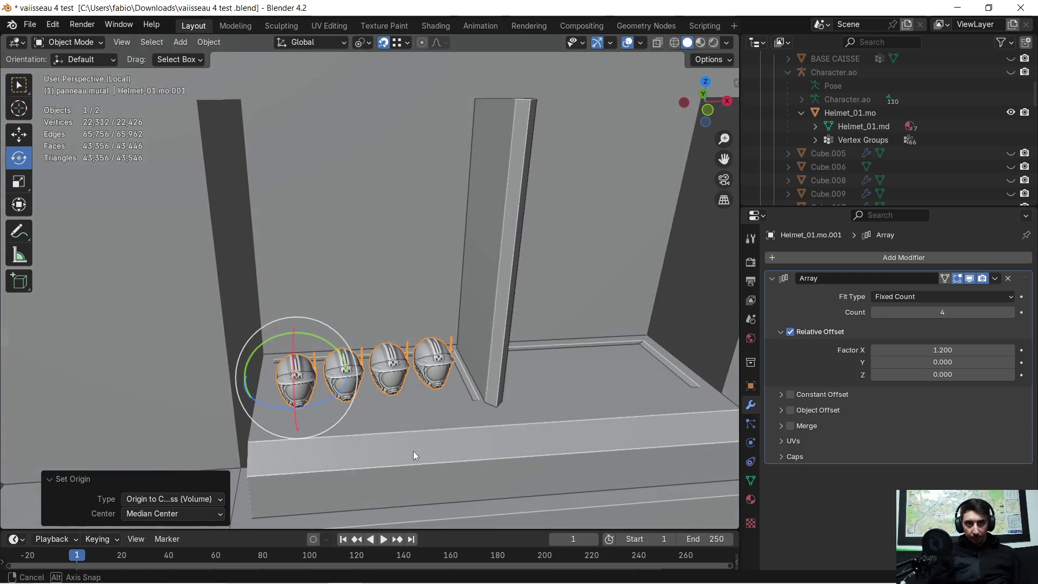
- Rotate the helmet row -8.84° about Z and collapse the Array modifier panel
key("r")
key("z")
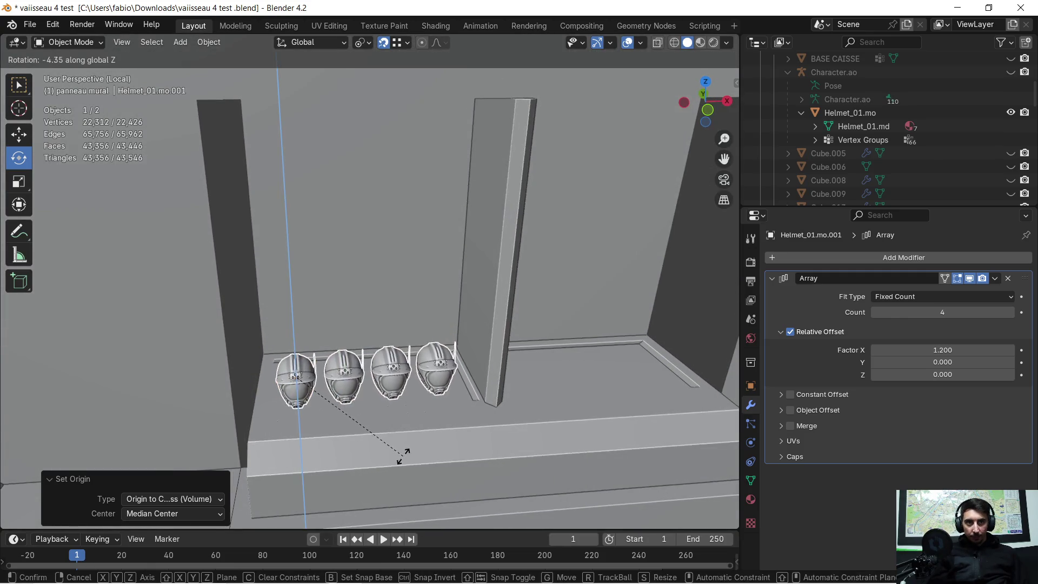
left_click(392, 460)
mouse_move(418, 447)
middle_mouse_down()
mouse_move(429, 333)
mouse_move(414, 365)
mouse_move(426, 366)
middle_mouse_up()
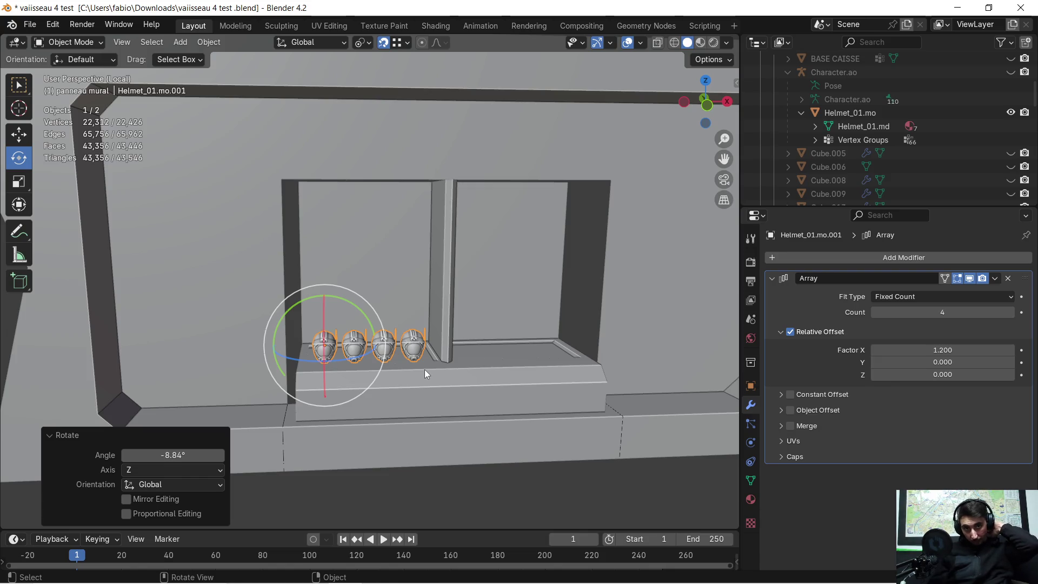
scroll(385, 399, "up", 4)
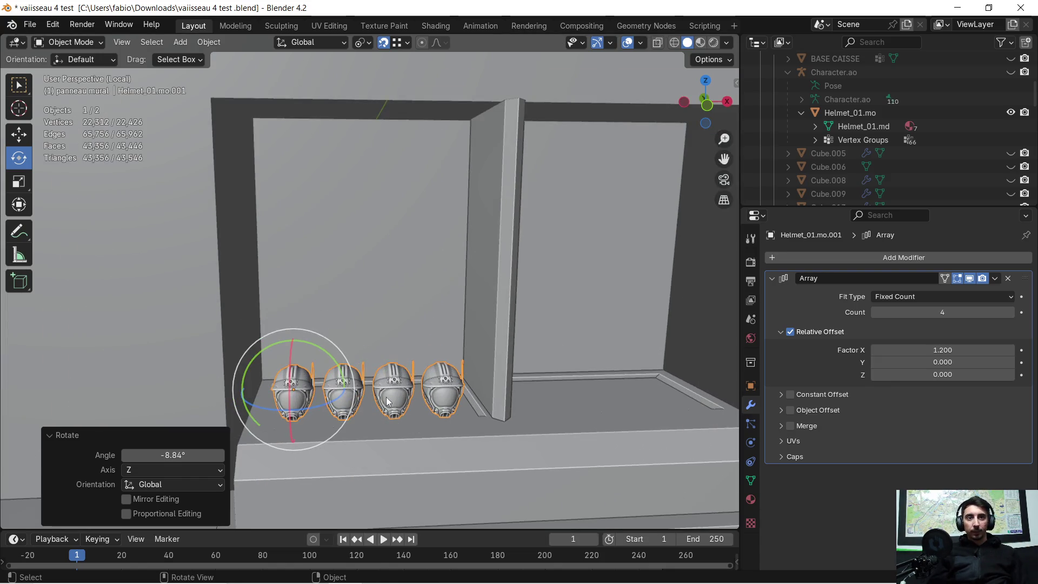
middle_click_drag(406, 393, 409, 417)
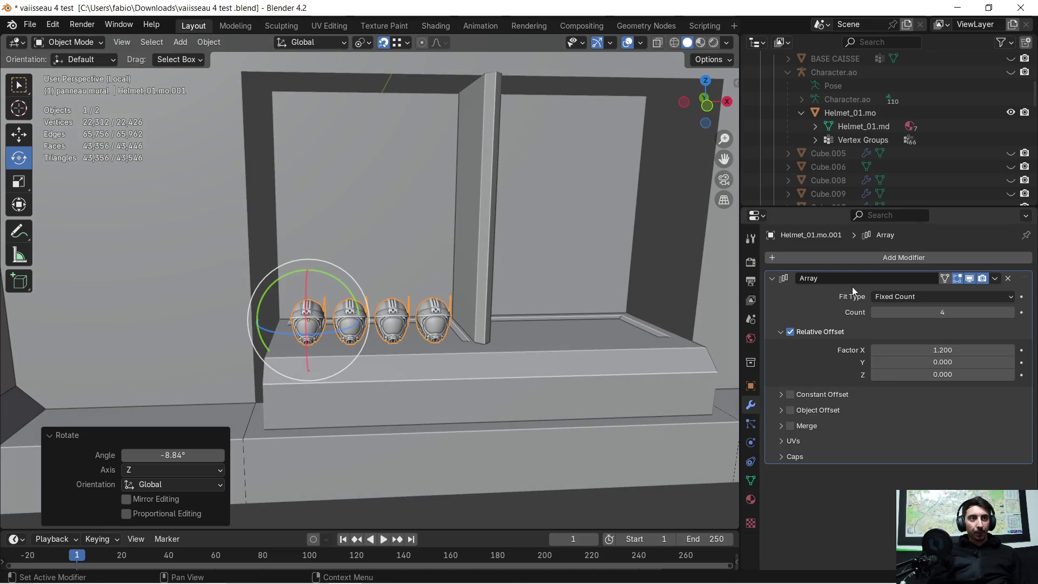
left_click(774, 281)
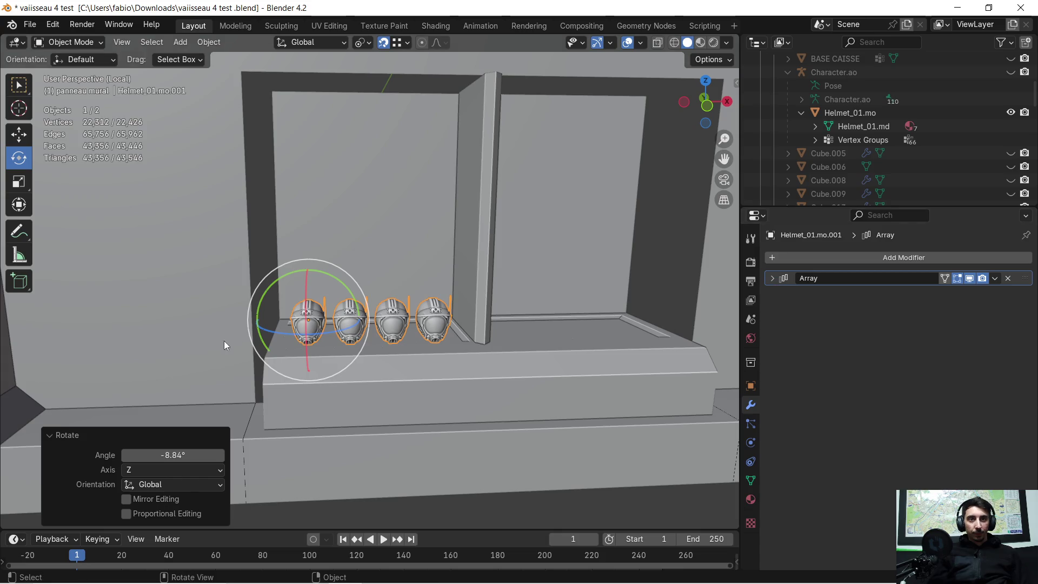
key("Tab")
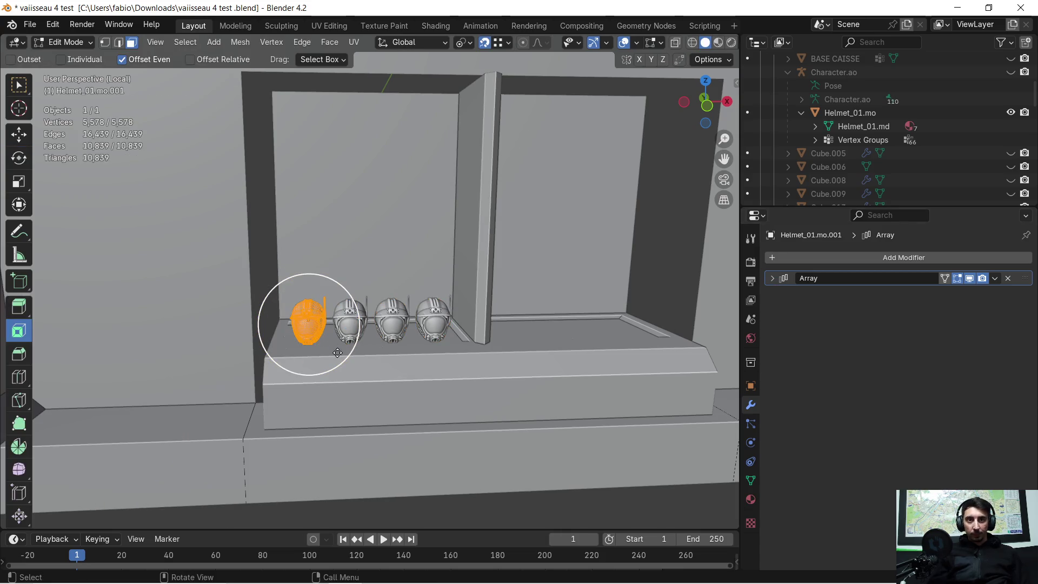
- Copy-paste the helmet row and slide the copy 1.4031 m along X onto the right shelf
middle_click_drag(340, 354, 348, 359)
key("Tab")
key("ctrl+c")
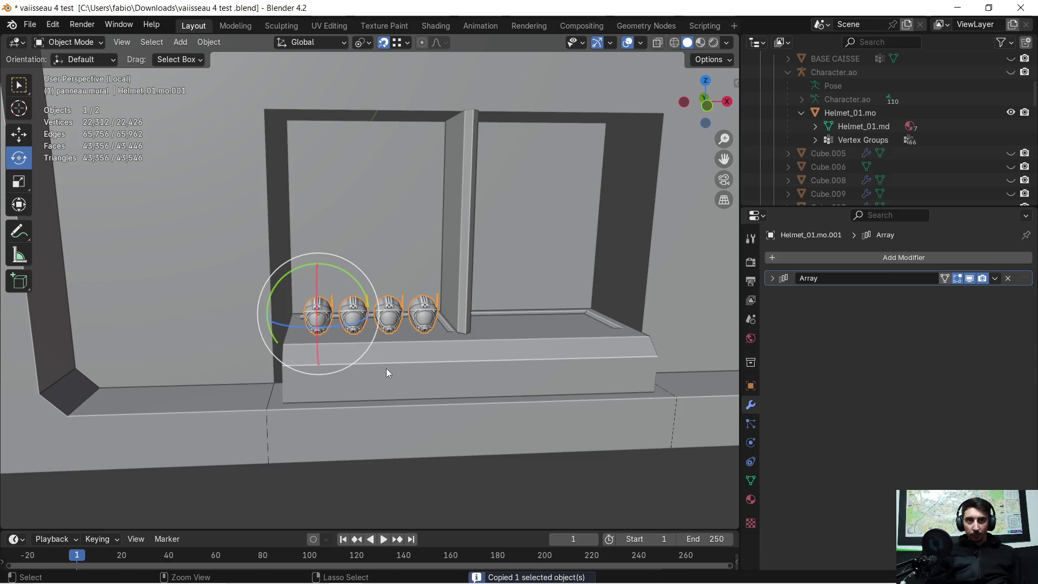
key("ctrl+v")
key("g")
key("y")
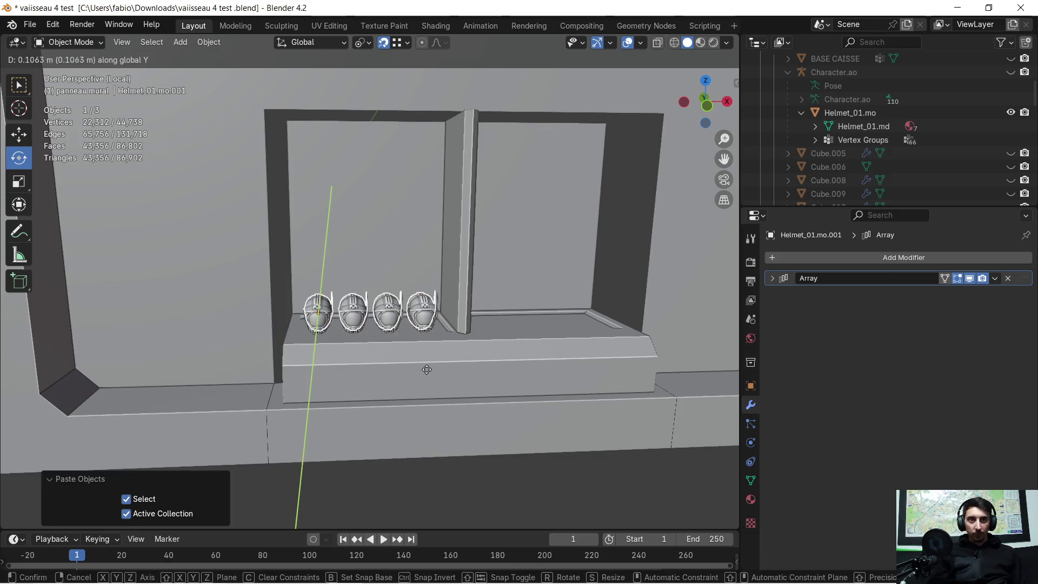
key("x")
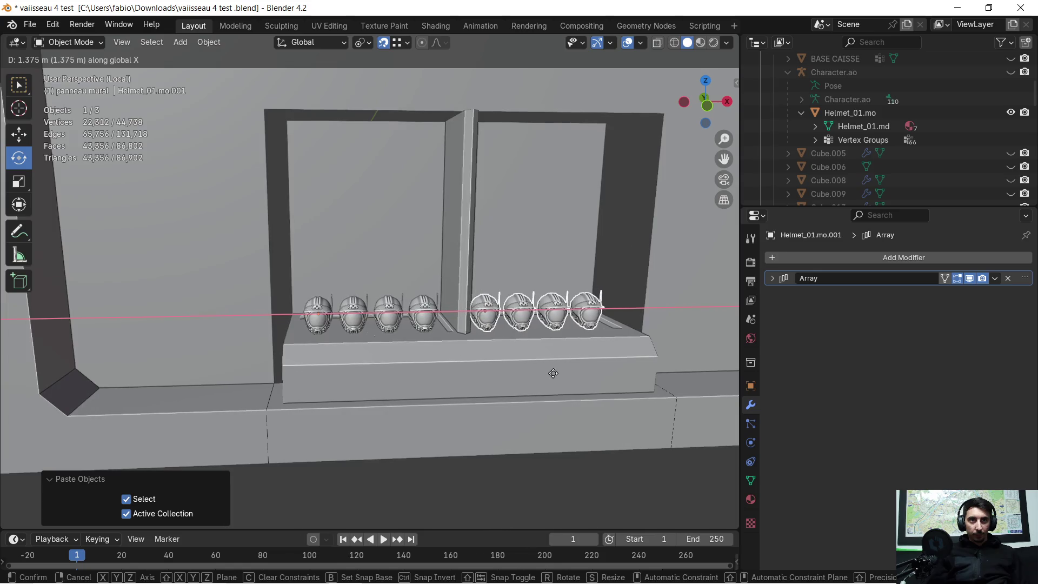
left_click(559, 377)
mouse_move(557, 372)
middle_mouse_down()
mouse_move(541, 369)
mouse_move(566, 364)
mouse_move(508, 384)
mouse_move(515, 435)
mouse_move(335, 309)
middle_mouse_up()
left_click(514, 430)
left_click(259, 245)
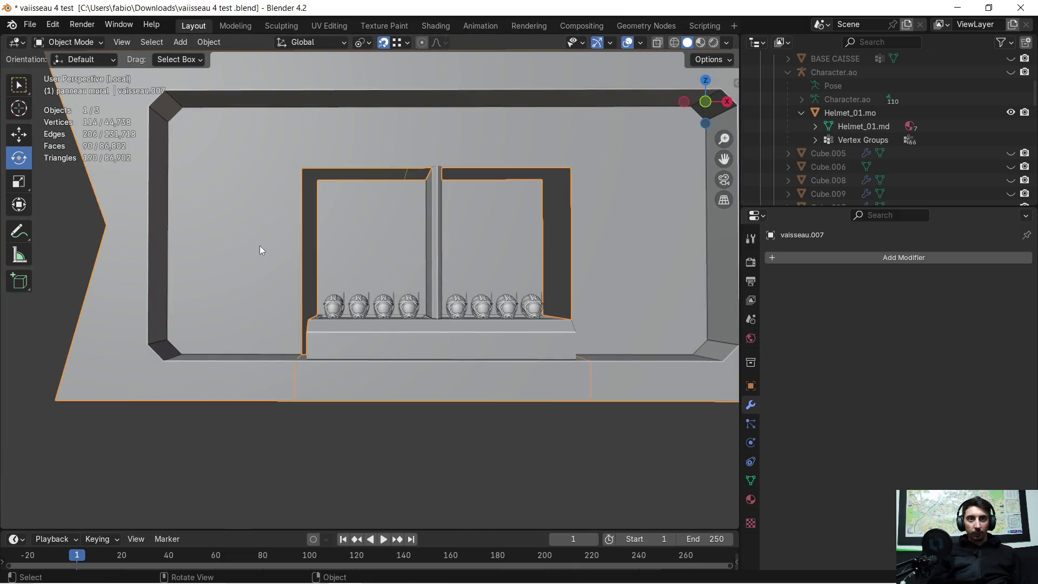
- Toggle Local View on the wall panel to inspect it alongside the helmets on the shelf
key("Tab")
scroll(260, 247, "down", 2)
middle_click_drag(260, 246, 267, 249)
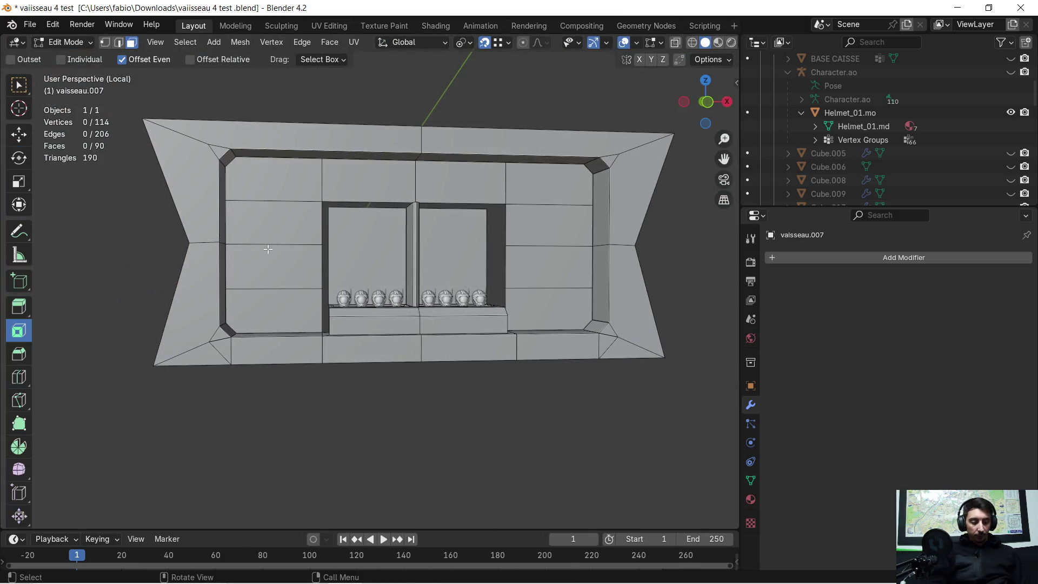
key("KP_Divide")
scroll(412, 269, "down", 4)
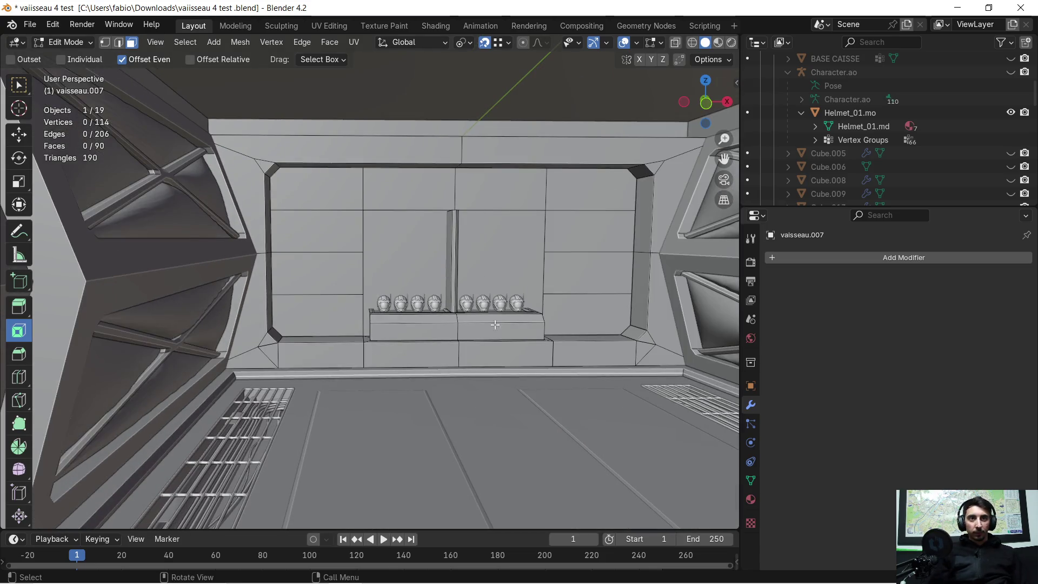
scroll(428, 301, "up", 10)
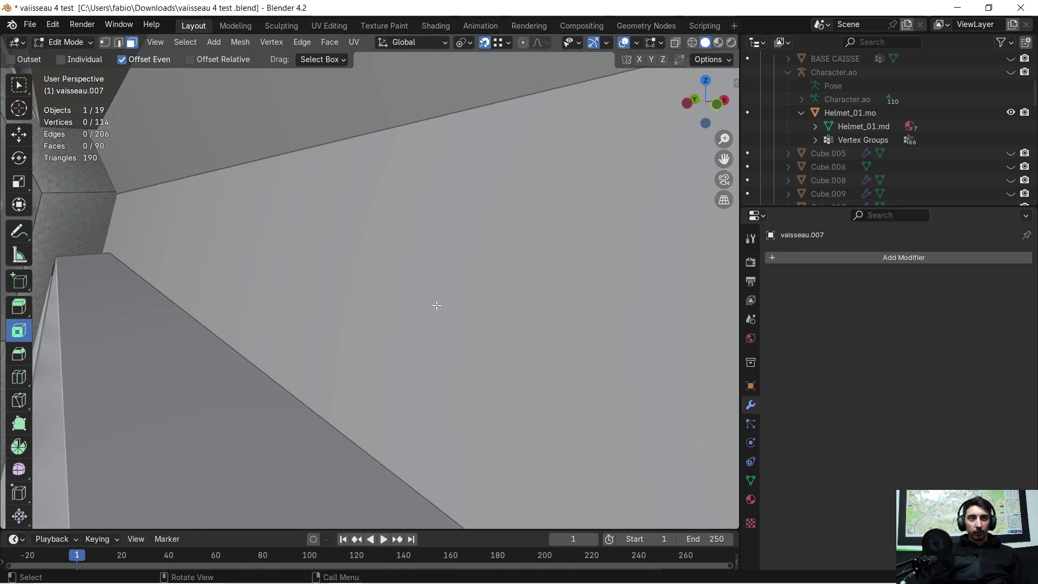
scroll(437, 306, "down", 8)
middle_click_drag(436, 305, 408, 298)
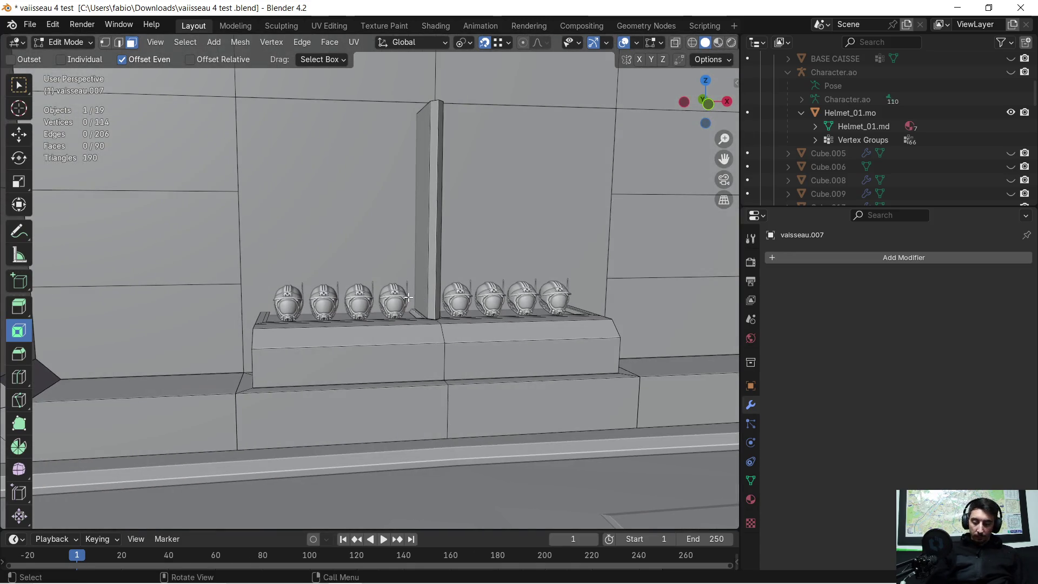
key("KP_Divide")
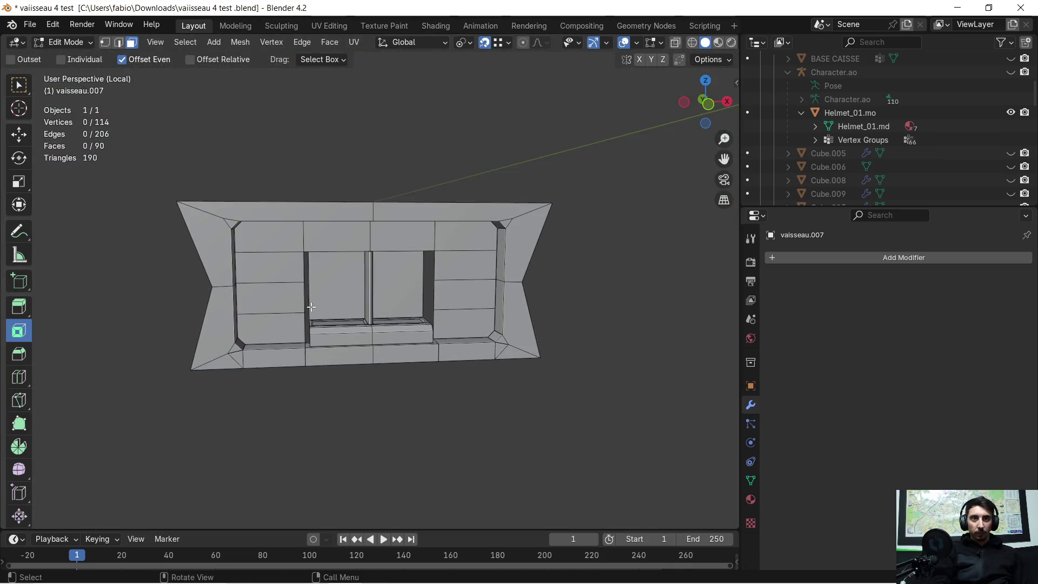
key("KP_Divide")
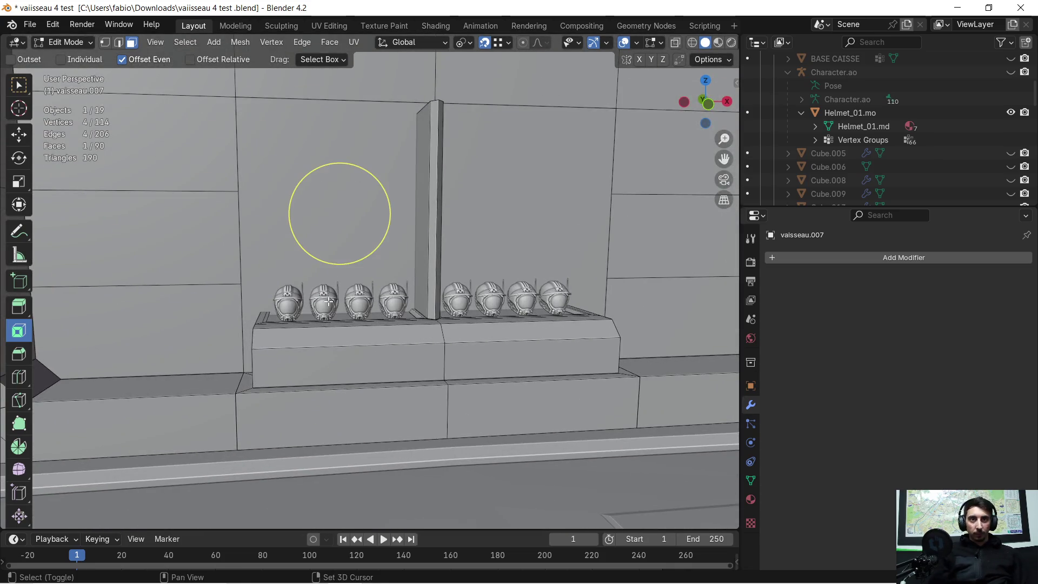
- Isolate the wall panel and helmet array together, then select vaisseau.007 for editing
key("Tab")
left_click(330, 306, "shift")
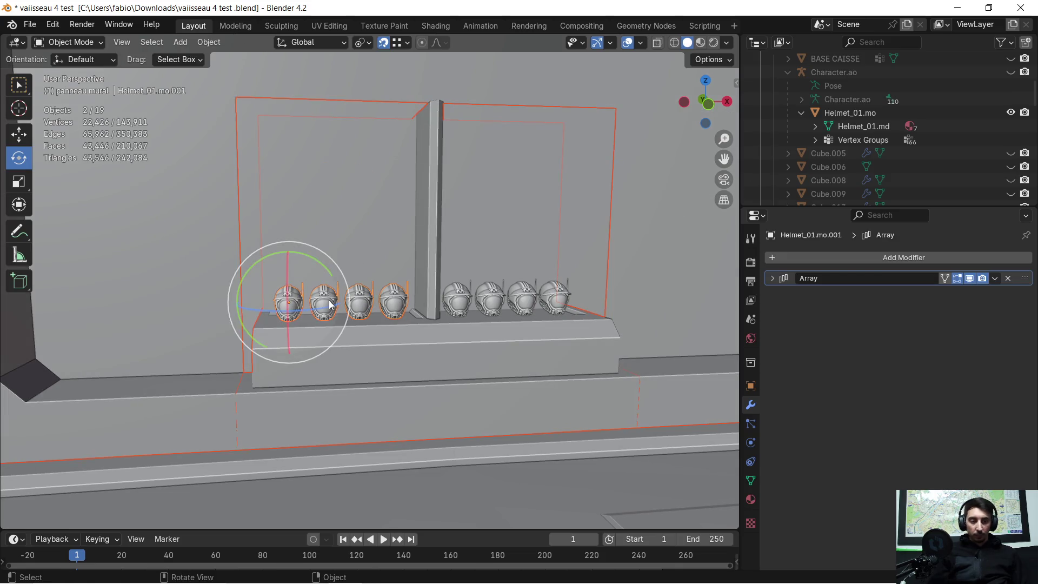
key("KP_Divide")
mouse_move(394, 314)
middle_mouse_down()
mouse_move(385, 322)
mouse_move(378, 294)
mouse_move(238, 293)
mouse_move(296, 266)
mouse_move(361, 308)
mouse_move(343, 310)
mouse_move(401, 315)
mouse_move(439, 284)
mouse_move(406, 308)
mouse_move(391, 436)
mouse_move(336, 468)
mouse_move(391, 418)
middle_mouse_up()
key("alt+a")
mouse_move(339, 450)
middle_mouse_down()
mouse_move(380, 375)
mouse_move(327, 436)
mouse_move(437, 336)
mouse_move(414, 366)
mouse_move(300, 418)
middle_mouse_up()
left_click(417, 381)
key("Tab")
- Extrude the shelf edge 0.406 m downward along Z
left_click(299, 417)
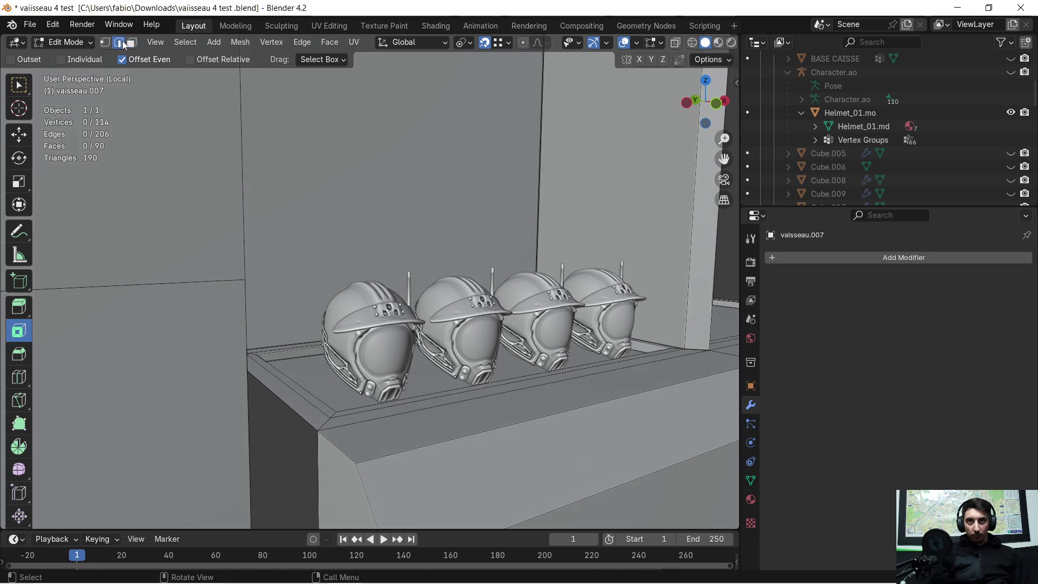
mouse_move(293, 429)
middle_mouse_down()
mouse_move(319, 342)
mouse_move(358, 421)
mouse_move(341, 436)
mouse_move(352, 446)
mouse_move(394, 427)
middle_mouse_up()
key("e")
left_click(368, 425)
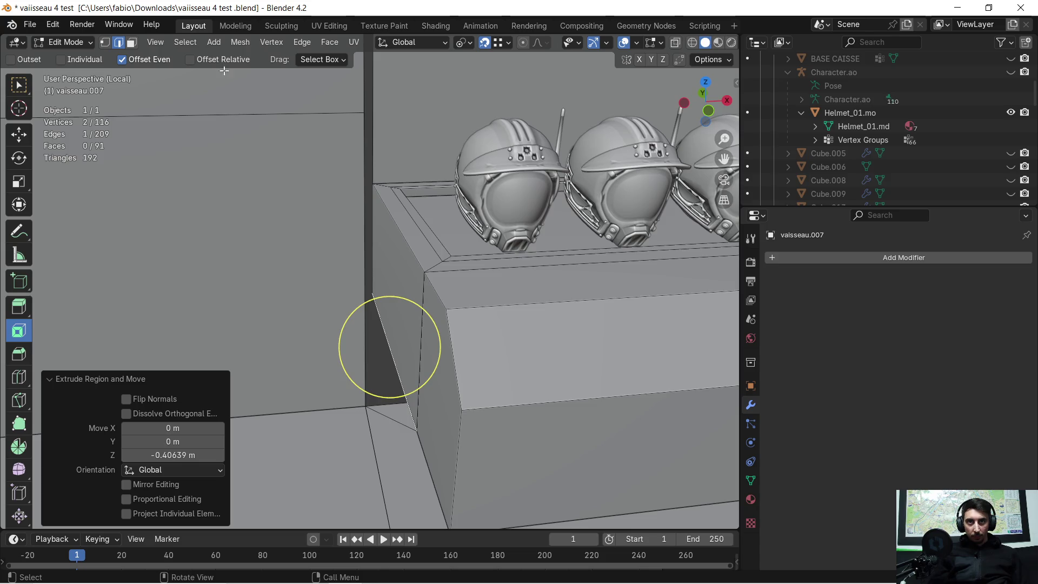
- Delete the leftover face from the wall panel mesh in Face select mode
left_click(131, 44)
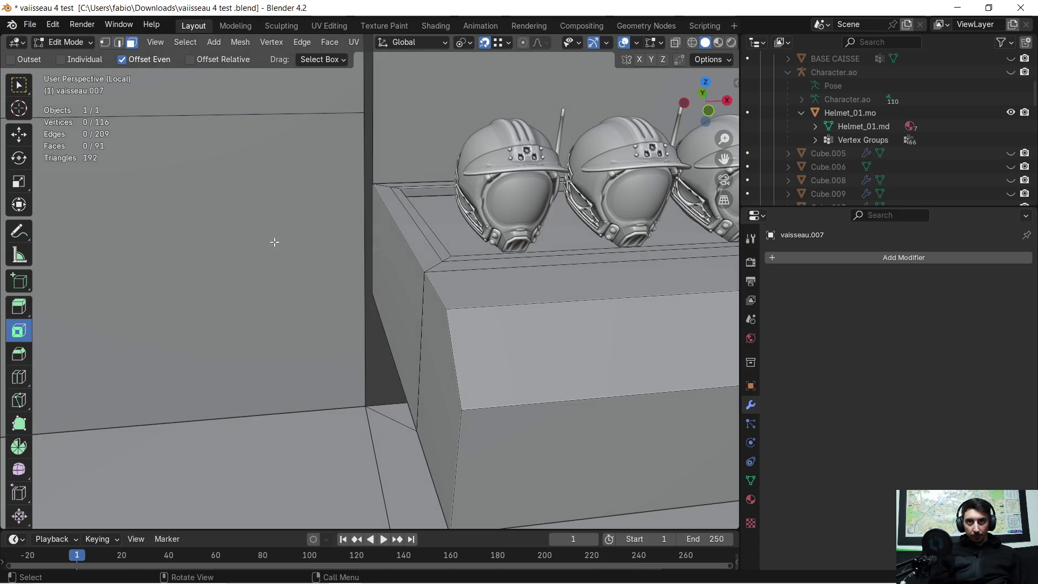
key("x")
left_click(398, 415)
mouse_move(397, 415)
middle_mouse_down()
mouse_move(420, 424)
mouse_move(422, 411)
mouse_move(505, 382)
mouse_move(510, 397)
mouse_move(487, 403)
mouse_move(621, 387)
mouse_move(452, 366)
mouse_move(491, 376)
mouse_move(566, 338)
mouse_move(582, 238)
mouse_move(537, 227)
mouse_move(477, 248)
mouse_move(452, 359)
mouse_move(505, 317)
mouse_move(511, 269)
middle_mouse_up()
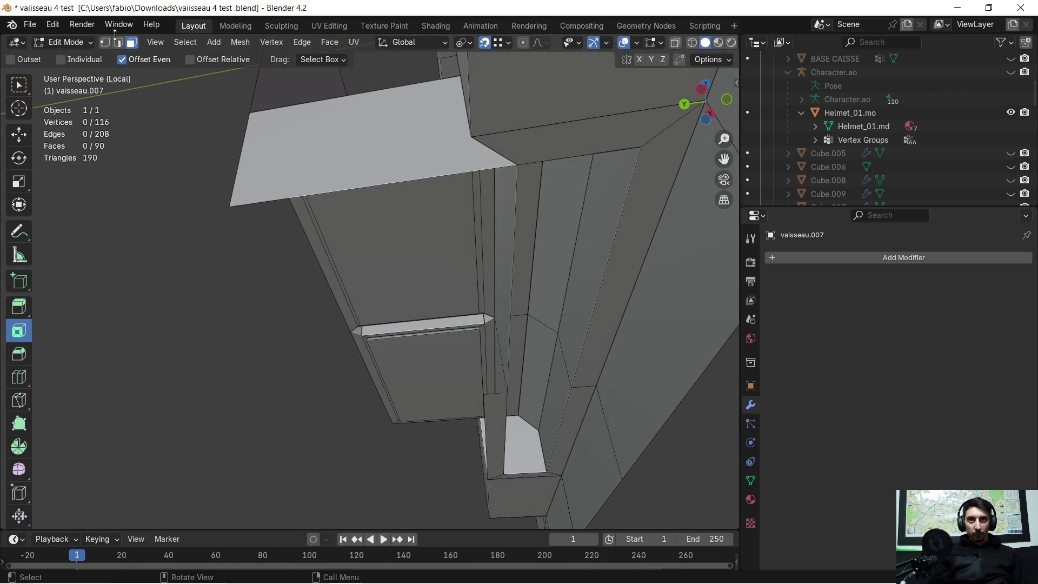
- Move the selected shelf-block edge 0.108 m along Y to line up with the corner
mouse_move(519, 189)
middle_mouse_down()
mouse_move(531, 204)
mouse_move(508, 198)
middle_mouse_up()
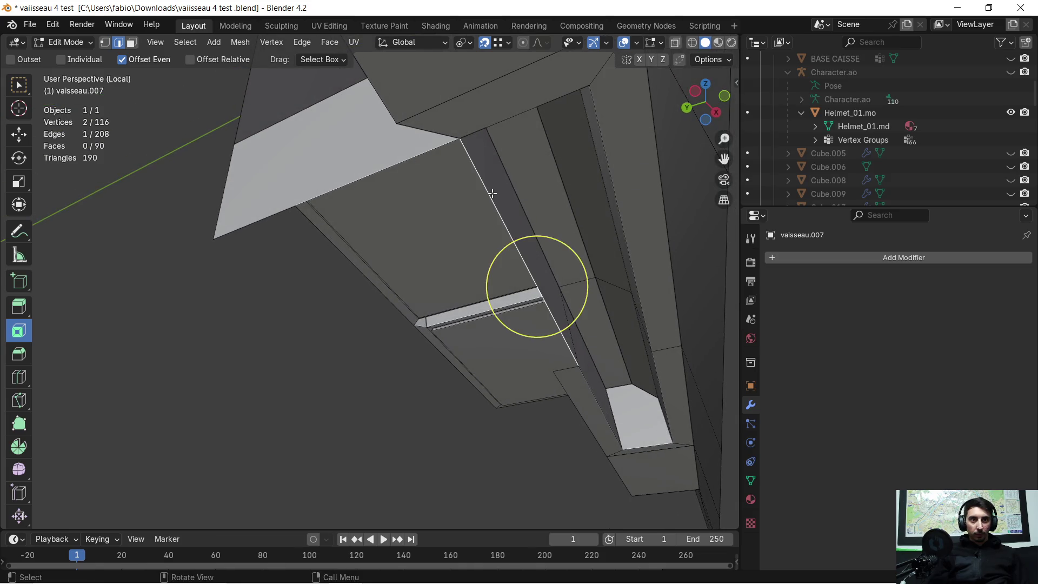
mouse_move(512, 235)
middle_mouse_down()
mouse_move(547, 204)
mouse_move(510, 261)
mouse_move(478, 273)
middle_mouse_up()
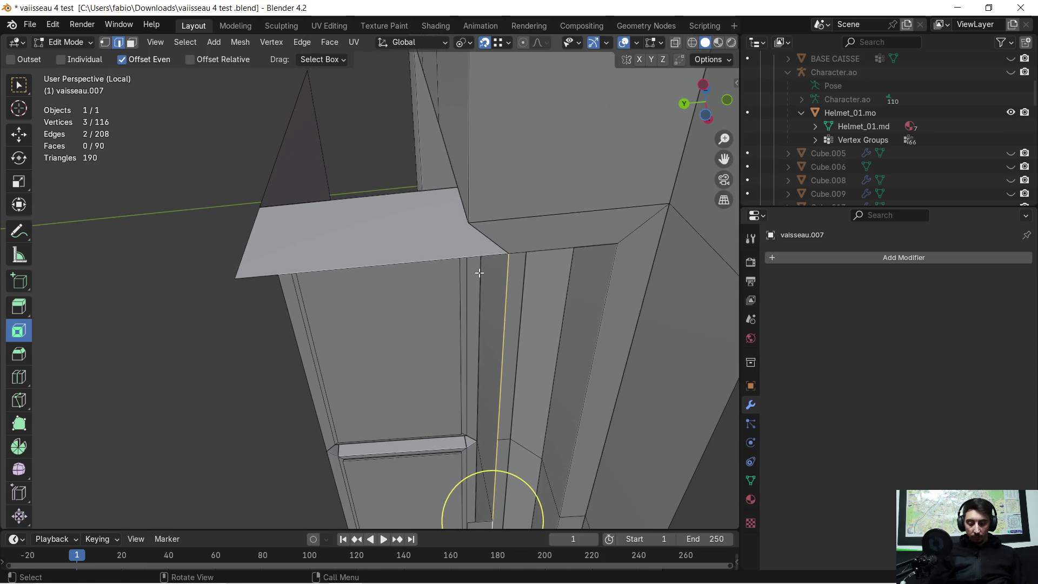
key("g")
key("y")
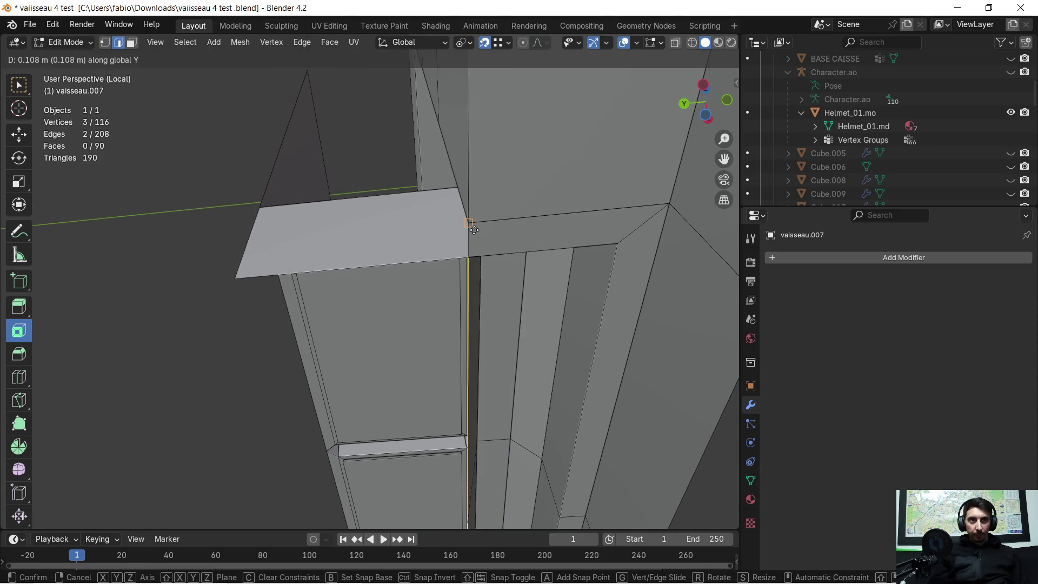
left_click(474, 230)
- Extrude a single block edge into a 0.647 m strip
middle_click_drag(475, 229, 502, 251)
mouse_move(436, 328)
middle_mouse_down()
mouse_move(422, 343)
mouse_move(456, 348)
mouse_move(431, 369)
mouse_move(425, 358)
mouse_move(456, 348)
mouse_move(422, 357)
middle_mouse_up()
left_click(338, 383)
mouse_move(322, 382)
middle_mouse_down()
mouse_move(310, 382)
mouse_move(352, 368)
mouse_move(368, 378)
mouse_move(526, 358)
middle_mouse_up()
key("e")
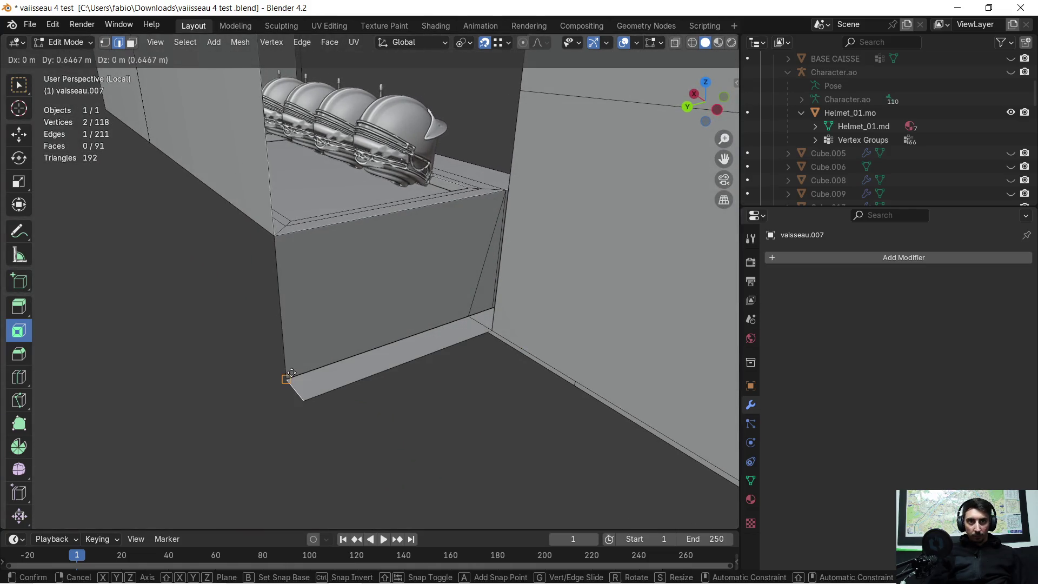
left_click(289, 378)
mouse_move(290, 379)
middle_mouse_down()
mouse_move(351, 381)
mouse_move(434, 352)
mouse_move(255, 376)
mouse_move(230, 351)
mouse_move(246, 329)
middle_mouse_up()
- Add another edge to the selection and extrude its vertices into new edges
left_click(441, 350, "shift")
middle_click_drag(286, 270, 289, 266)
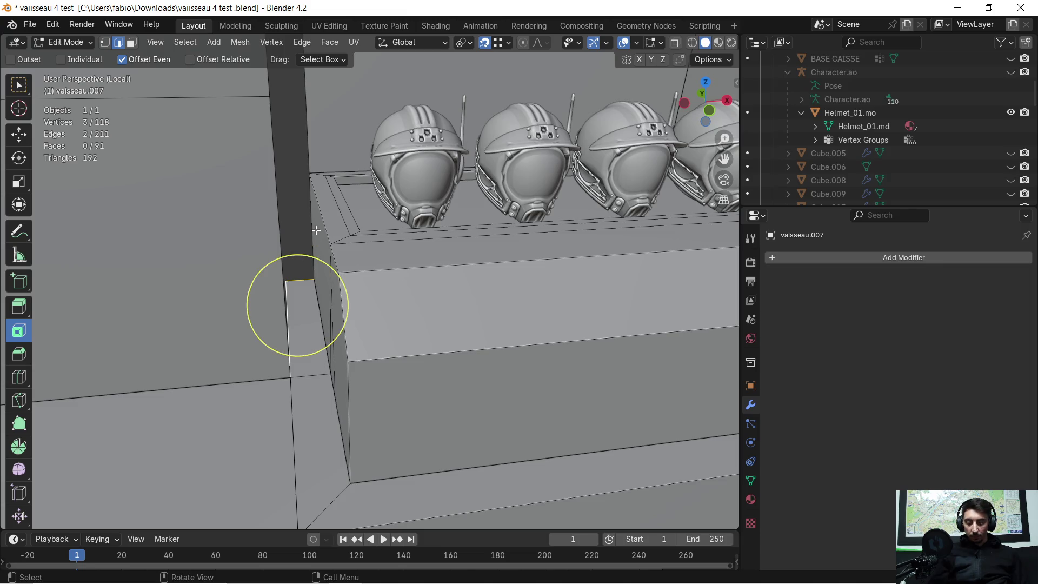
key("e")
left_click(309, 178)
mouse_move(289, 197)
middle_mouse_down()
mouse_move(313, 178)
mouse_move(318, 192)
mouse_move(281, 235)
middle_mouse_up()
- Raise a corner vertex 0.298 m in vertex select mode
left_click(106, 42)
key("g")
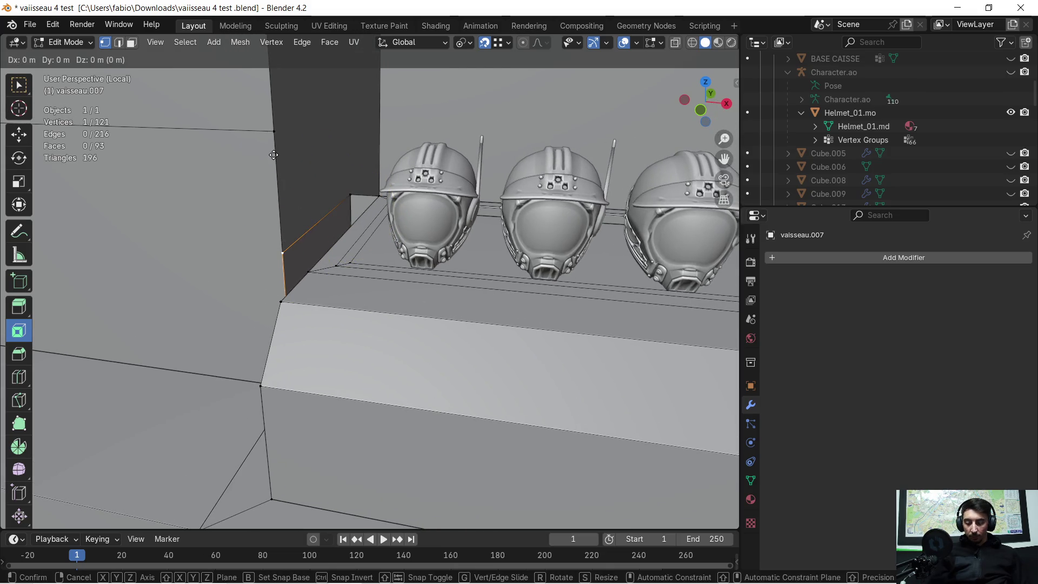
left_click(265, 139)
mouse_move(265, 139)
middle_mouse_down()
mouse_move(302, 173)
mouse_move(350, 163)
middle_mouse_up()
- Select the niche's lower side edge in edge select mode
left_click(120, 43)
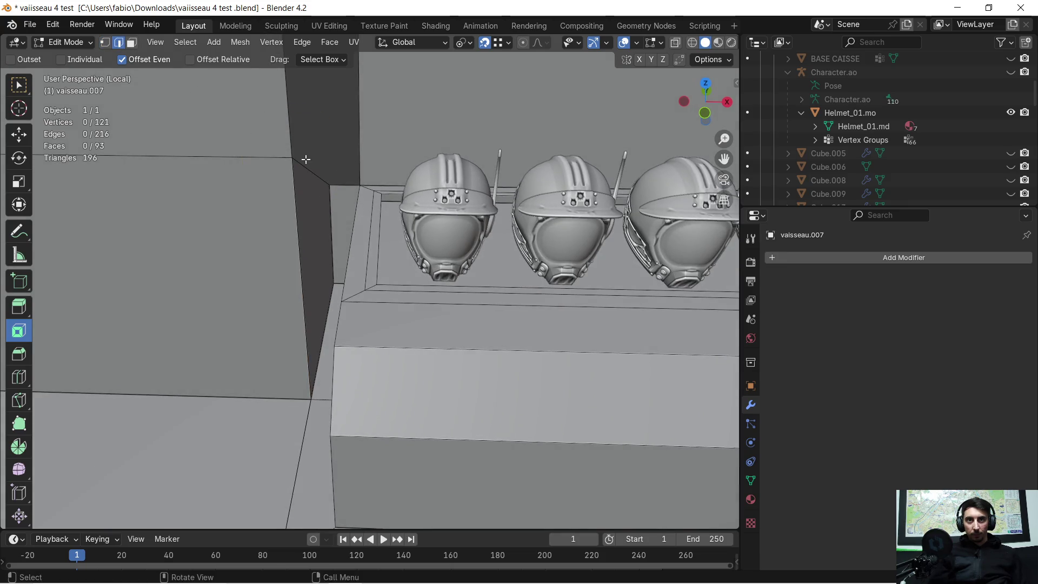
left_click(344, 185)
scroll(348, 145, "down", 2)
mouse_move(348, 146)
middle_mouse_down()
mouse_move(384, 135)
mouse_move(401, 297)
middle_mouse_up()
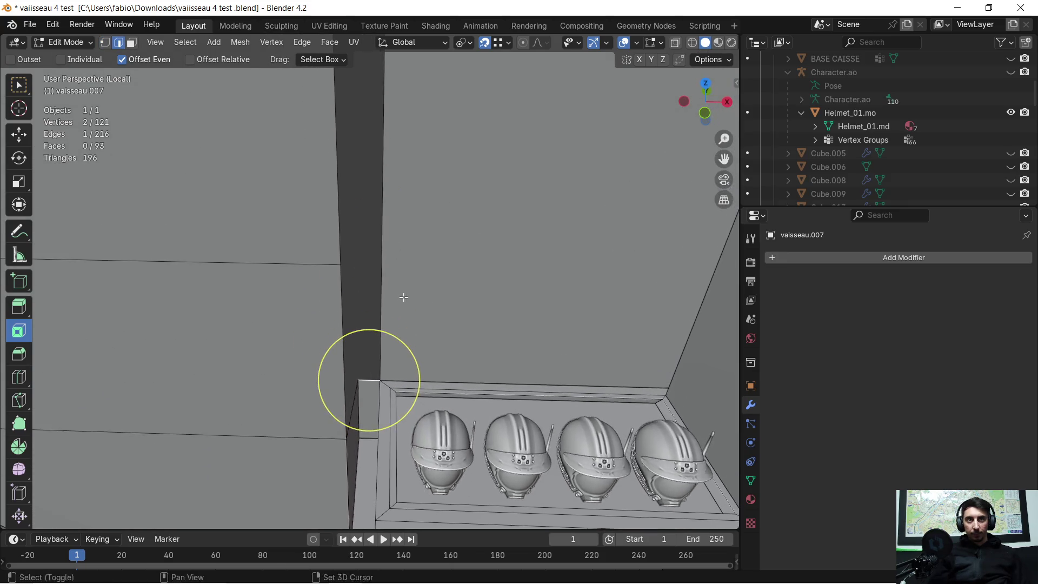
- Extrude the niche's side edge about 1 m straight up the wall, redoing a too-tall attempt
scroll(401, 223, "up", 3)
scroll(400, 223, "down", 3)
middle_click_drag(408, 190, 403, 247)
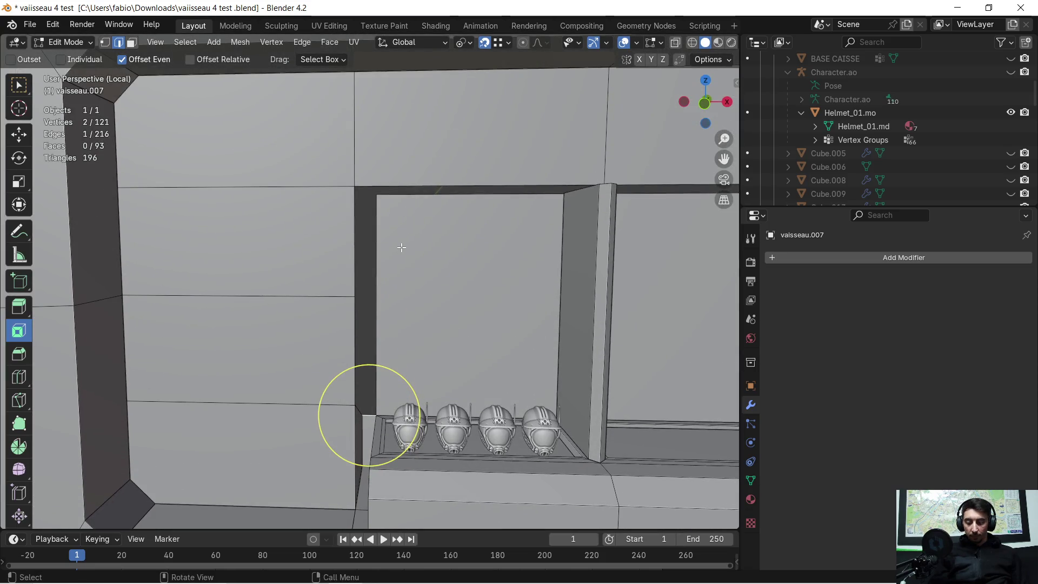
key("e")
key("z")
left_click(384, 201)
middle_click_drag(412, 287, 379, 325)
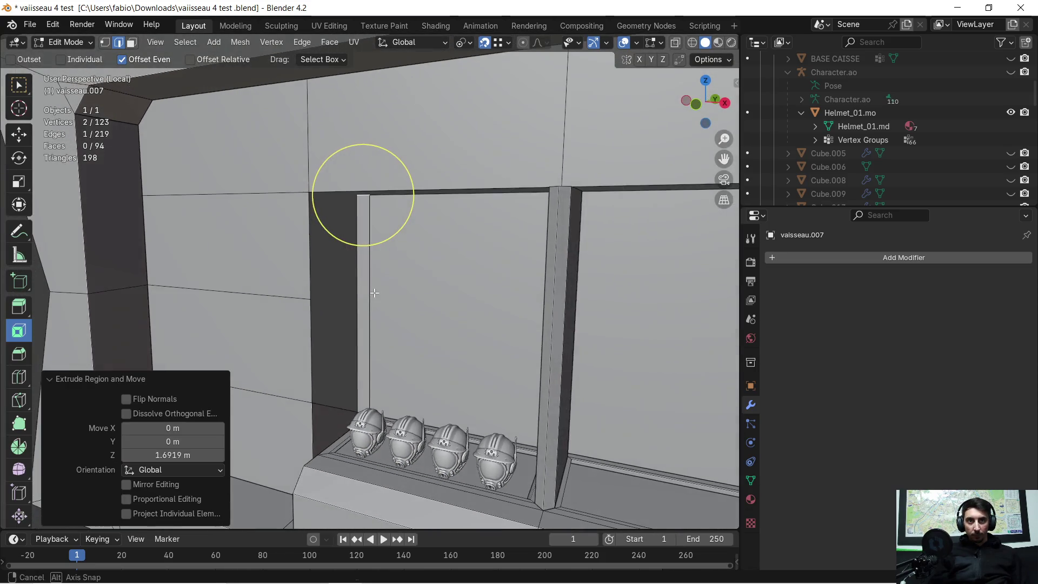
scroll(378, 324, "up", 3)
mouse_move(335, 371)
middle_mouse_down()
mouse_move(335, 344)
mouse_move(399, 259)
mouse_move(391, 270)
middle_mouse_up()
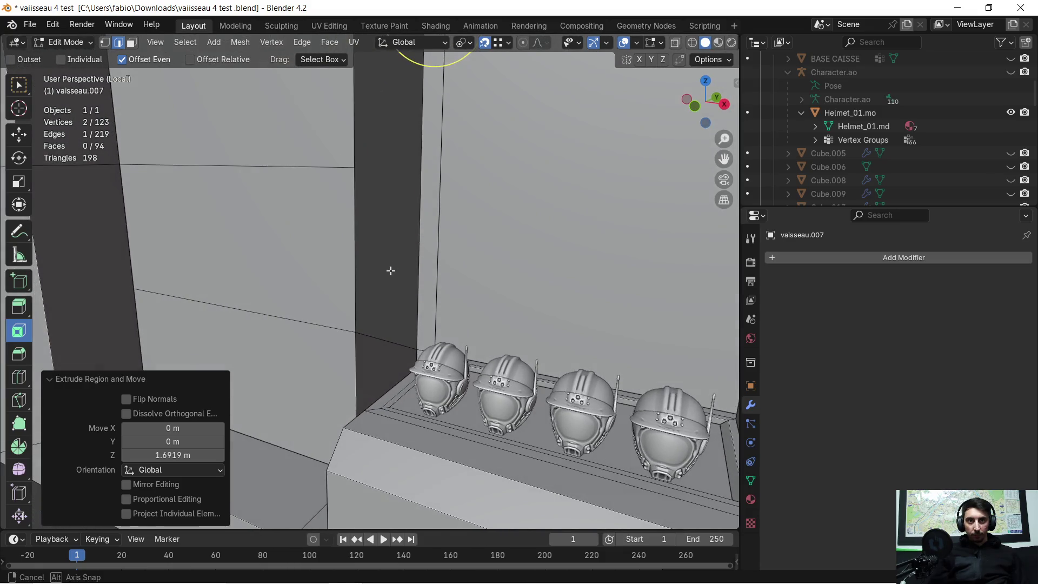
key("ctrl+z")
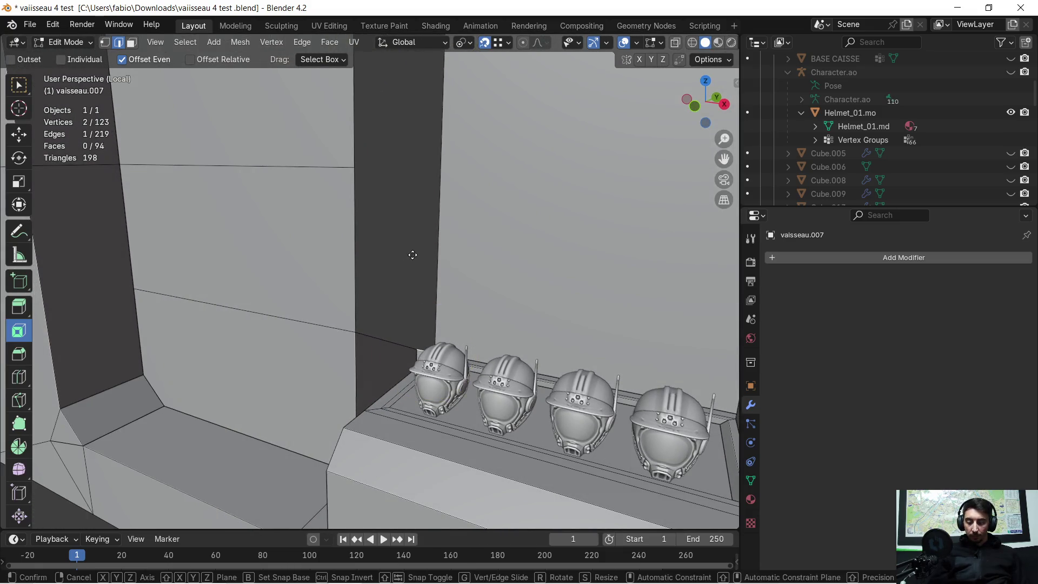
left_click(367, 176)
mouse_move(435, 164)
middle_mouse_down()
mouse_move(440, 282)
mouse_move(478, 252)
middle_mouse_up()
- Extrude the strip's top edge upward again to reach the wall's top edge
key("e")
key("z")
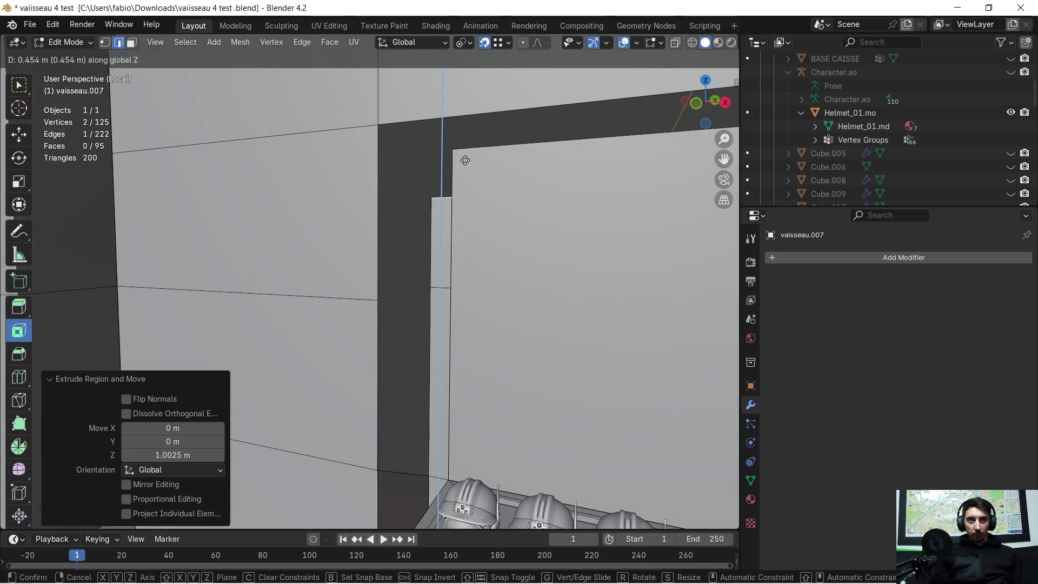
left_click(467, 154)
middle_click_drag(452, 316, 102, 120)
- Fill the missing corner faces from the selected edges and four corner vertices
left_click(107, 44)
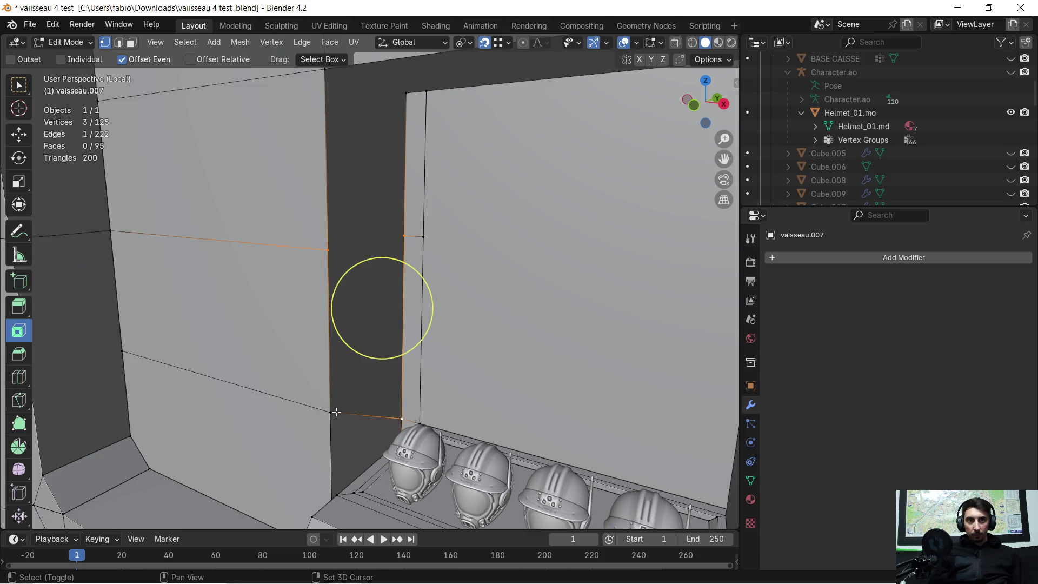
key("f")
left_click(328, 252)
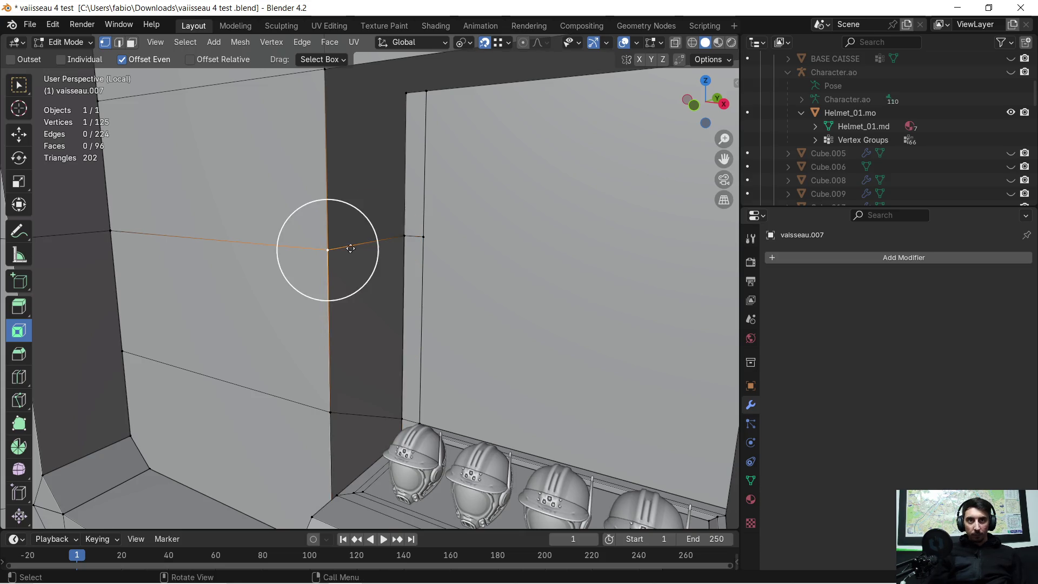
left_click(385, 95, "shift")
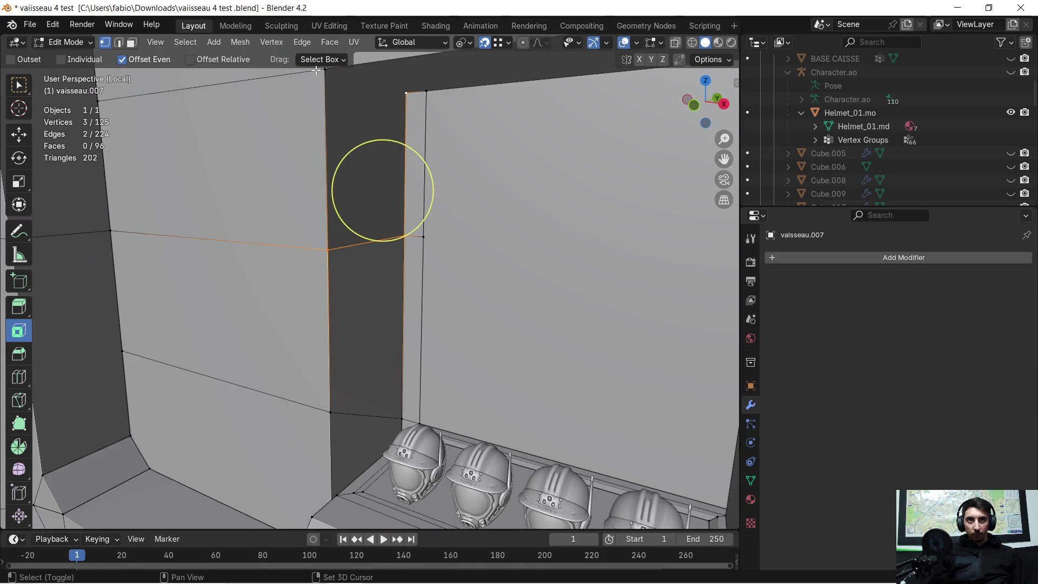
key("f")
scroll(365, 144, "down", 4)
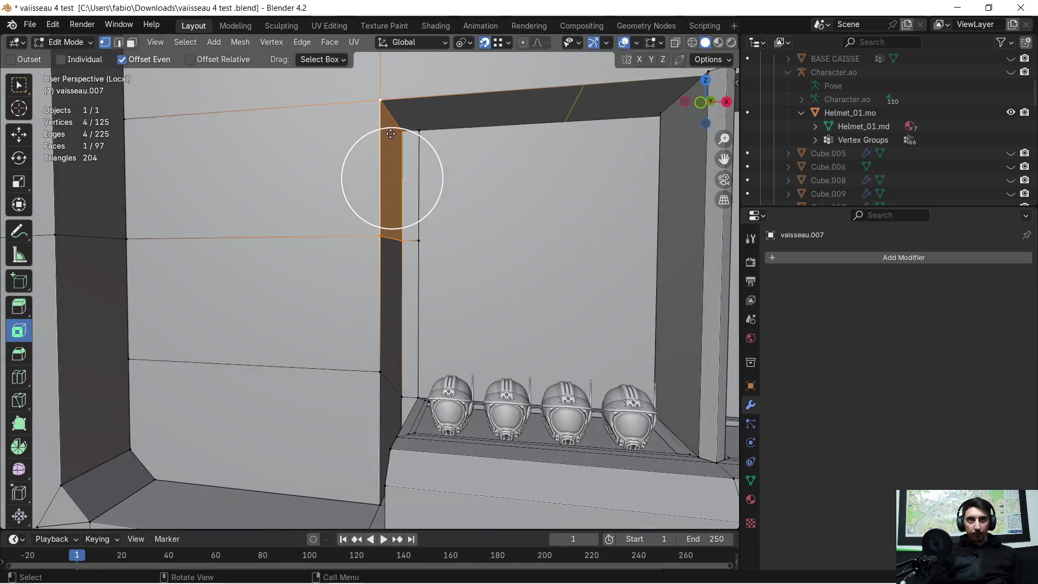
middle_click_drag(373, 141, 381, 140)
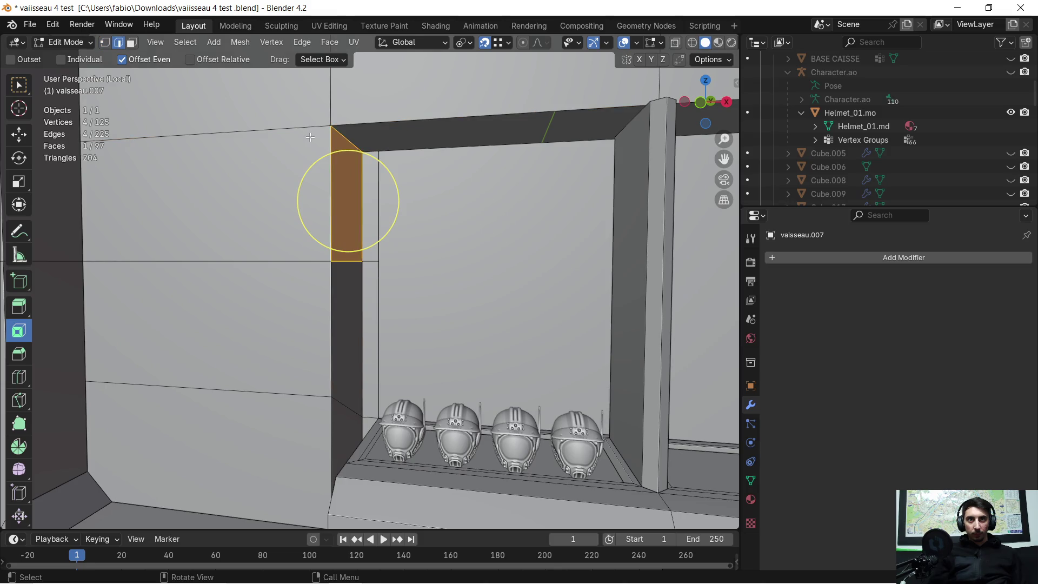
- Extrude the frame's top edge 1.355 m along X across the top
key("e")
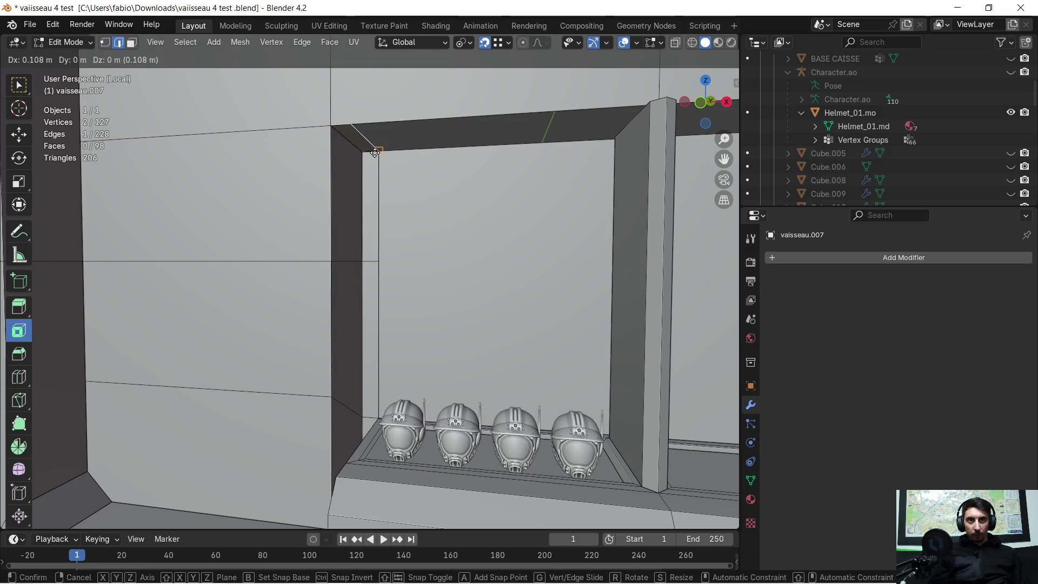
left_click(379, 151)
middle_click_drag(379, 152, 478, 164)
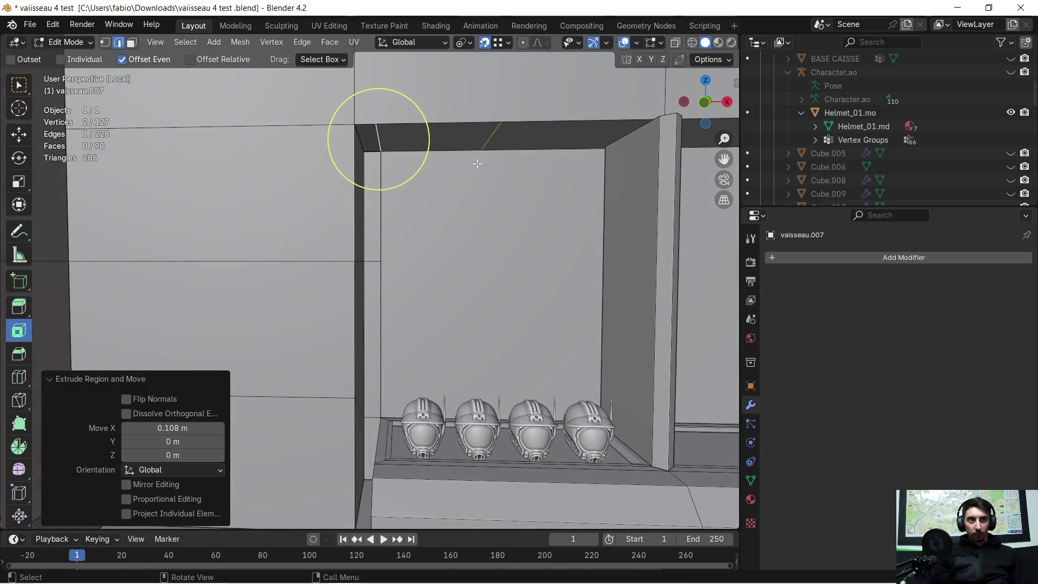
left_click(598, 146)
mouse_move(626, 151)
middle_mouse_down()
mouse_move(573, 174)
mouse_move(656, 169)
mouse_move(415, 267)
mouse_move(210, 270)
mouse_move(320, 249)
mouse_move(512, 237)
mouse_move(491, 201)
middle_mouse_up()
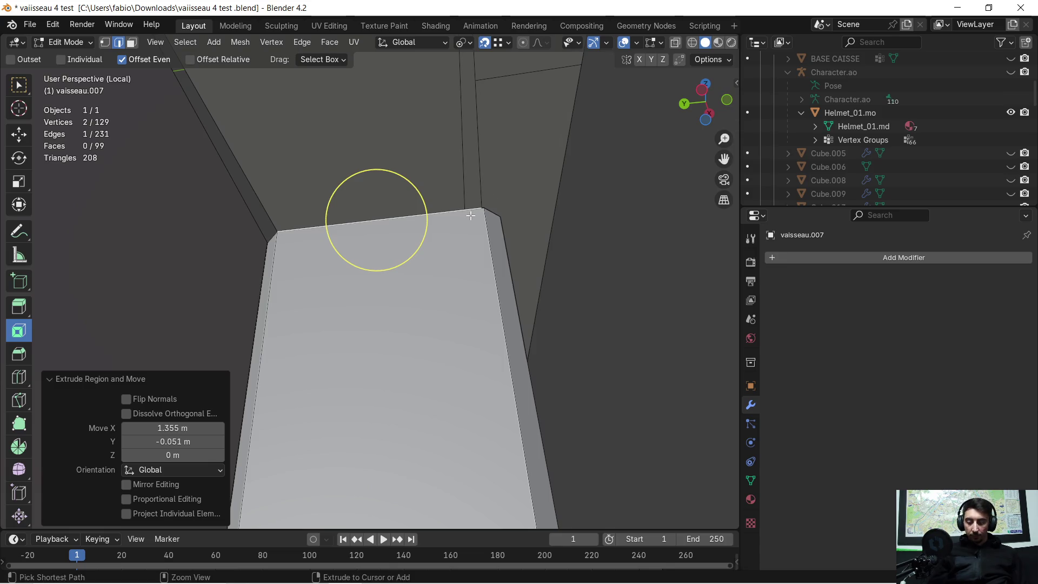
- Undo the extrusion across the top and extrude the edge into a new face instead
key("ctrl+z")
mouse_move(386, 244)
middle_mouse_down()
mouse_move(343, 238)
mouse_move(283, 303)
mouse_move(243, 369)
mouse_move(275, 329)
mouse_move(326, 301)
mouse_move(222, 305)
mouse_move(213, 248)
mouse_move(251, 359)
mouse_move(357, 352)
mouse_move(537, 407)
mouse_move(650, 356)
mouse_move(306, 251)
mouse_move(383, 250)
mouse_move(367, 265)
middle_mouse_up()
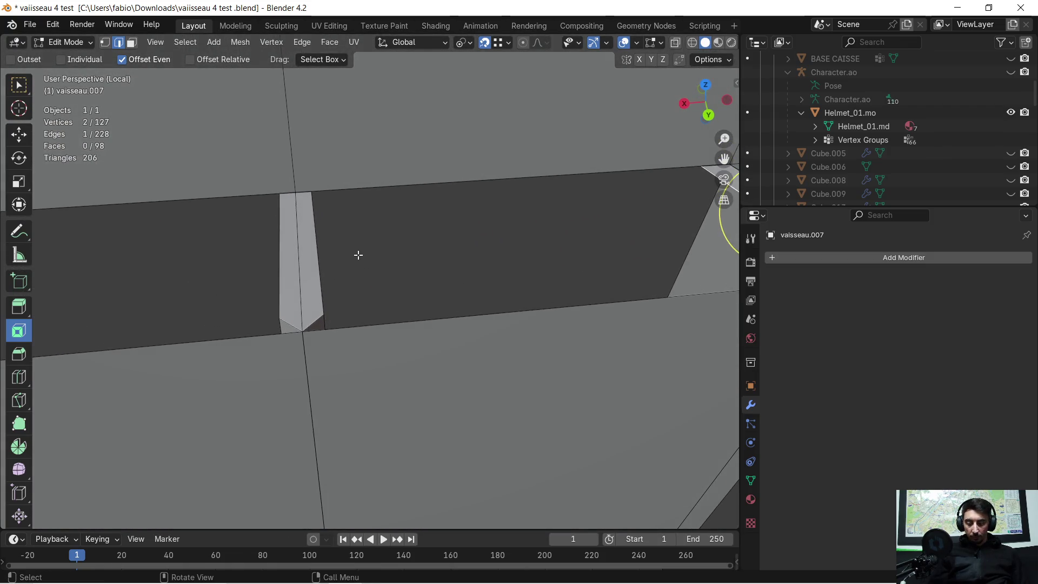
key("e")
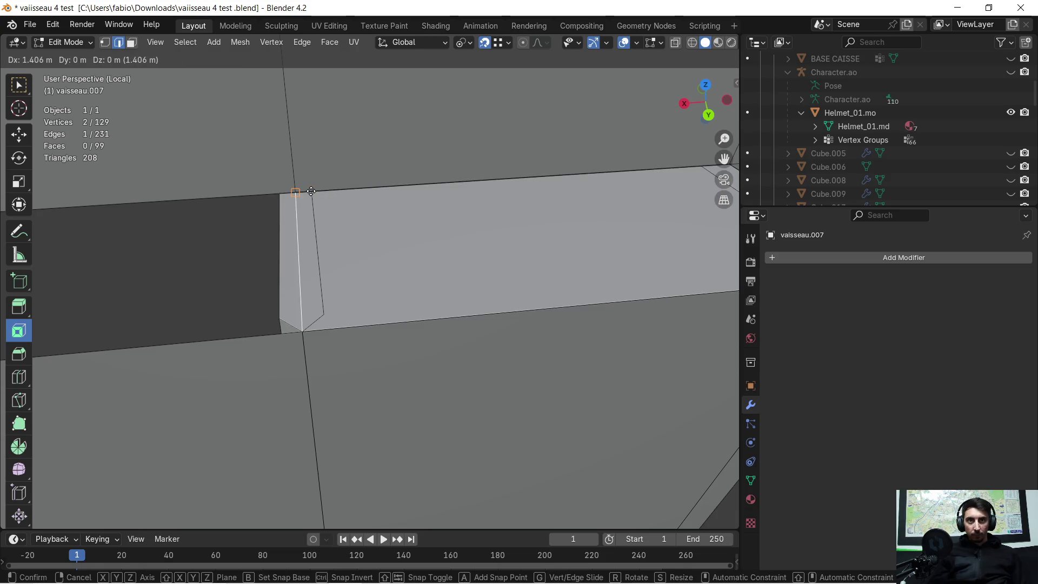
left_click(312, 191)
mouse_move(320, 231)
middle_mouse_down()
mouse_move(433, 268)
mouse_move(408, 288)
mouse_move(172, 73)
middle_mouse_up()
- Nudge a frame vertex about 0.006 m along Y in vertex mode
left_click(112, 47)
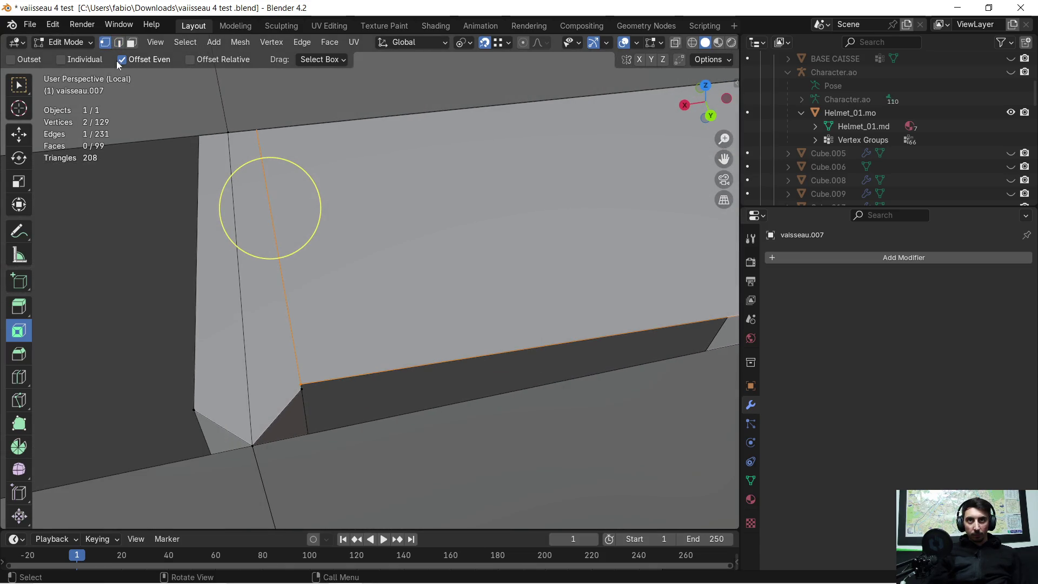
left_click_drag(300, 401, 304, 399)
middle_click_drag(304, 399, 370, 394)
mouse_move(574, 388)
middle_mouse_down()
mouse_move(613, 354)
mouse_move(598, 340)
mouse_move(497, 361)
mouse_move(111, 365)
middle_mouse_up()
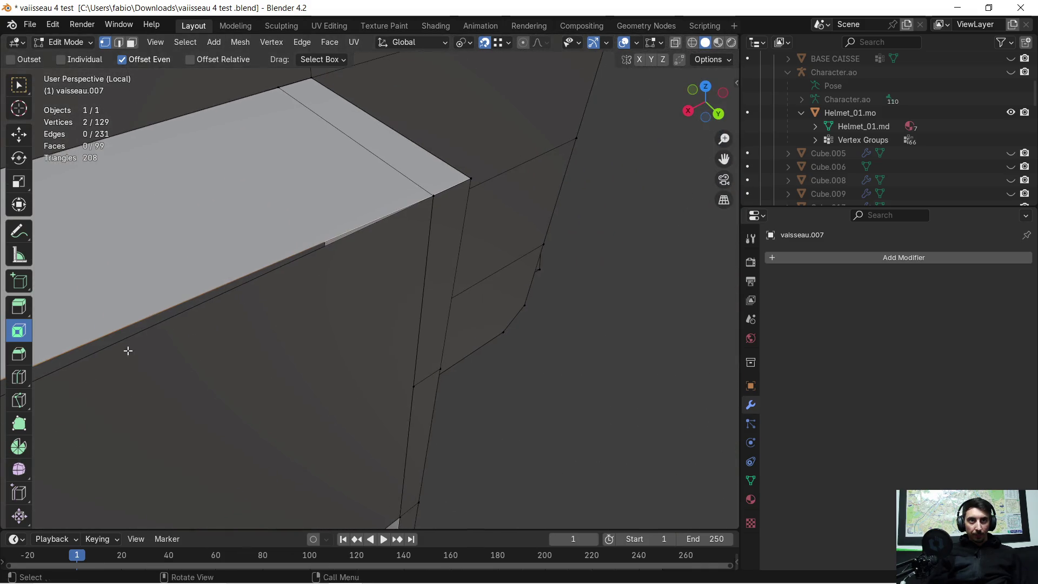
mouse_move(314, 247)
middle_mouse_down()
mouse_move(81, 375)
mouse_move(108, 445)
mouse_move(250, 463)
mouse_move(617, 292)
mouse_move(651, 248)
mouse_move(501, 266)
mouse_move(579, 251)
mouse_move(559, 294)
mouse_move(481, 289)
middle_mouse_up()
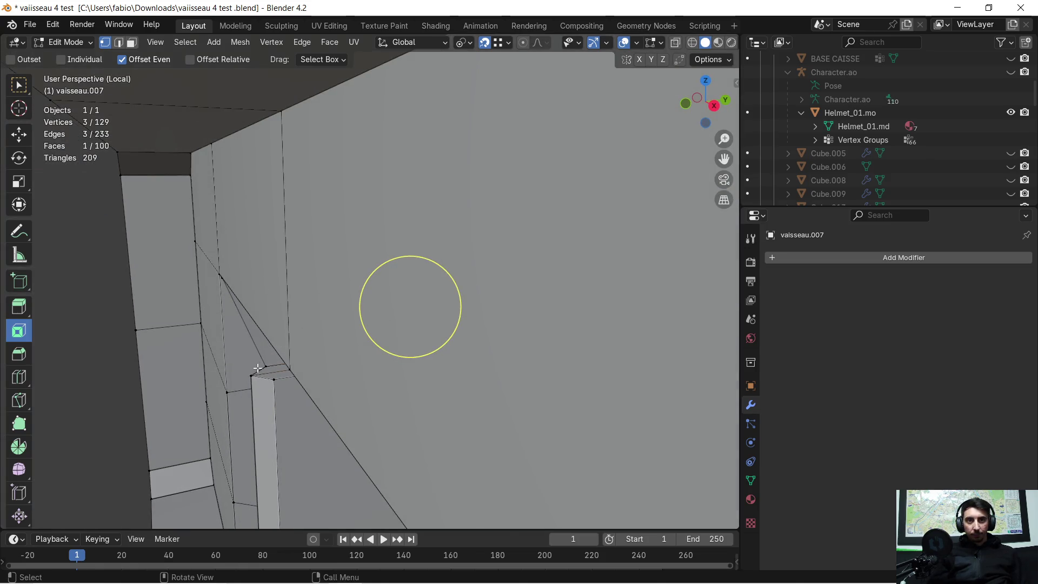
- Move the pillar's top vertex 0.057 m along Y
scroll(257, 369, "up", 2)
mouse_move(257, 372)
middle_mouse_down()
mouse_move(243, 387)
mouse_move(345, 388)
middle_mouse_up()
middle_click_drag(442, 400, 368, 277, "shift")
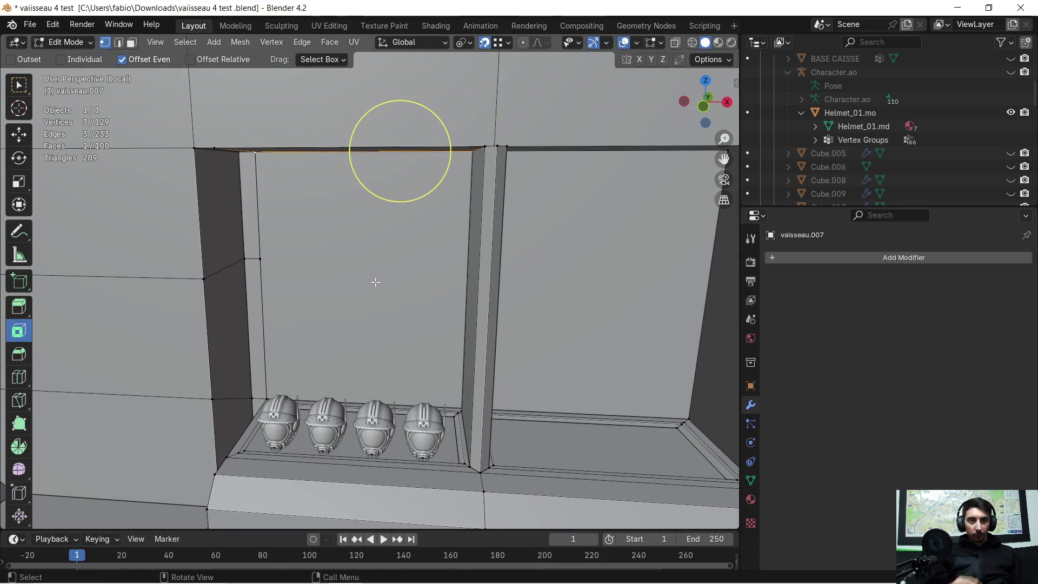
mouse_move(437, 305)
middle_mouse_down()
mouse_move(534, 295)
mouse_move(510, 313)
middle_mouse_up()
mouse_move(575, 265)
middle_mouse_down()
mouse_move(598, 250)
mouse_move(498, 322)
mouse_move(426, 336)
mouse_move(469, 321)
mouse_move(486, 273)
mouse_move(426, 351)
mouse_move(378, 371)
mouse_move(338, 354)
mouse_move(331, 303)
mouse_move(388, 341)
mouse_move(429, 285)
mouse_move(452, 289)
mouse_move(413, 301)
mouse_move(478, 317)
mouse_move(501, 313)
mouse_move(530, 276)
mouse_move(558, 268)
mouse_move(494, 288)
middle_mouse_up()
scroll(495, 288, "up", 3)
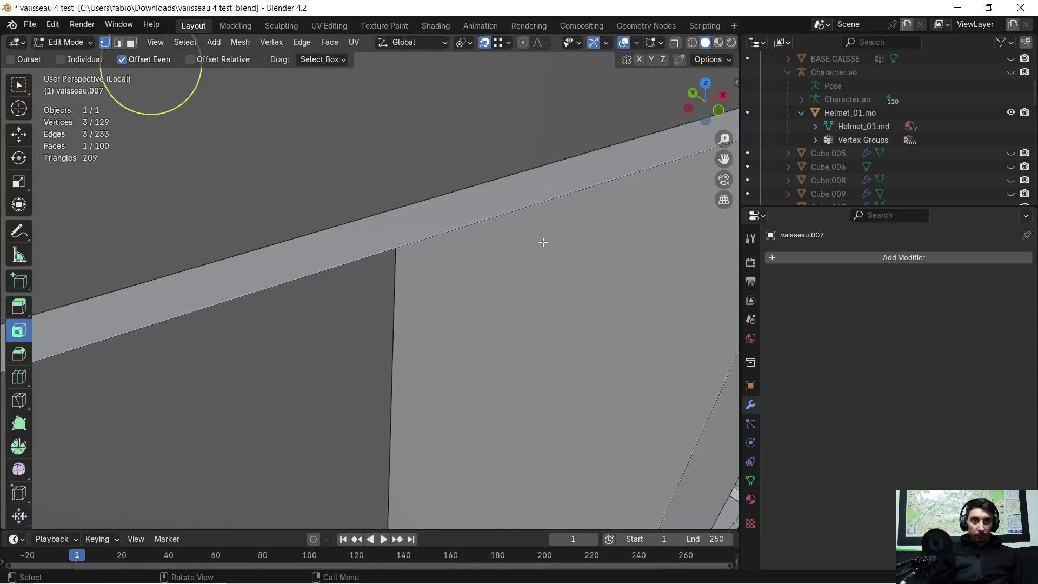
middle_click_drag(600, 236, 507, 252)
left_click(507, 252)
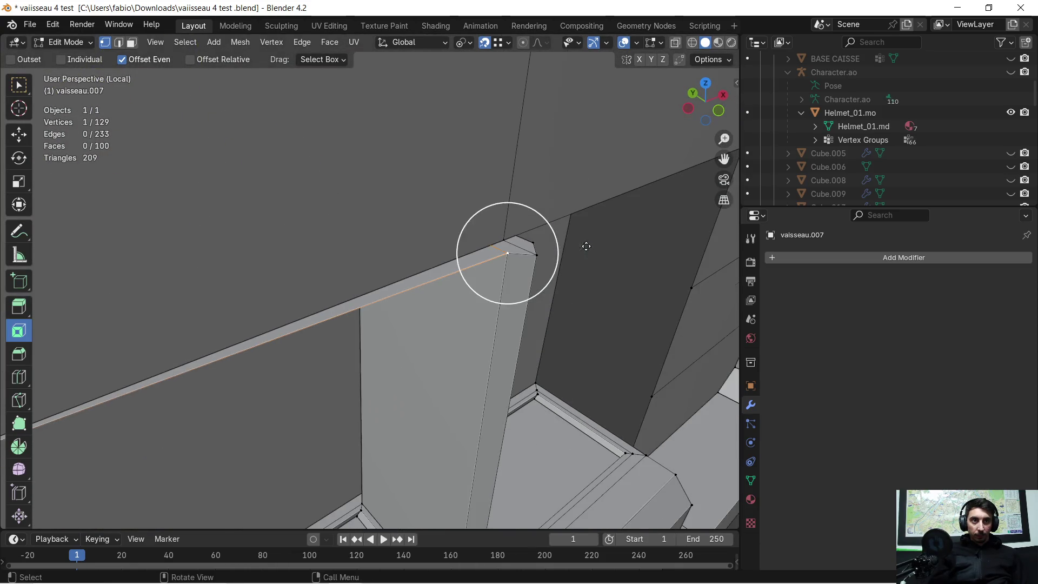
mouse_move(496, 312)
middle_mouse_down()
mouse_move(484, 296)
mouse_move(510, 293)
middle_mouse_up()
key("g")
key("y")
left_click(317, 336)
mouse_move(449, 273)
middle_mouse_down()
mouse_move(482, 255)
mouse_move(418, 301)
mouse_move(378, 301)
mouse_move(456, 220)
mouse_move(415, 235)
mouse_move(465, 212)
middle_mouse_up()
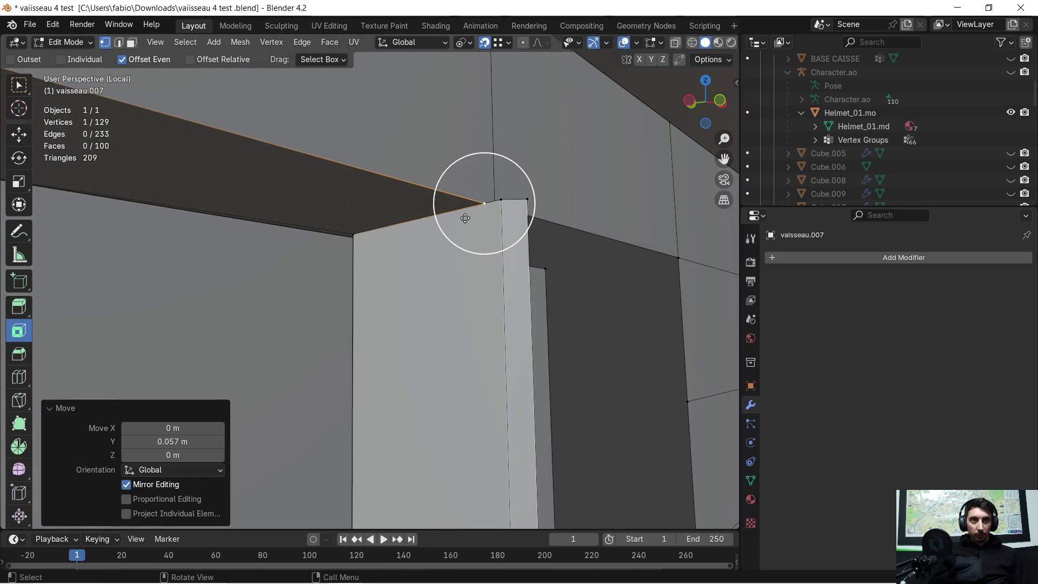
- Delete the door face beside the pillar in face select mode
middle_click_drag(442, 291, 460, 173, "shift")
scroll(463, 184, "down", 2)
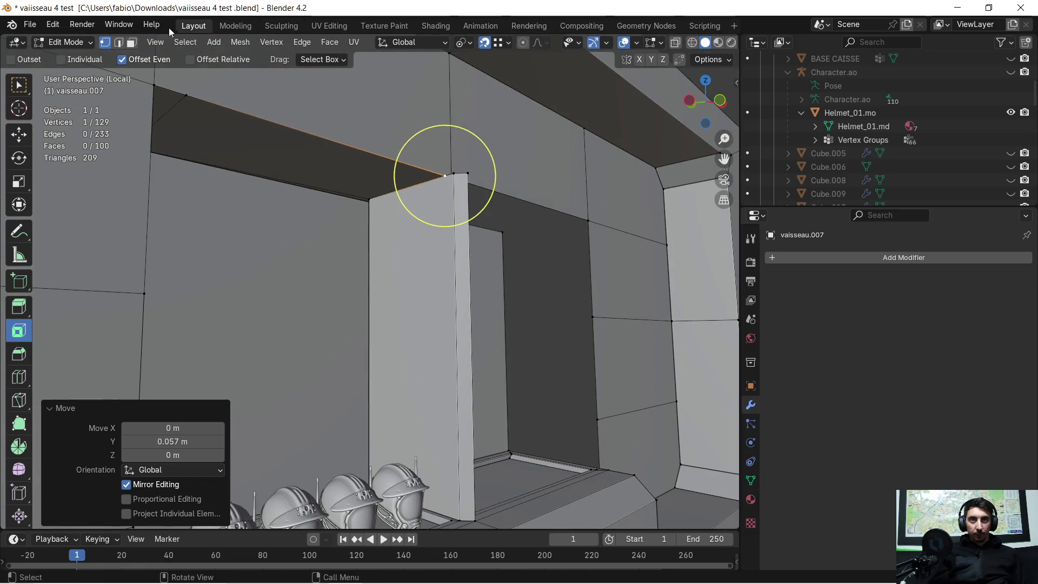
left_click(130, 44)
key("c")
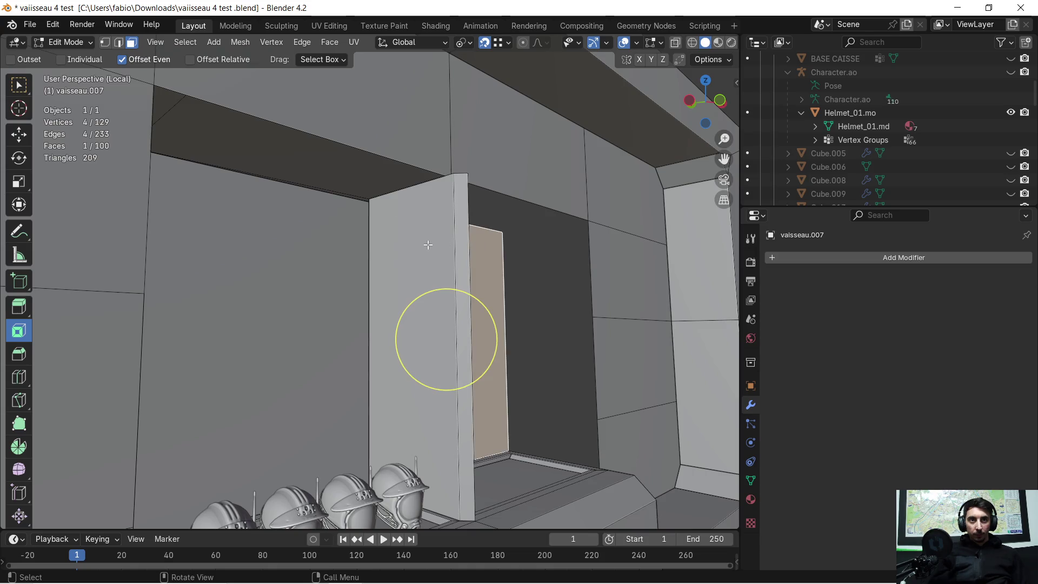
left_click(412, 335)
key("x")
left_click(421, 239)
mouse_move(392, 241)
middle_mouse_down()
mouse_move(456, 217)
mouse_move(432, 209)
mouse_move(517, 343)
mouse_move(579, 318)
mouse_move(637, 343)
middle_mouse_up()
- Dissolve the extra edge and its face at the frame corner
scroll(637, 343, "down", 4)
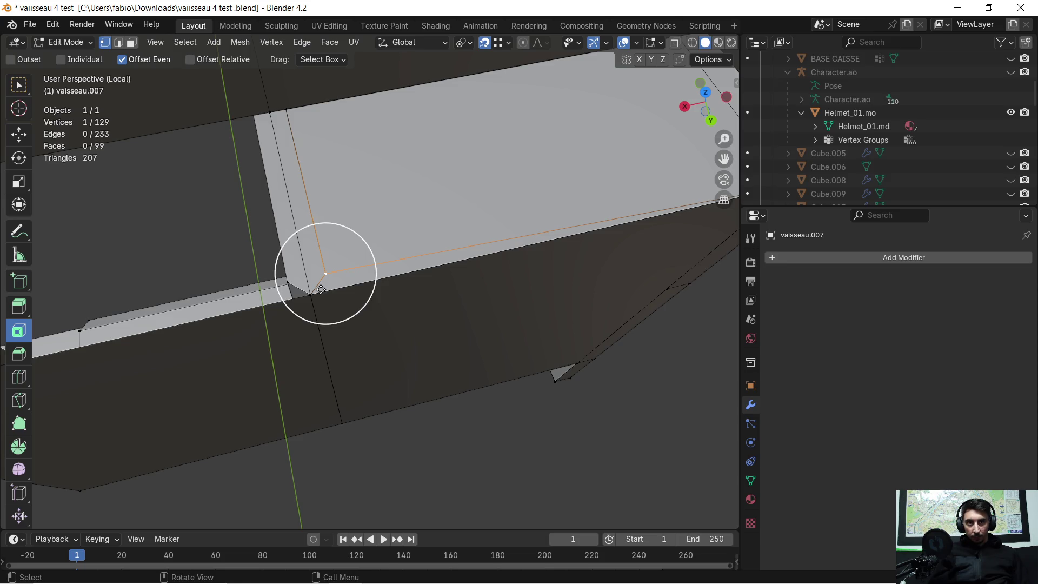
mouse_move(373, 250)
middle_mouse_down()
mouse_move(388, 239)
mouse_move(254, 236)
mouse_move(167, 115)
mouse_move(421, 130)
mouse_move(447, 144)
mouse_move(429, 181)
mouse_move(390, 192)
mouse_move(427, 202)
mouse_move(487, 159)
middle_mouse_up()
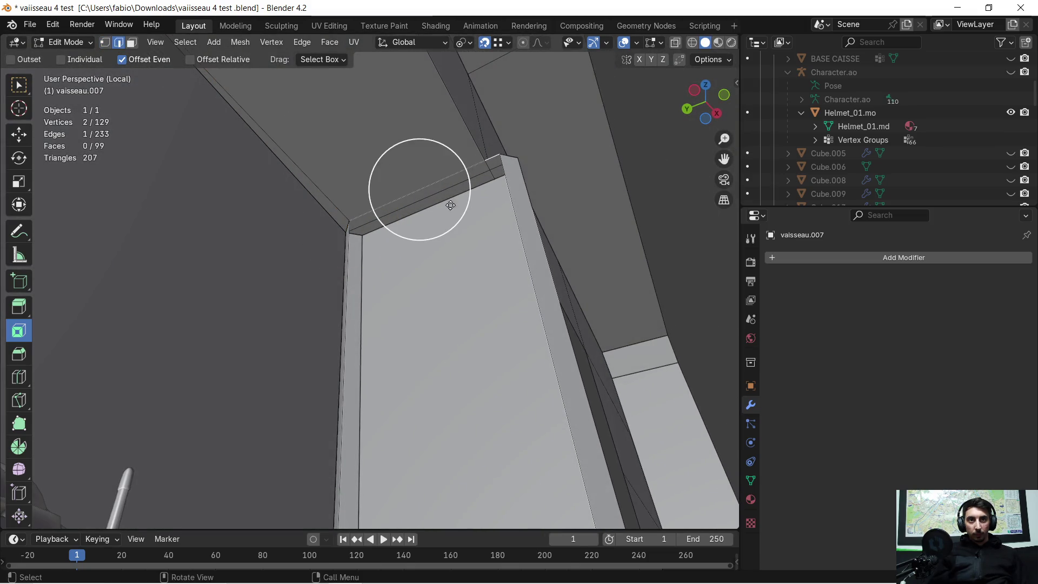
mouse_move(483, 209)
middle_mouse_down()
mouse_move(475, 189)
mouse_move(442, 290)
middle_mouse_up()
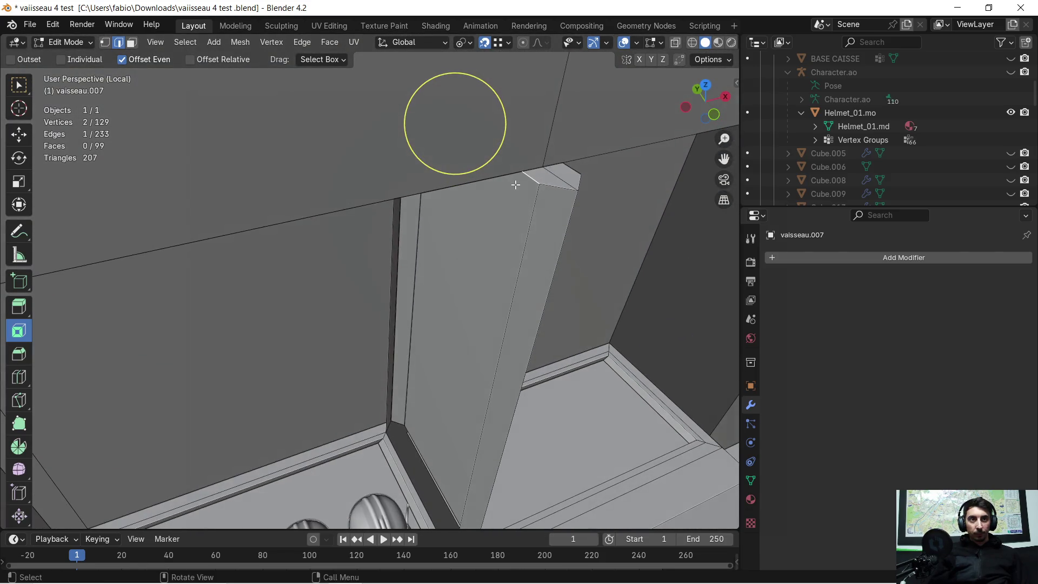
right_click(515, 184)
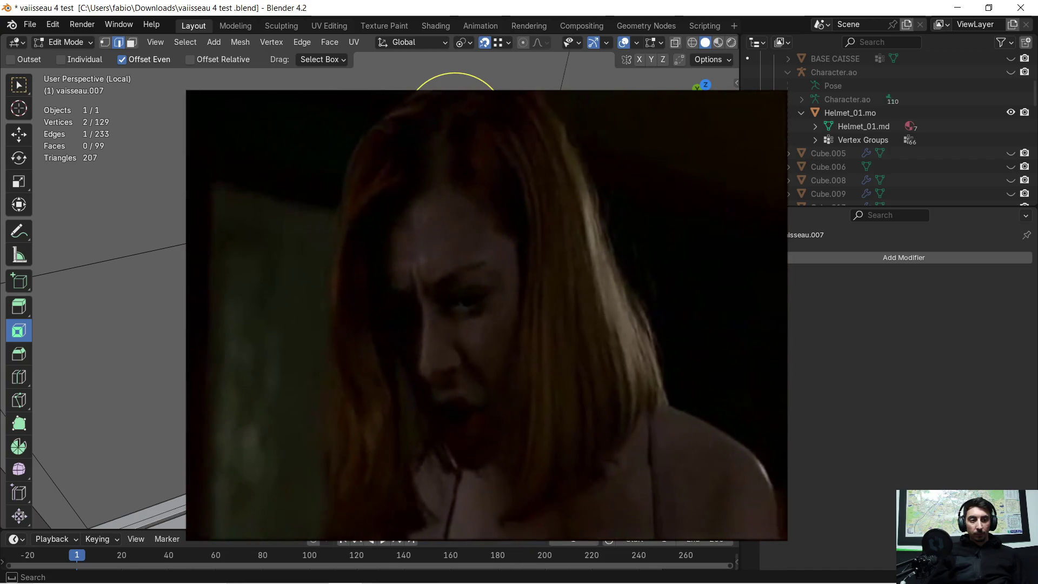
left_click(535, 255)
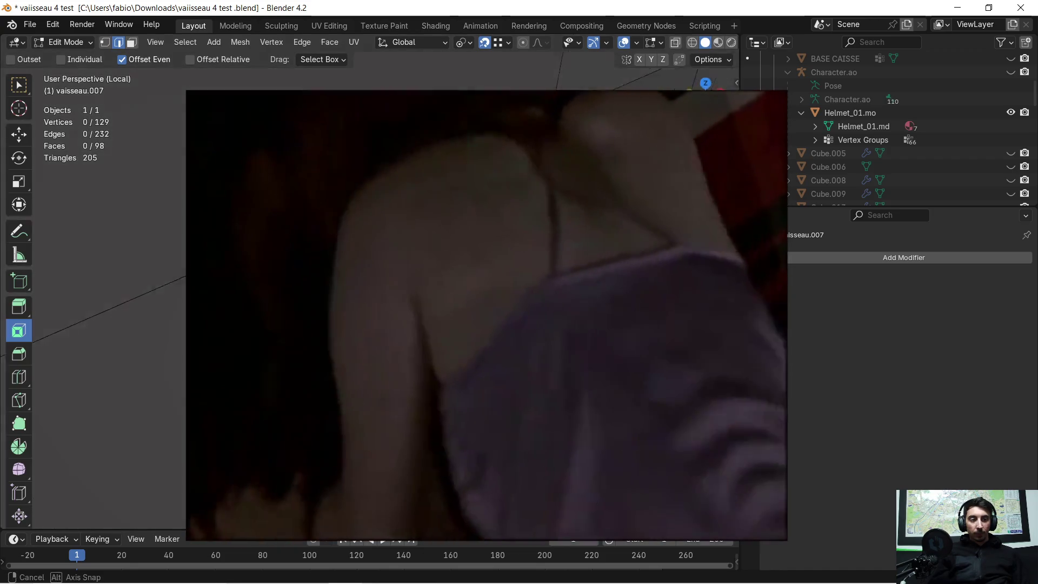
mouse_move(535, 254)
middle_mouse_down()
mouse_move(513, 268)
mouse_move(254, 194)
mouse_move(185, 197)
mouse_move(135, 170)
mouse_move(14, 58)
middle_mouse_up()
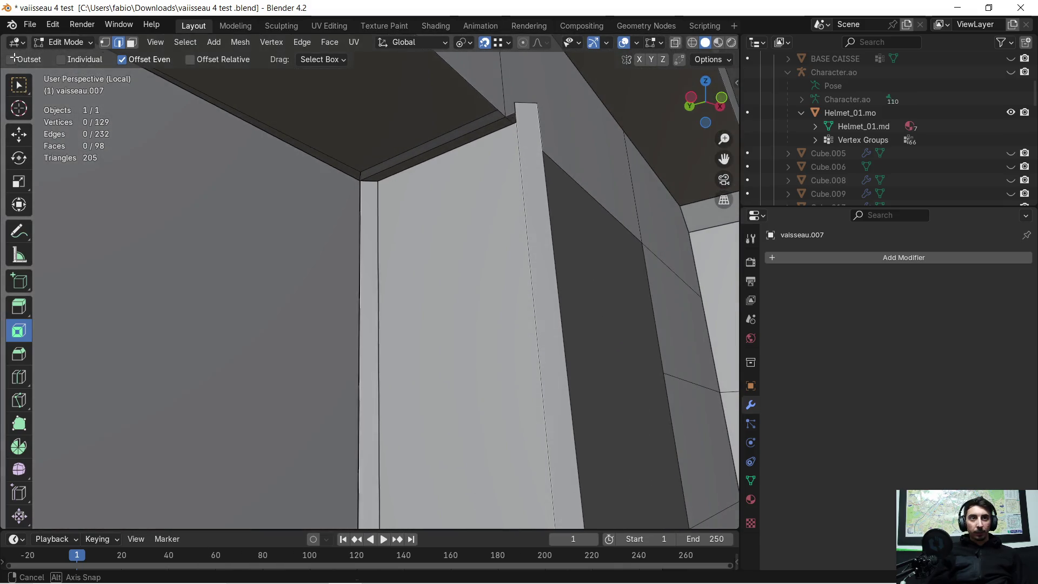
- Extrude the pillar edge 1.69 m down along Z to its base
mouse_move(422, 157)
middle_mouse_down()
mouse_move(411, 227)
mouse_move(394, 238)
middle_mouse_up()
mouse_move(402, 421)
middle_mouse_down("shift")
mouse_move(390, 199)
mouse_move(499, 344)
middle_mouse_up("shift")
scroll(498, 344, "up", 4)
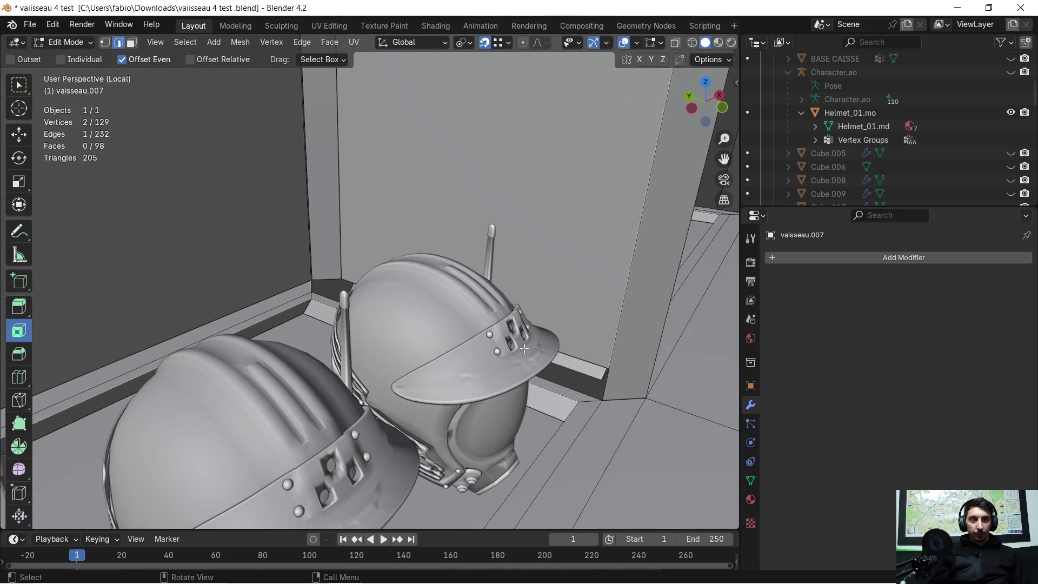
key("z")
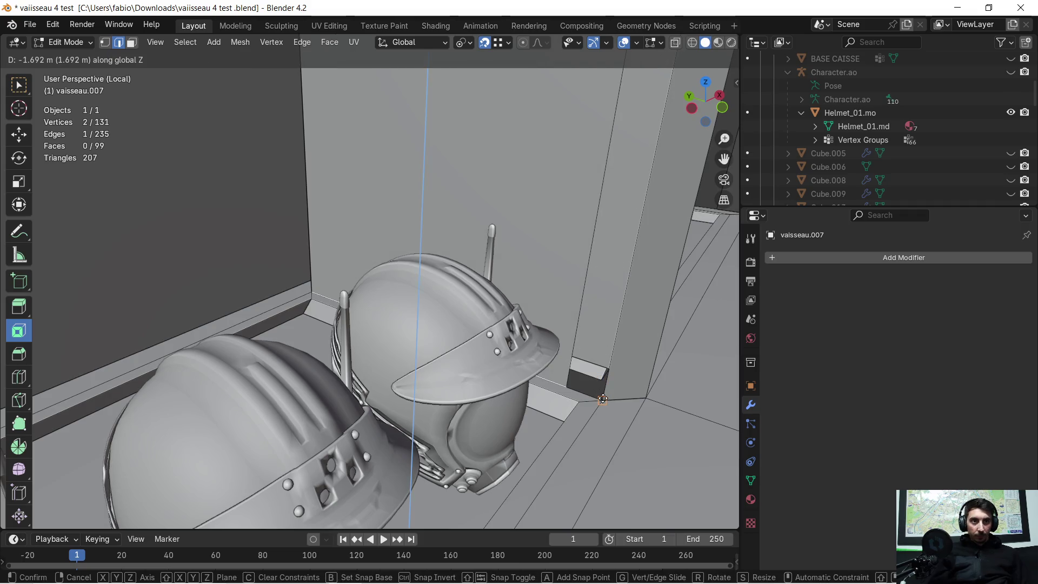
left_click(603, 399)
middle_click_drag(603, 399, 504, 340)
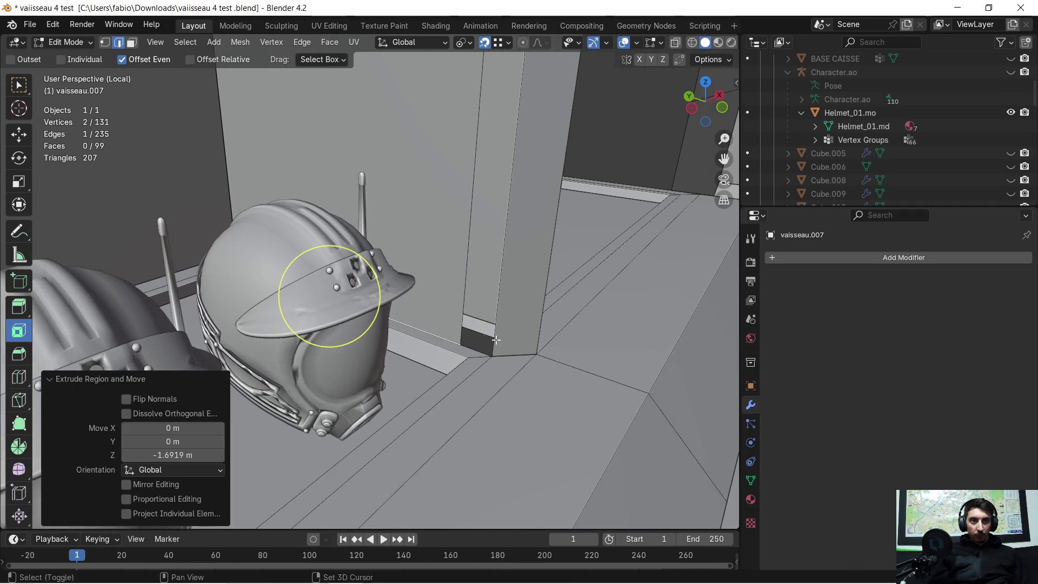
mouse_move(376, 168)
middle_mouse_down()
mouse_move(444, 223)
mouse_move(459, 307)
mouse_move(452, 298)
middle_mouse_up()
- Select a vertex at the pillar base in vertex select mode
key("1")
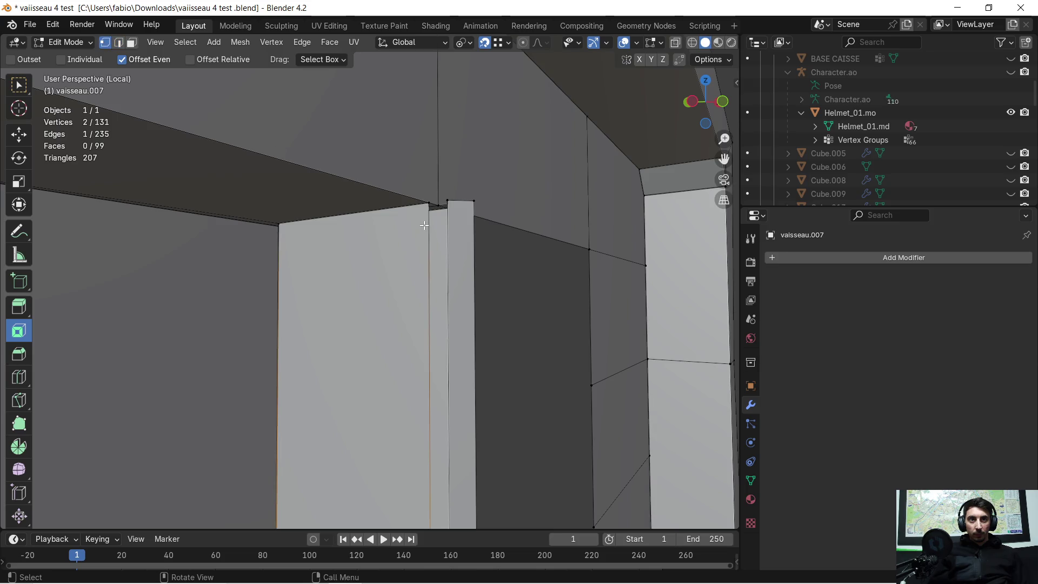
scroll(453, 192, "up", 3)
middle_click_drag(464, 190, 501, 206)
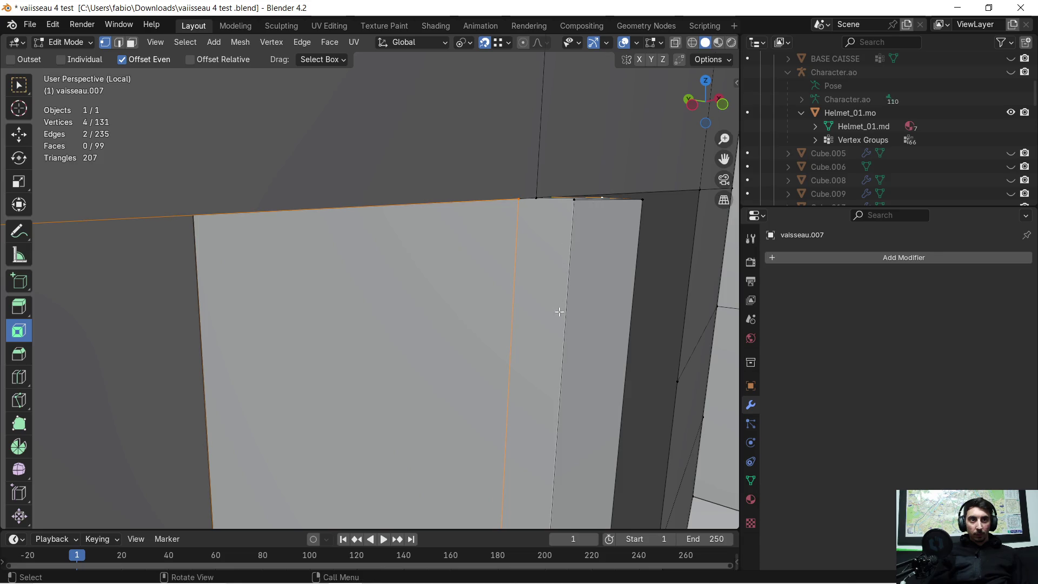
scroll(591, 245, "down", 3)
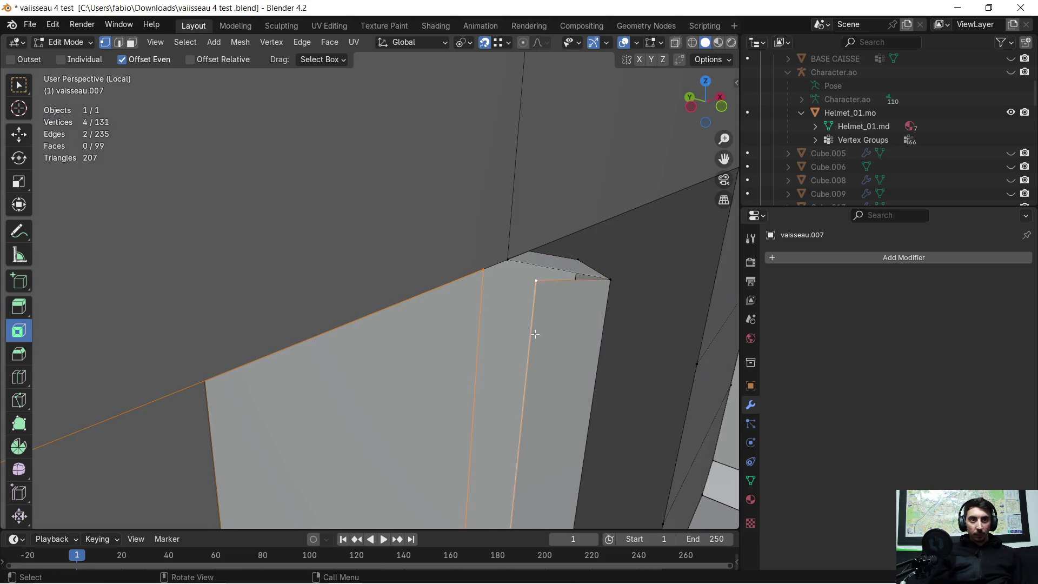
scroll(534, 331, "down", 10, "shift")
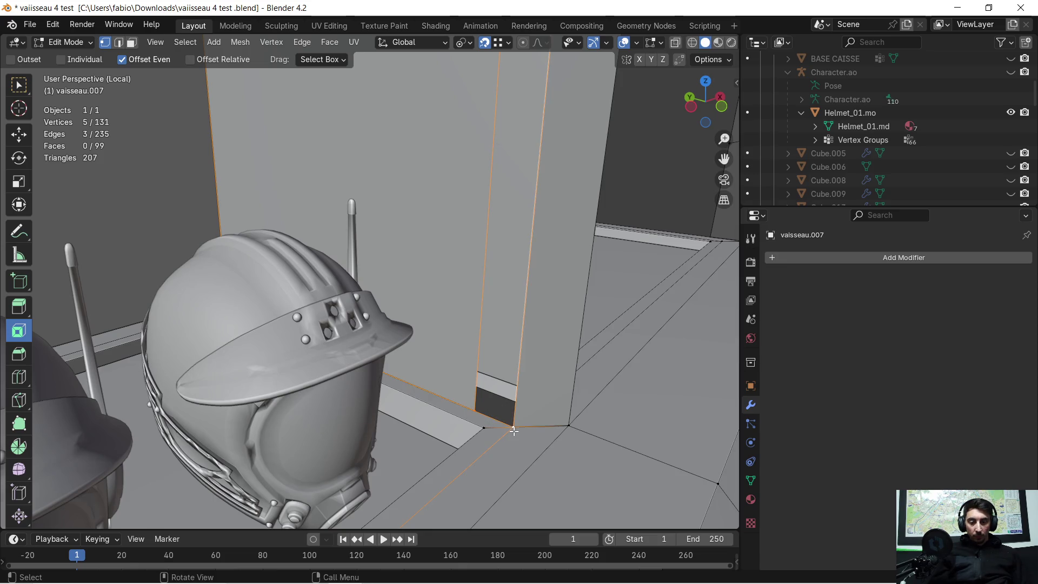
scroll(514, 431, "up", 3)
middle_click_drag(513, 430, 410, 362)
left_click(405, 369)
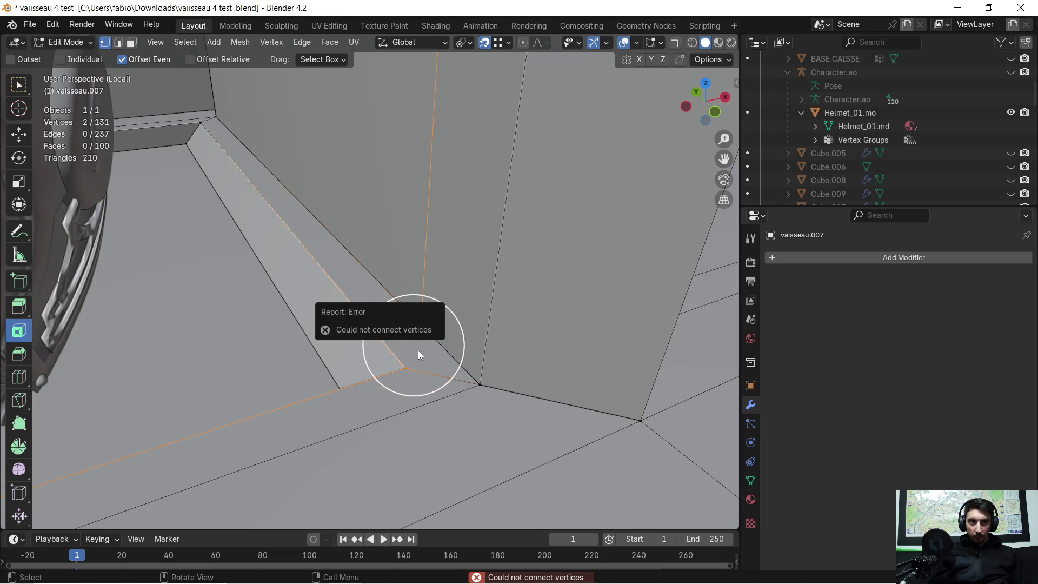
- Merge the whole mesh by distance at 0.001 m, removing 15 duplicate vertices
key("a")
key("m")
left_click(417, 350)
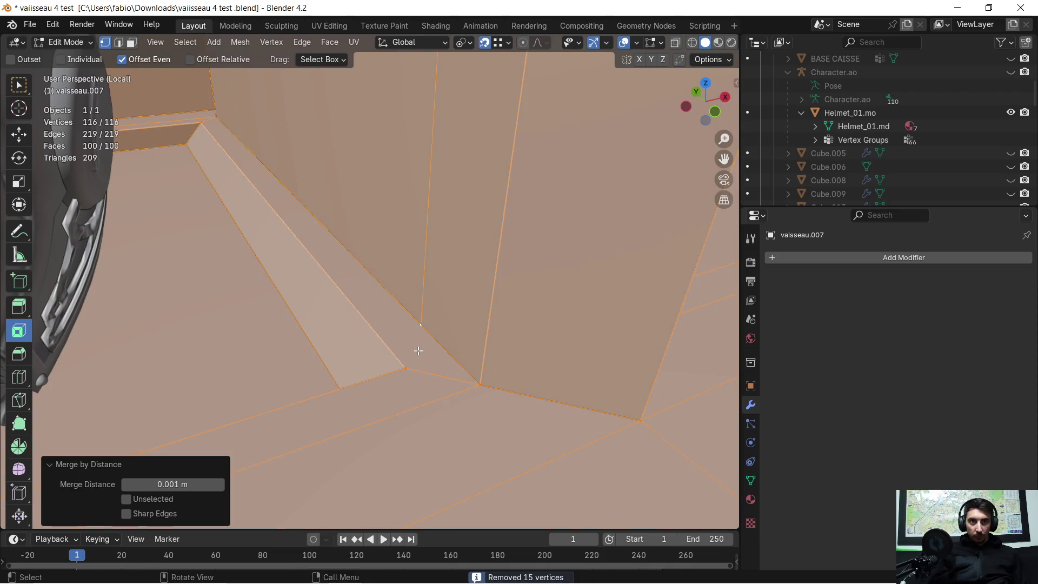
left_click(422, 345)
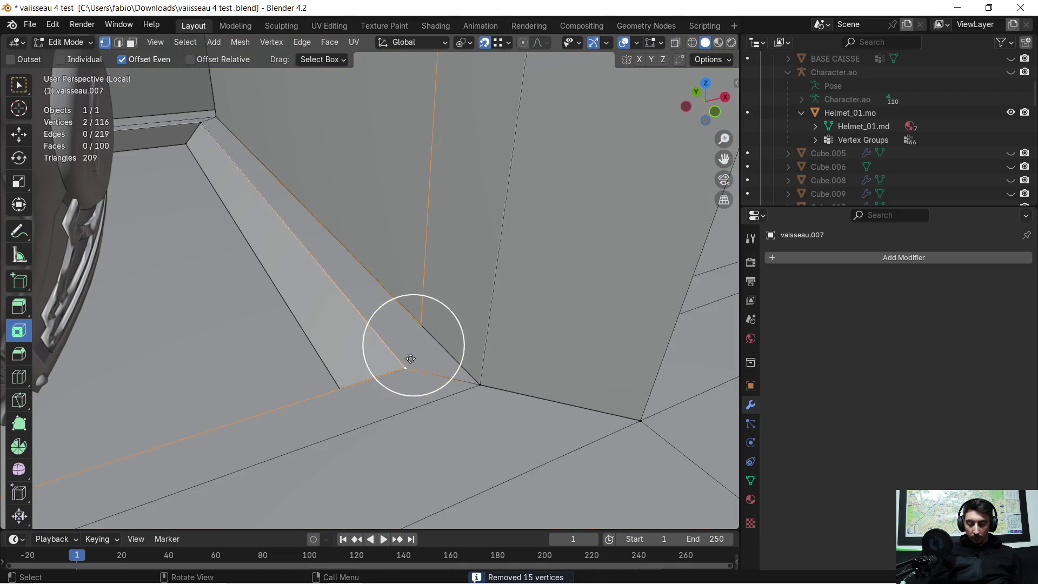
scroll(379, 359, "down", 5)
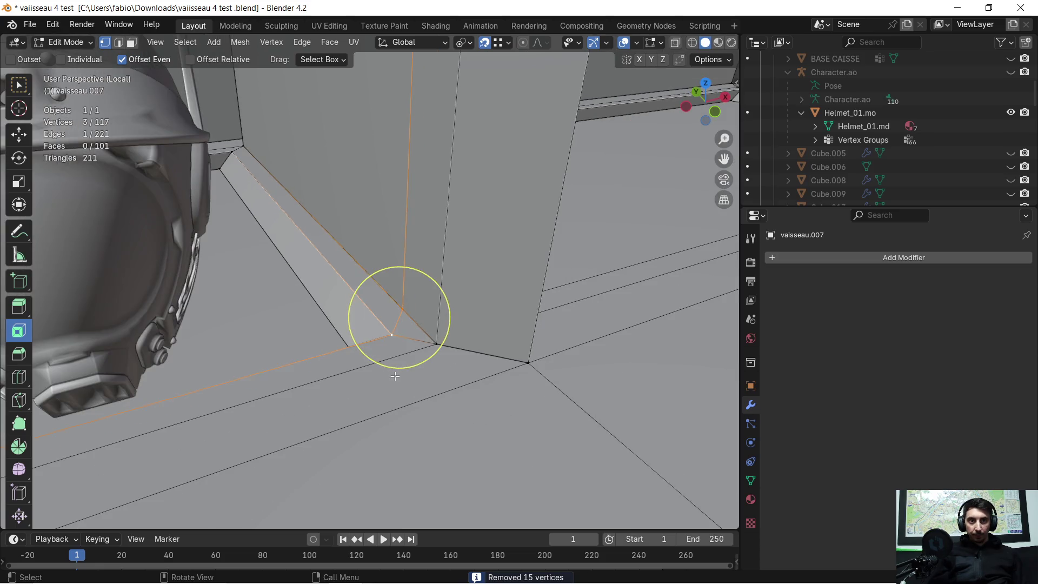
mouse_move(411, 415)
middle_mouse_down()
mouse_move(405, 464)
mouse_move(456, 440)
mouse_move(468, 183)
mouse_move(465, 204)
mouse_move(514, 202)
mouse_move(422, 239)
mouse_move(476, 258)
mouse_move(463, 260)
mouse_move(371, 217)
mouse_move(323, 208)
mouse_move(305, 132)
middle_mouse_up()
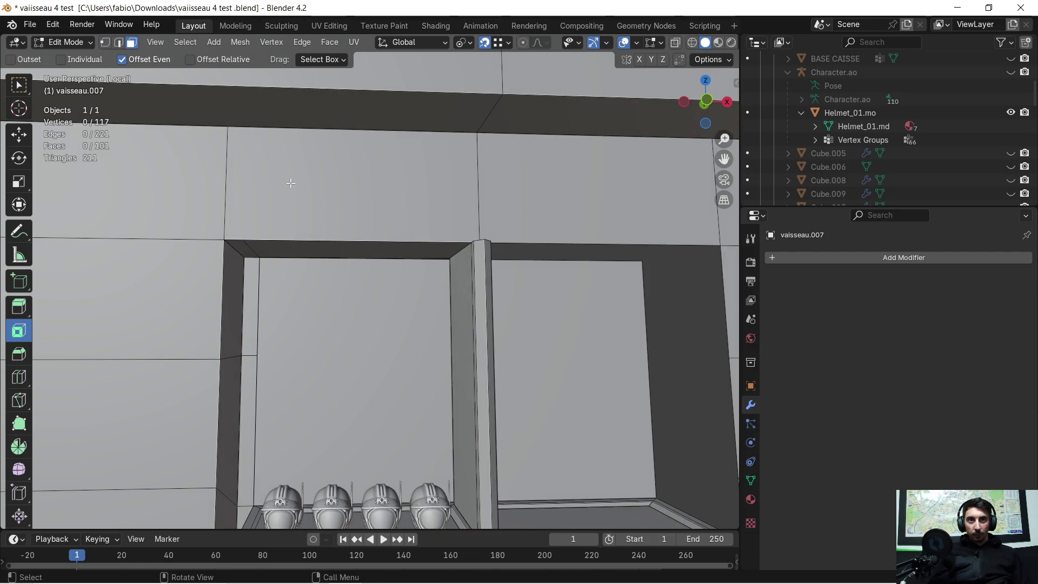
- Delete the top face above the niche frame
left_click(334, 194)
key("x")
left_click(333, 195)
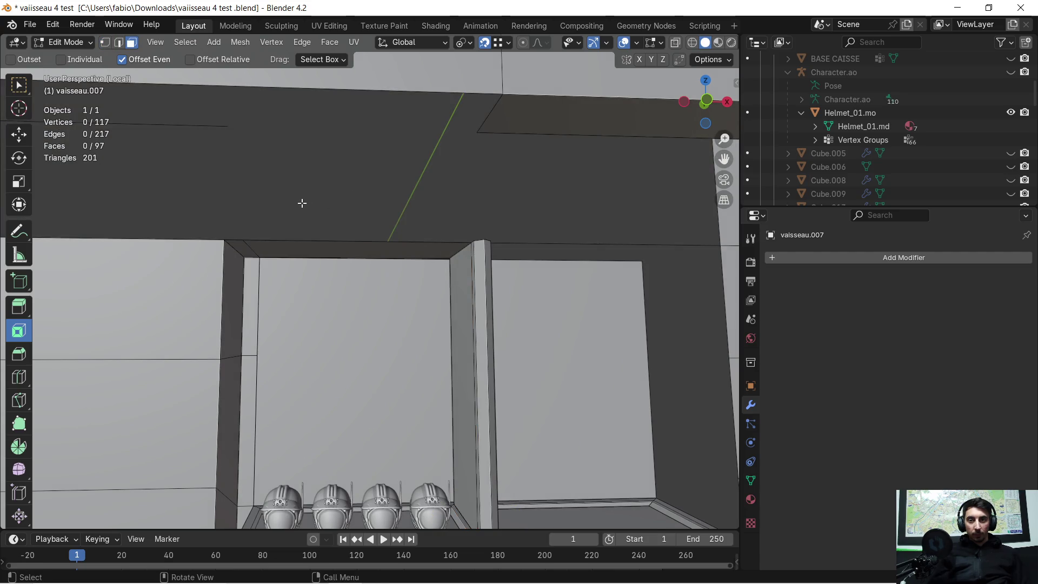
key("ctrl+z")
key("x")
left_click(284, 214)
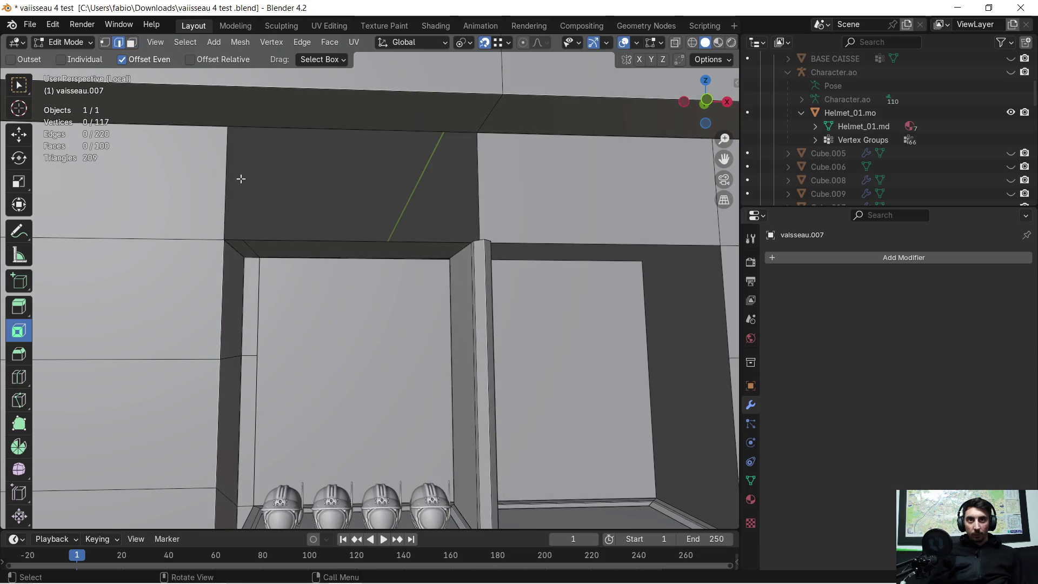
mouse_move(379, 172)
middle_mouse_down()
mouse_move(375, 195)
mouse_move(415, 220)
mouse_move(465, 227)
mouse_move(419, 284)
middle_mouse_up()
- Extrude the selected edge along X into a new face
key("e")
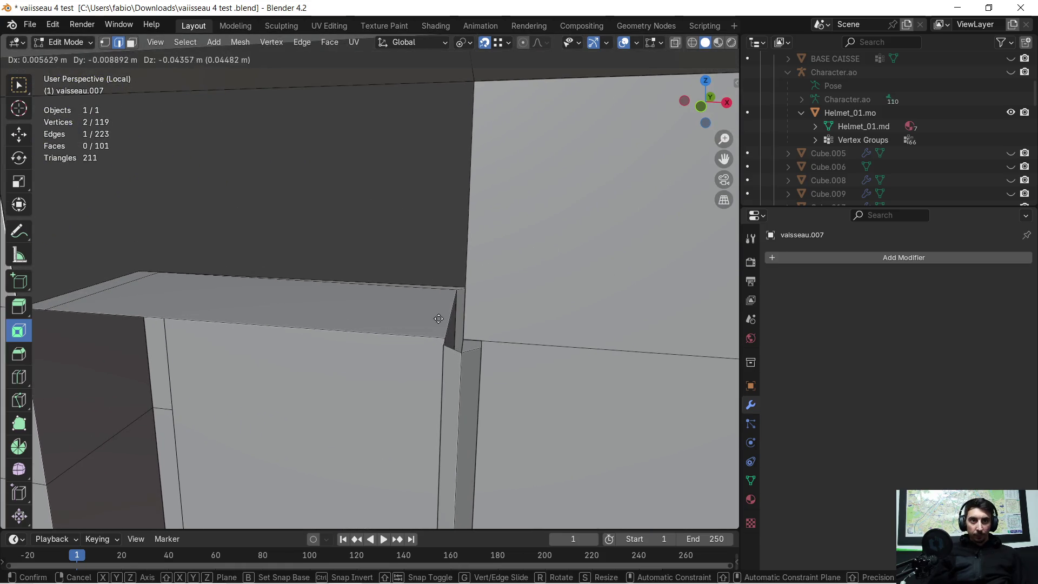
key("x")
left_click(449, 315)
middle_click_drag(463, 320, 481, 335)
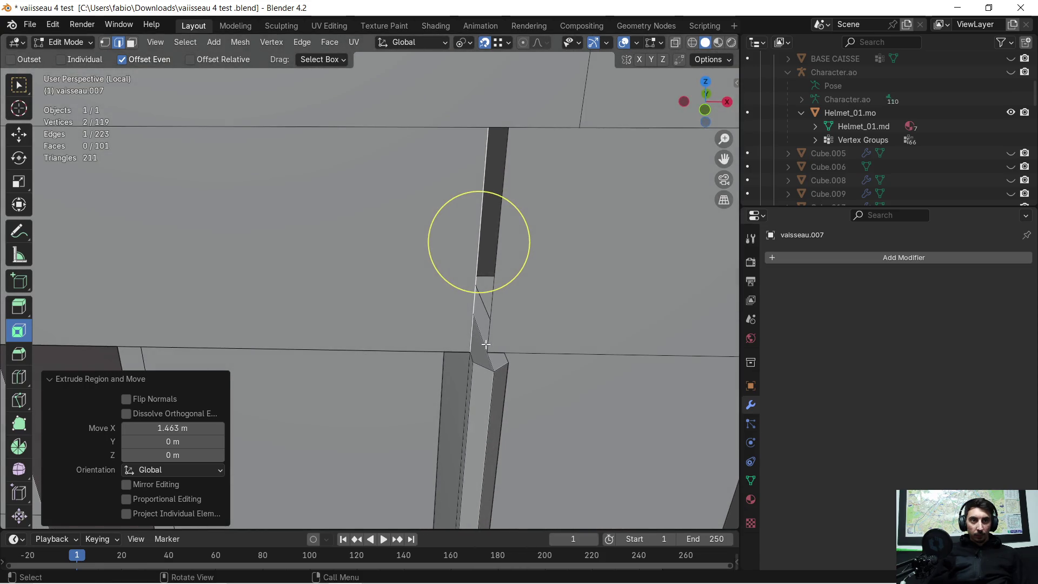
- Extrude a 0.051 m strip along X off the pillar edge and return to Object Mode
key("e")
key("x")
left_click(495, 338)
scroll(497, 336, "up", 3)
scroll(498, 334, "down", 3)
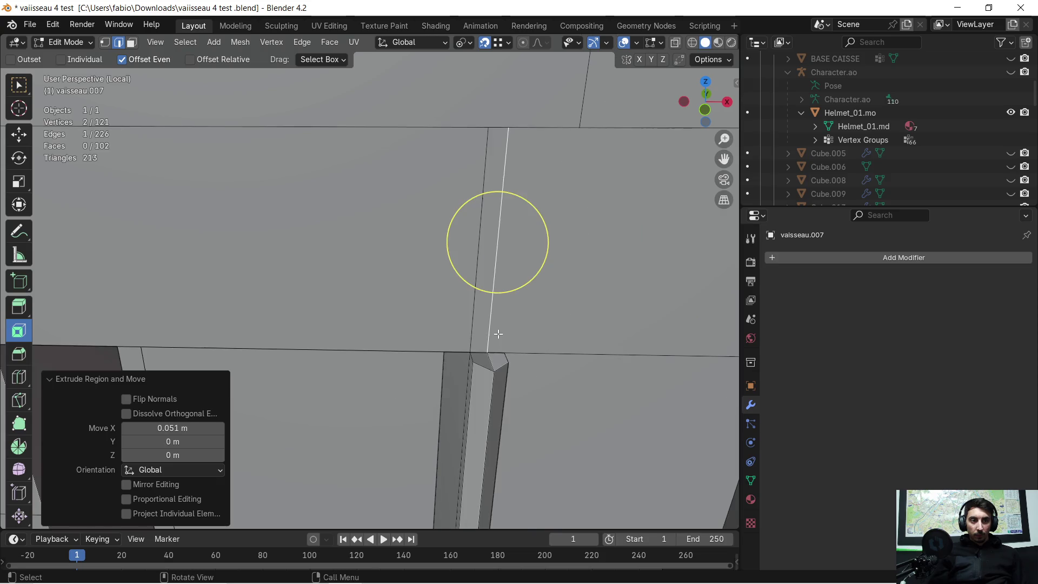
mouse_move(497, 334)
middle_mouse_down()
mouse_move(452, 326)
mouse_move(519, 156)
mouse_move(548, 136)
middle_mouse_up()
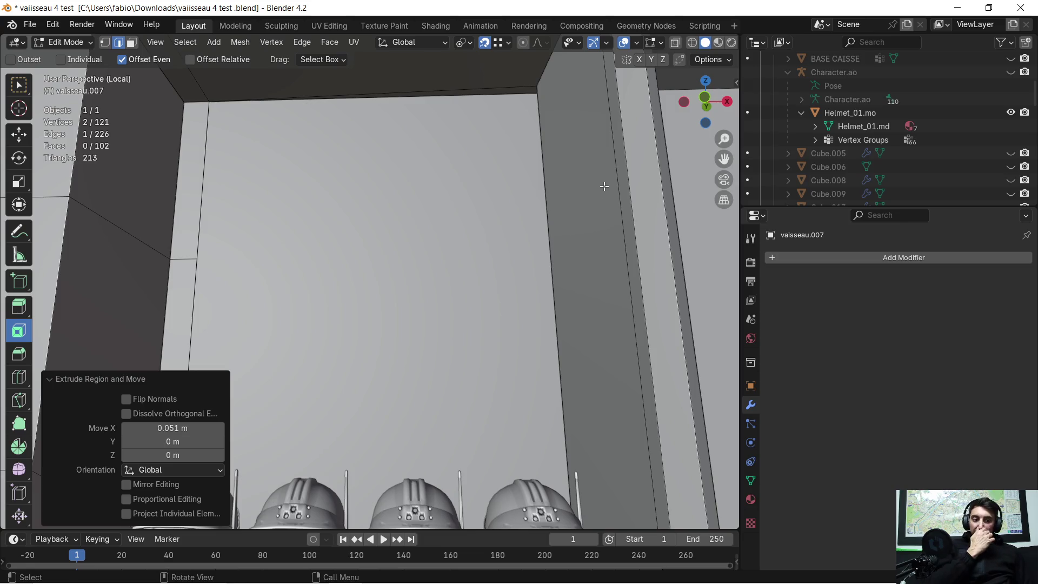
mouse_move(499, 173)
middle_mouse_down()
mouse_move(461, 200)
mouse_move(419, 193)
mouse_move(286, 216)
mouse_move(274, 232)
mouse_move(243, 227)
mouse_move(266, 208)
middle_mouse_up()
key("Tab")
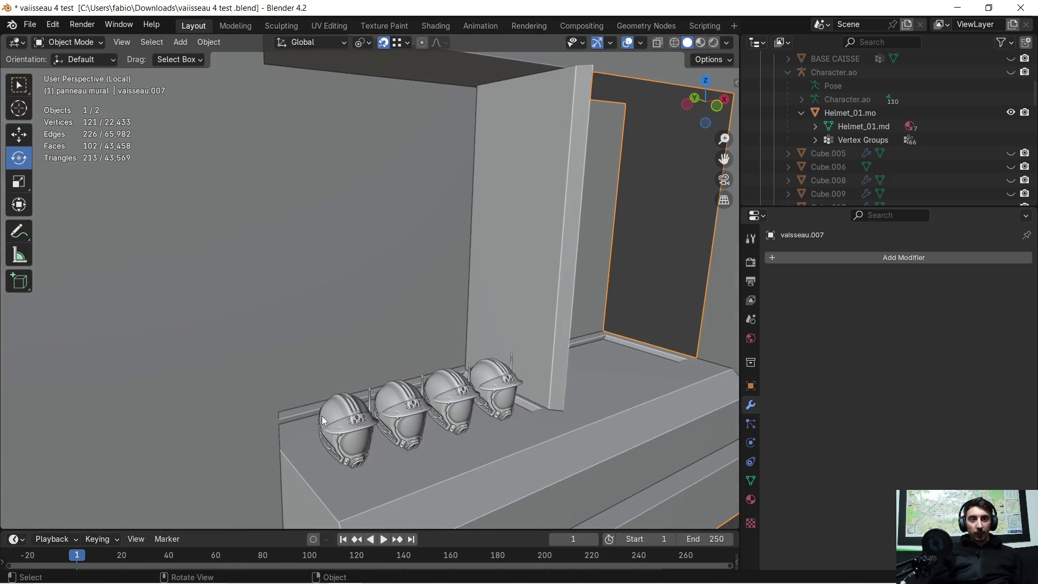
- Move the row of four helmets 0.1377 m along Y on the shelf
left_click(332, 424)
key("g")
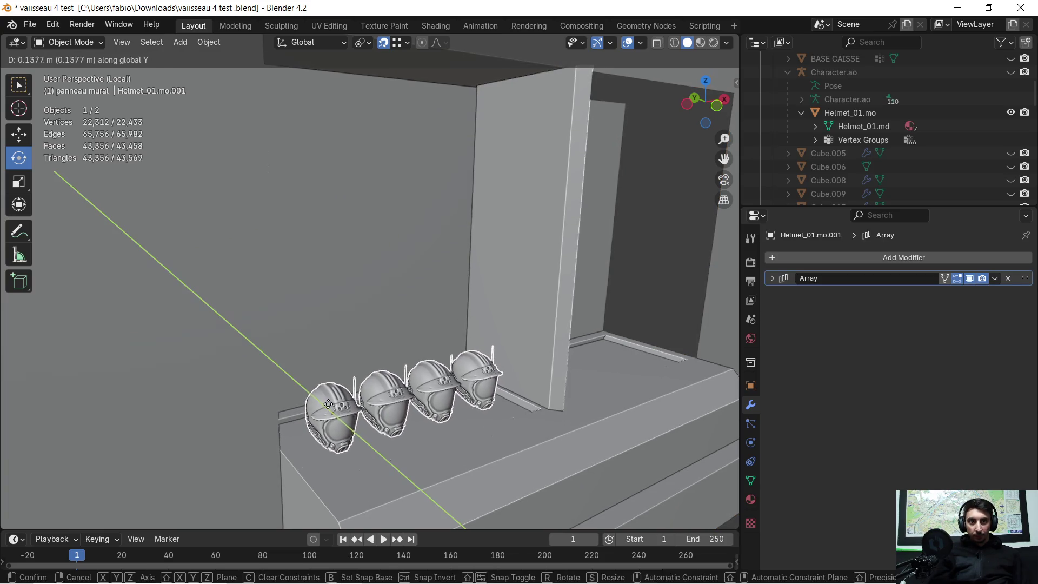
left_click(329, 404)
key("Tab")
mouse_move(400, 322)
middle_mouse_down()
mouse_move(406, 308)
mouse_move(378, 321)
middle_mouse_up()
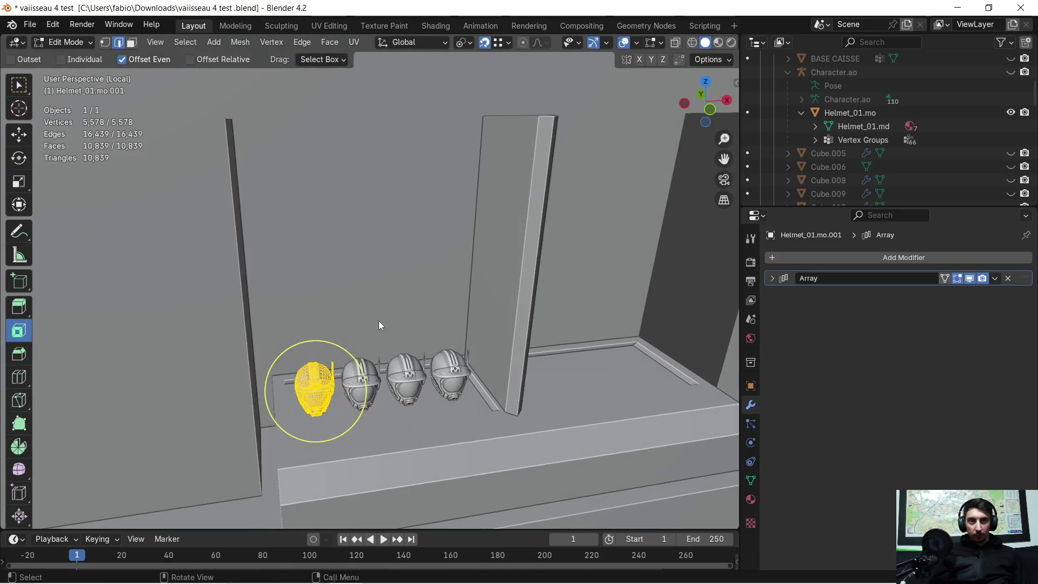
key("Tab")
- Put the wall panel vaisseau.007 in Edit Mode and zoom in on the wall and pillar
left_click(348, 280)
key("Tab")
mouse_move(348, 280)
middle_mouse_down()
mouse_move(355, 216)
mouse_move(325, 266)
mouse_move(294, 270)
mouse_move(358, 244)
middle_mouse_up()
scroll(280, 266, "up", 2)
mouse_move(380, 199)
middle_mouse_down()
mouse_move(260, 207)
mouse_move(476, 213)
mouse_move(458, 208)
mouse_move(475, 190)
mouse_move(472, 246)
mouse_move(414, 346)
mouse_move(422, 359)
mouse_move(394, 352)
mouse_move(422, 356)
mouse_move(474, 406)
mouse_move(456, 336)
mouse_move(402, 330)
mouse_move(444, 319)
mouse_move(459, 283)
middle_mouse_up()
scroll(492, 229, "up", 3)
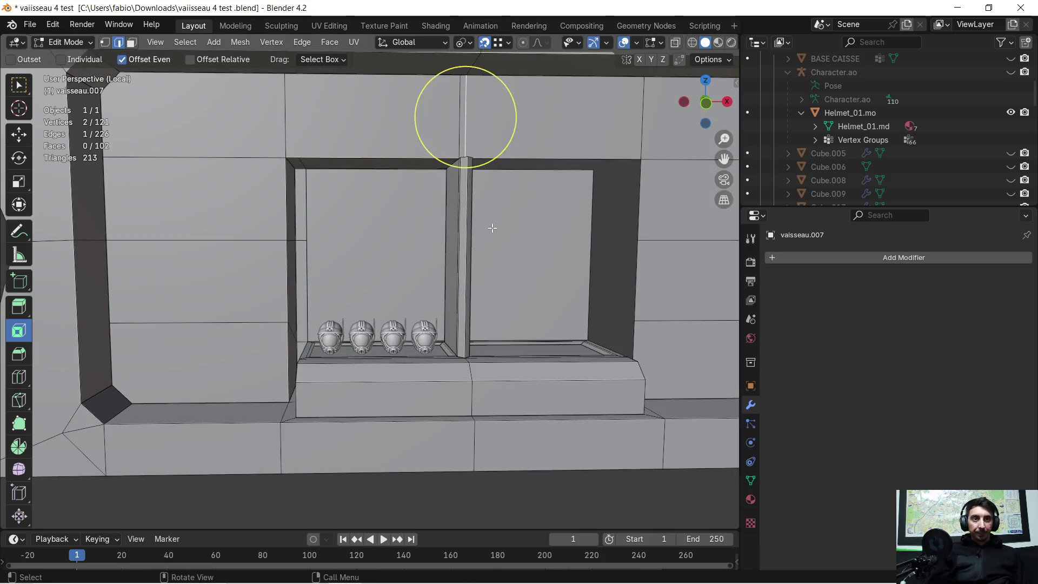
- Select the right-side panel faces, circle-selecting the pillar and base faces
mouse_move(499, 224)
middle_mouse_down()
mouse_move(475, 232)
mouse_move(447, 287)
mouse_move(463, 287)
mouse_move(480, 245)
middle_mouse_up()
scroll(477, 130, "up", 5)
mouse_move(476, 162)
middle_mouse_down()
mouse_move(472, 304)
mouse_move(478, 267)
middle_mouse_up()
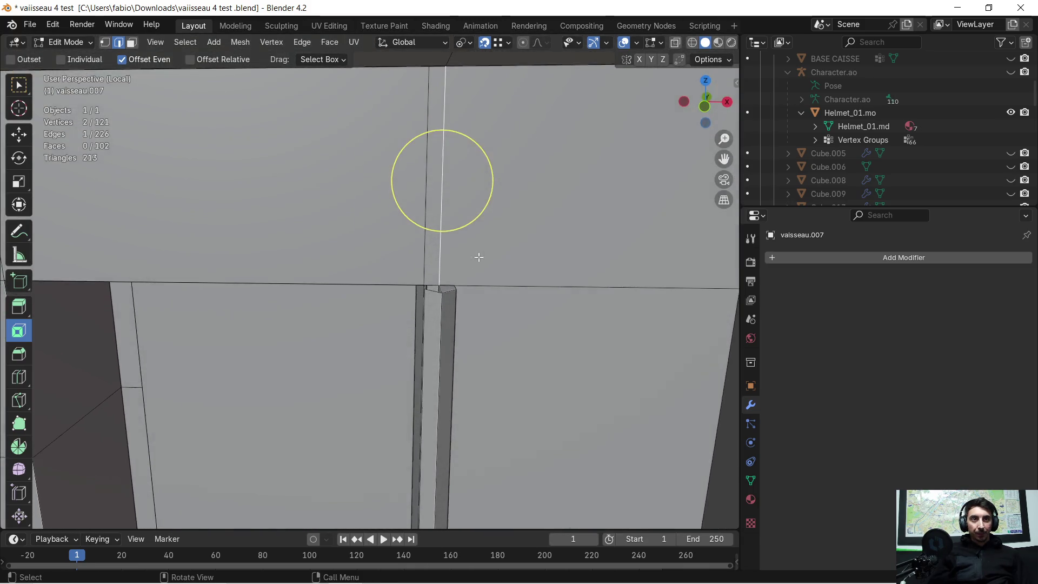
scroll(445, 232, "down", 4)
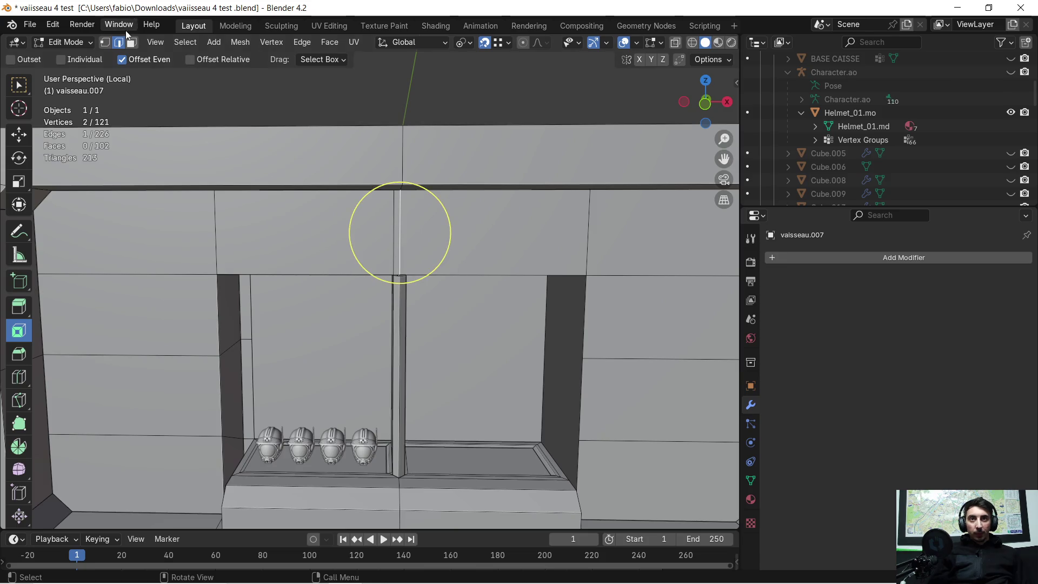
left_click(697, 135)
left_click(584, 200, "shift")
mouse_move(584, 200)
middle_mouse_down()
mouse_move(452, 297)
mouse_move(422, 334)
mouse_move(371, 325)
mouse_move(399, 336)
mouse_move(402, 351)
mouse_move(427, 298)
mouse_move(409, 312)
middle_mouse_up()
key("c")
left_click(394, 368)
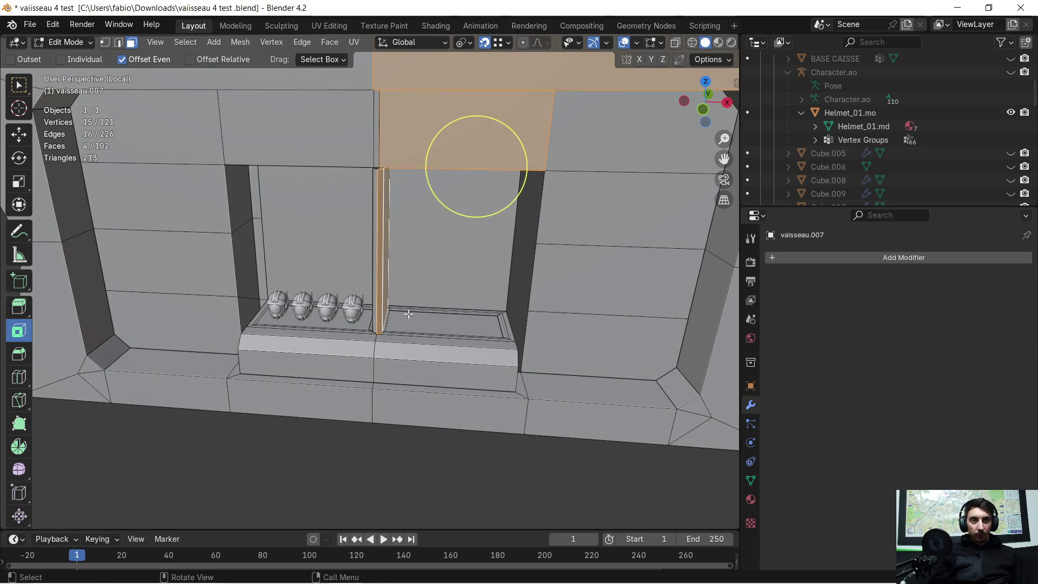
left_click_drag(473, 366, 520, 439)
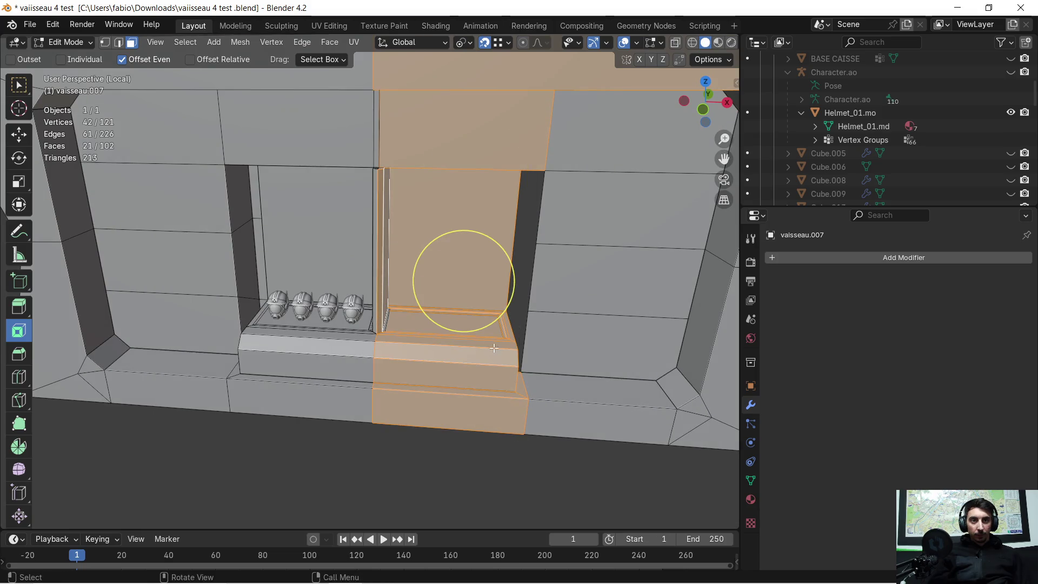
- Add the remaining right-half faces to the selection and delete them as Faces
scroll(495, 350, "up", 3)
mouse_move(495, 350)
middle_mouse_down()
mouse_move(386, 381)
mouse_move(493, 374)
middle_mouse_up()
scroll(393, 406, "down", 5)
left_click_drag(532, 420, 533, 420)
scroll(532, 420, "down", 4)
middle_click_drag(532, 420, 546, 328)
scroll(546, 328, "down", 2)
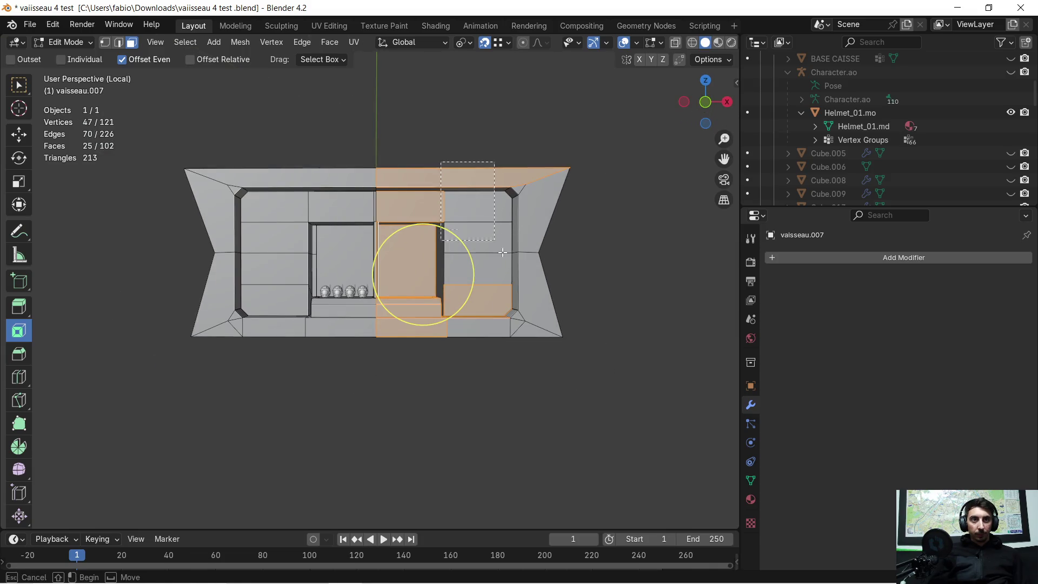
left_click_drag(552, 383, 552, 383)
key("x")
left_click(433, 300)
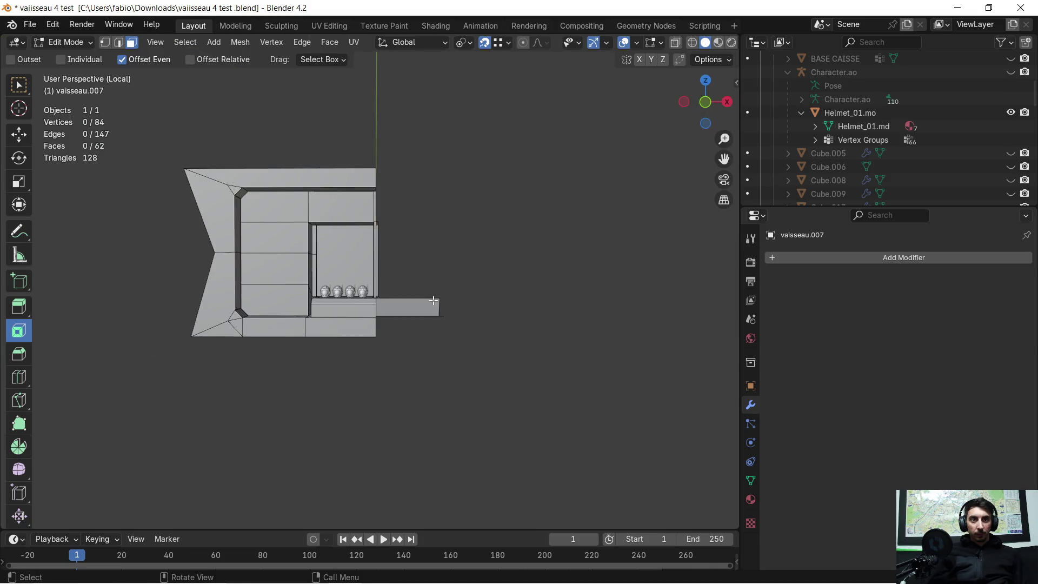
- Delete the three leftover faces along the cut
scroll(427, 294, "up", 1)
mouse_move(431, 287)
middle_mouse_down()
mouse_move(400, 308)
mouse_move(482, 335)
mouse_move(388, 334)
mouse_move(400, 293)
middle_mouse_up()
left_click(397, 321)
key("x")
left_click(398, 320)
key("x")
left_click(307, 336)
middle_click_drag(307, 336, 373, 332)
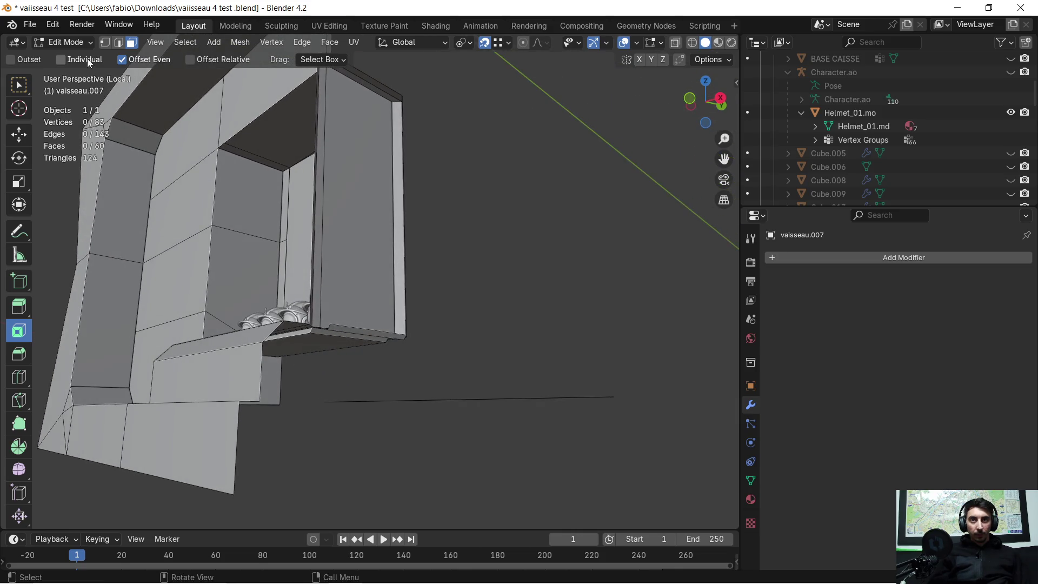
key("x")
left_click(455, 407)
- Delete the short right stray edge and the long stray edge along the cut
key("c")
left_click(599, 399)
key("x")
left_click(599, 401)
key("c")
left_click(436, 400)
key("x")
left_click(554, 403)
- Delete the leftover face beside the pillar, then select the rim strip face on the box
mouse_move(507, 405)
middle_mouse_down()
mouse_move(375, 363)
mouse_move(428, 406)
mouse_move(452, 408)
mouse_move(429, 331)
mouse_move(461, 363)
mouse_move(441, 370)
mouse_move(124, 139)
middle_mouse_up()
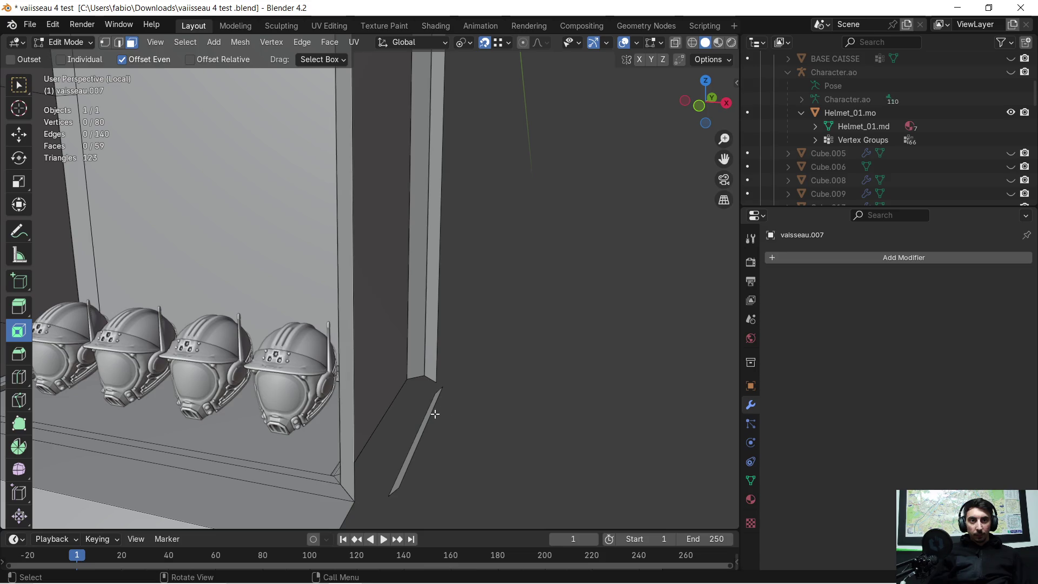
mouse_move(427, 414)
middle_mouse_down()
mouse_move(435, 356)
mouse_move(457, 338)
mouse_move(420, 301)
mouse_move(445, 294)
middle_mouse_up()
key("x")
left_click(420, 364)
scroll(458, 339, "down", 5)
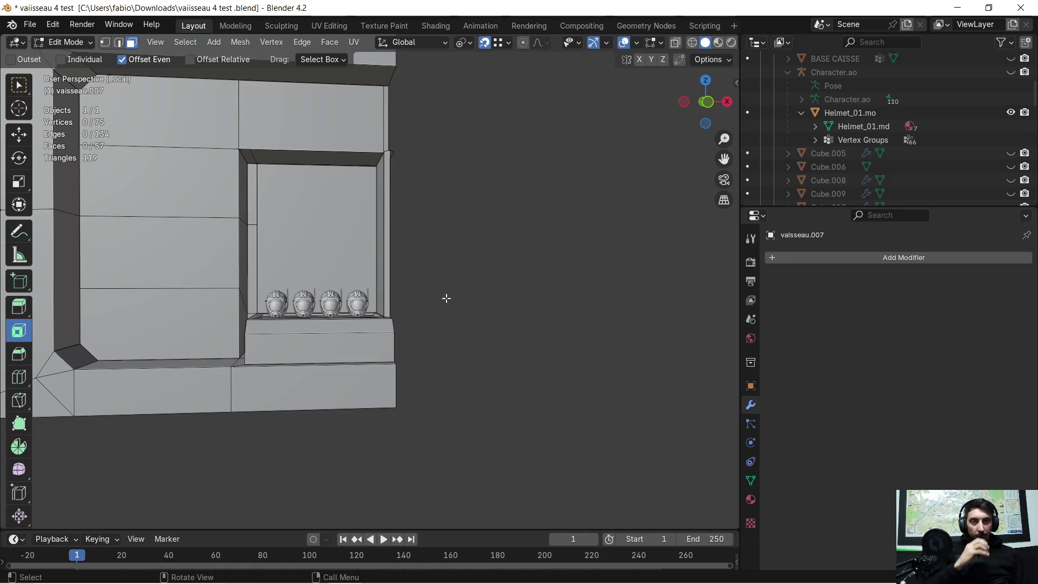
scroll(351, 280, "up", 5)
mouse_move(236, 285)
middle_mouse_down()
mouse_move(274, 308)
mouse_move(271, 331)
mouse_move(225, 218)
mouse_move(290, 290)
mouse_move(456, 412)
mouse_move(588, 379)
mouse_move(406, 234)
middle_mouse_up()
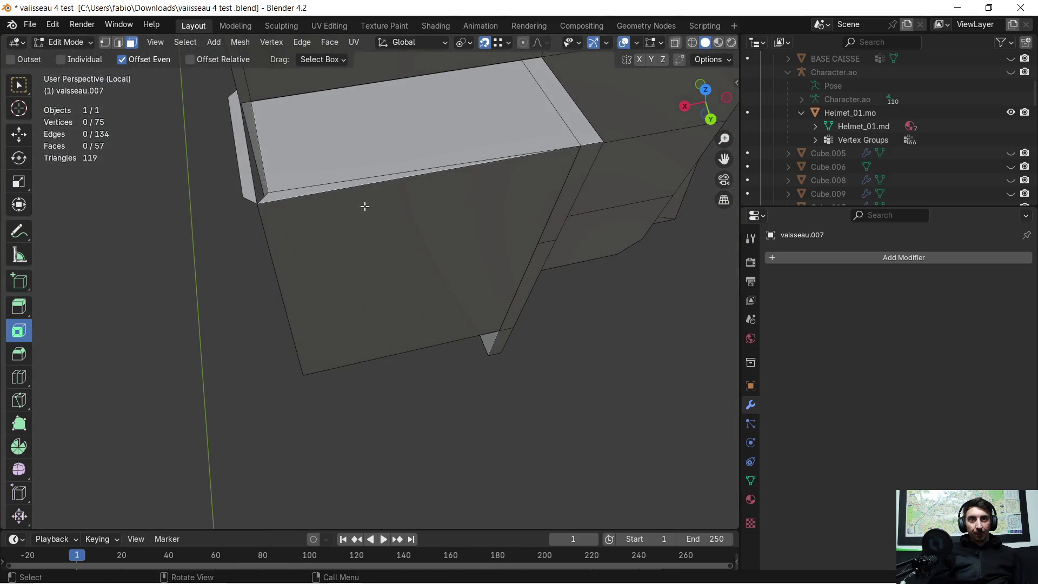
scroll(292, 176, "up", 3)
mouse_move(292, 176)
middle_mouse_down()
mouse_move(353, 339)
mouse_move(407, 331)
mouse_move(449, 306)
mouse_move(414, 340)
middle_mouse_up()
left_click(405, 308)
- Delete the rim strip face
key("x")
left_click(409, 300)
mouse_move(410, 300)
middle_mouse_down()
mouse_move(541, 293)
mouse_move(619, 262)
mouse_move(595, 286)
middle_mouse_up()
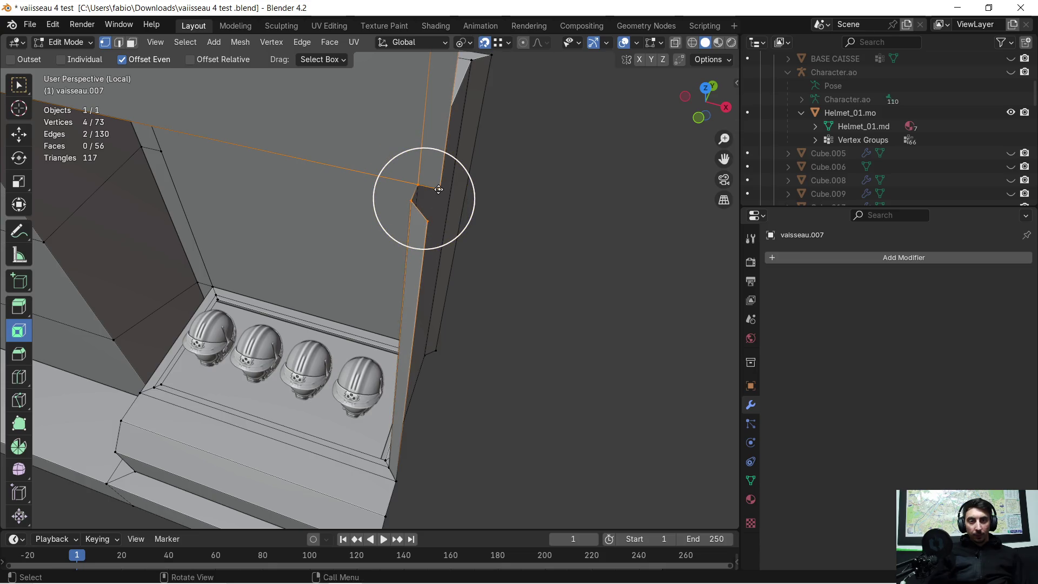
- Fill the four selected vertices with a new face to close the niche frame
key("f")
mouse_move(444, 186)
middle_mouse_down()
mouse_move(388, 177)
mouse_move(563, 119)
mouse_move(482, 135)
mouse_move(289, 225)
mouse_move(389, 283)
mouse_move(429, 248)
mouse_move(216, 307)
mouse_move(276, 260)
mouse_move(394, 297)
mouse_move(505, 297)
mouse_move(602, 234)
mouse_move(697, 204)
mouse_move(715, 225)
mouse_move(560, 320)
mouse_move(540, 294)
mouse_move(550, 281)
middle_mouse_up()
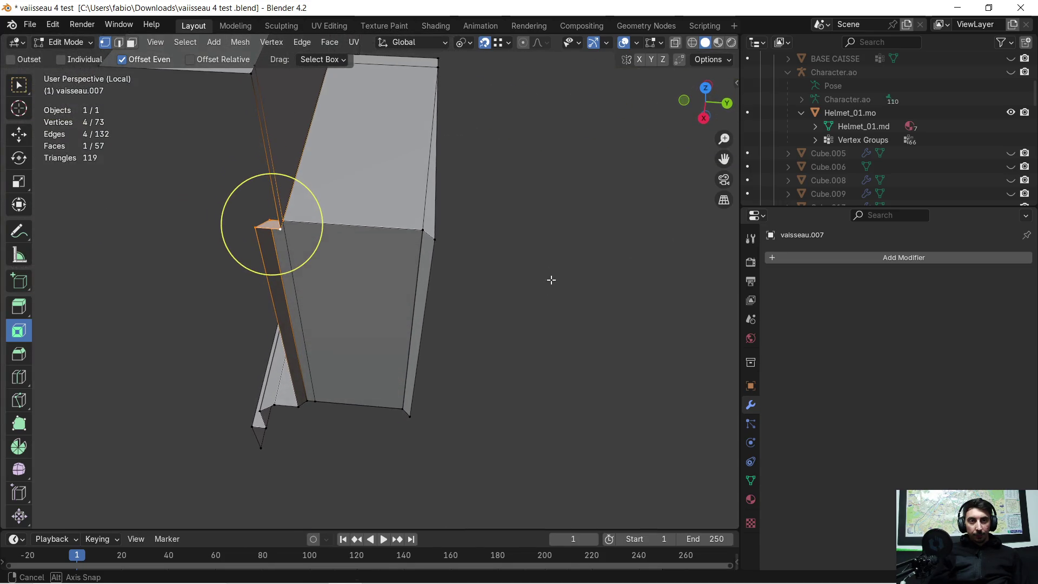
middle_click_drag(490, 232, 502, 265)
- Delete the box's top face and side face at the mirror seam, then inspect the result
mouse_move(400, 276)
middle_mouse_down()
mouse_move(519, 262)
mouse_move(481, 292)
mouse_move(514, 251)
mouse_move(507, 259)
middle_mouse_up()
mouse_move(516, 171)
middle_mouse_down()
mouse_move(494, 243)
mouse_move(270, 125)
middle_mouse_up()
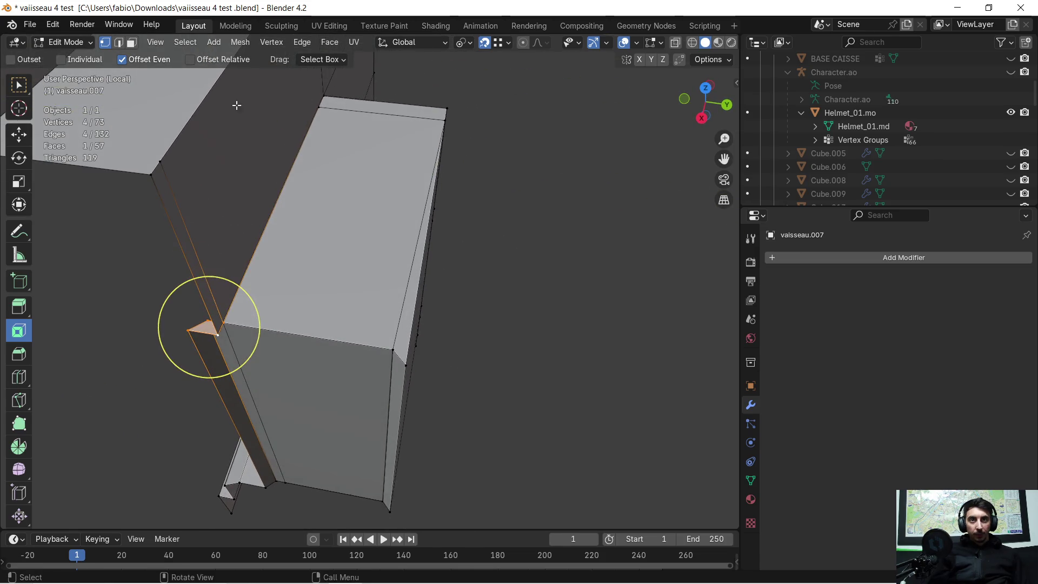
left_click(366, 218)
key("x")
left_click(371, 227)
key("x")
left_click(407, 313)
mouse_move(408, 313)
middle_mouse_down()
mouse_move(406, 286)
mouse_move(424, 301)
mouse_move(335, 342)
mouse_move(475, 274)
mouse_move(461, 325)
mouse_move(465, 246)
mouse_move(359, 289)
mouse_move(309, 368)
mouse_move(375, 255)
mouse_move(396, 269)
mouse_move(367, 223)
middle_mouse_up()
scroll(368, 222, "down", 1)
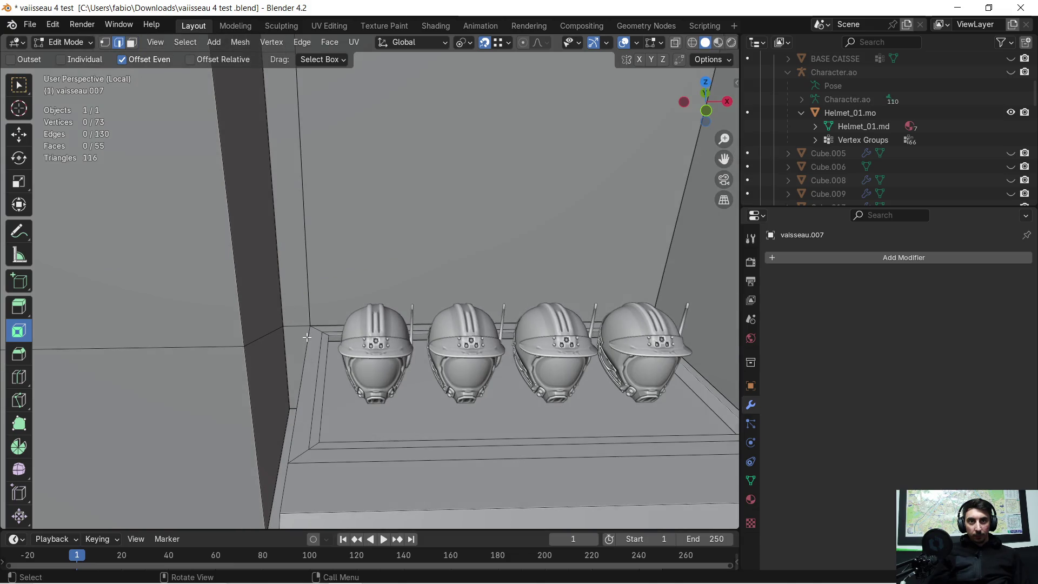
mouse_move(350, 290)
middle_mouse_down()
mouse_move(385, 238)
mouse_move(385, 200)
mouse_move(370, 203)
mouse_move(398, 306)
mouse_move(376, 341)
mouse_move(402, 276)
middle_mouse_up()
middle_click_drag(420, 221, 293, 213)
mouse_move(381, 241)
middle_mouse_down()
mouse_move(284, 156)
mouse_move(281, 175)
mouse_move(290, 172)
middle_mouse_up()
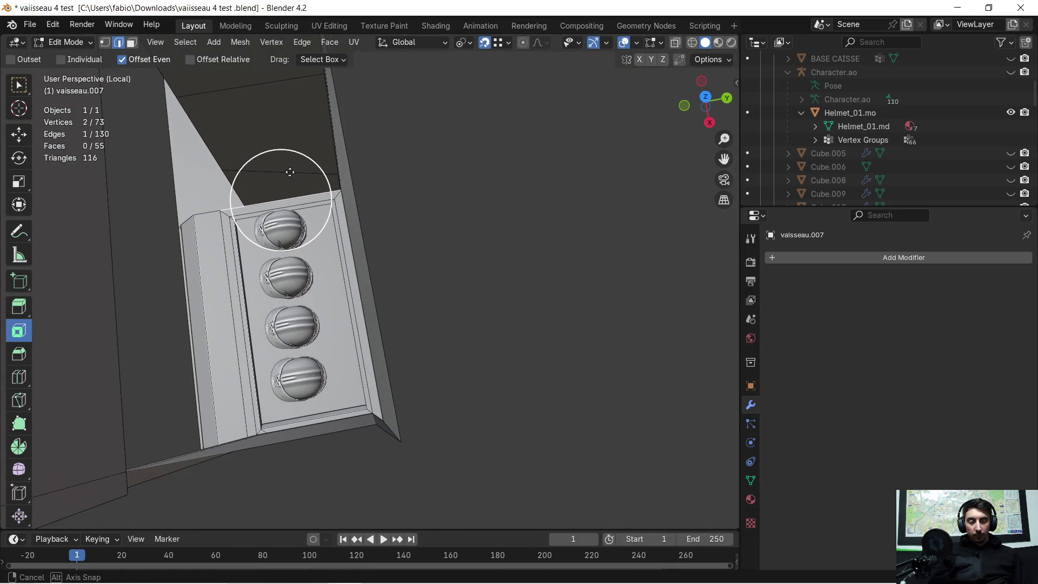
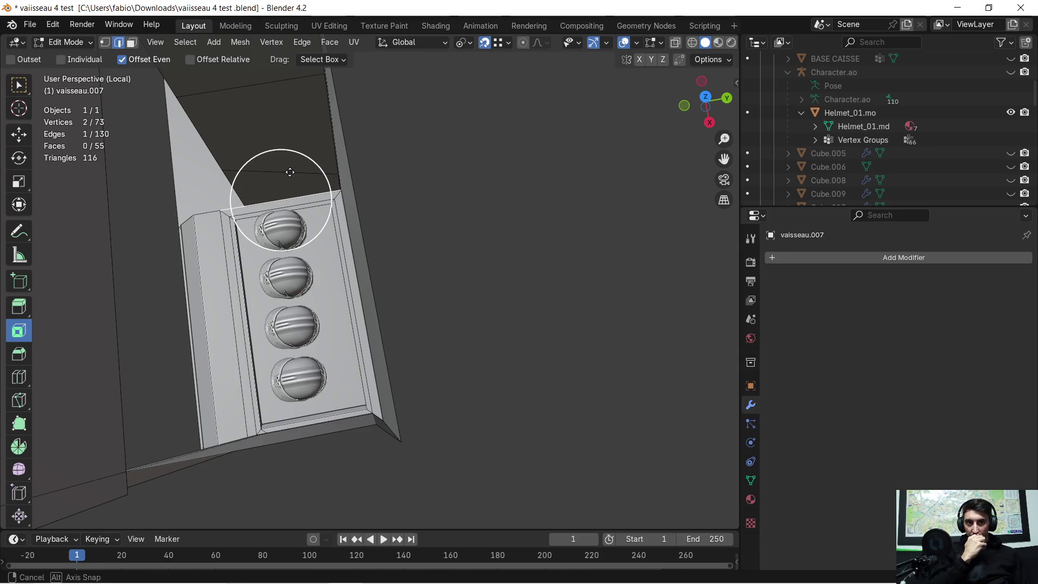
- Extrude the vaisseau.007 corner vertex -0.051 m along X beside the helmet alcove
mouse_move(290, 172)
middle_mouse_down()
mouse_move(274, 169)
mouse_move(283, 148)
mouse_move(338, 234)
mouse_move(255, 260)
mouse_move(189, 240)
mouse_move(324, 181)
mouse_move(642, 527)
middle_mouse_up()
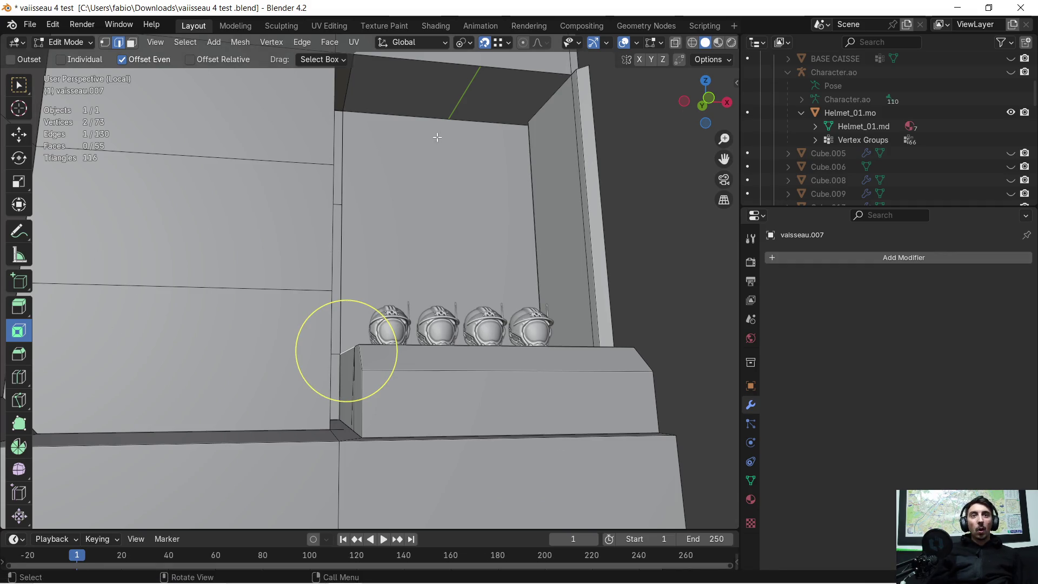
mouse_move(425, 131)
middle_mouse_down()
mouse_move(414, 132)
mouse_move(385, 213)
mouse_move(257, 252)
mouse_move(331, 262)
mouse_move(348, 225)
mouse_move(367, 276)
mouse_move(290, 273)
mouse_move(213, 255)
mouse_move(398, 270)
mouse_move(393, 255)
middle_mouse_up()
scroll(340, 245, "up", 1)
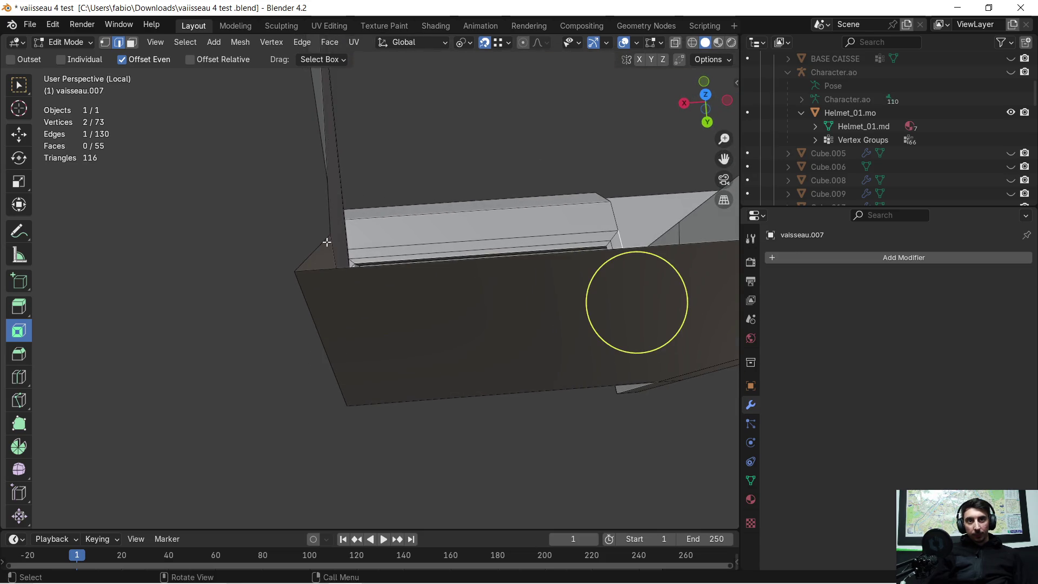
middle_click_drag(298, 275, 318, 268)
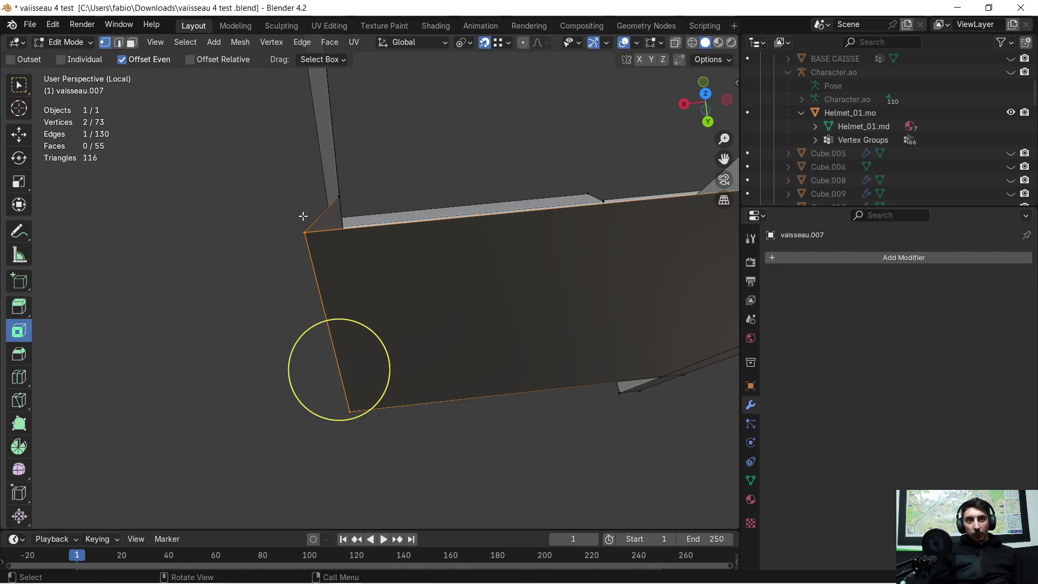
middle_click_drag(398, 228, 320, 280)
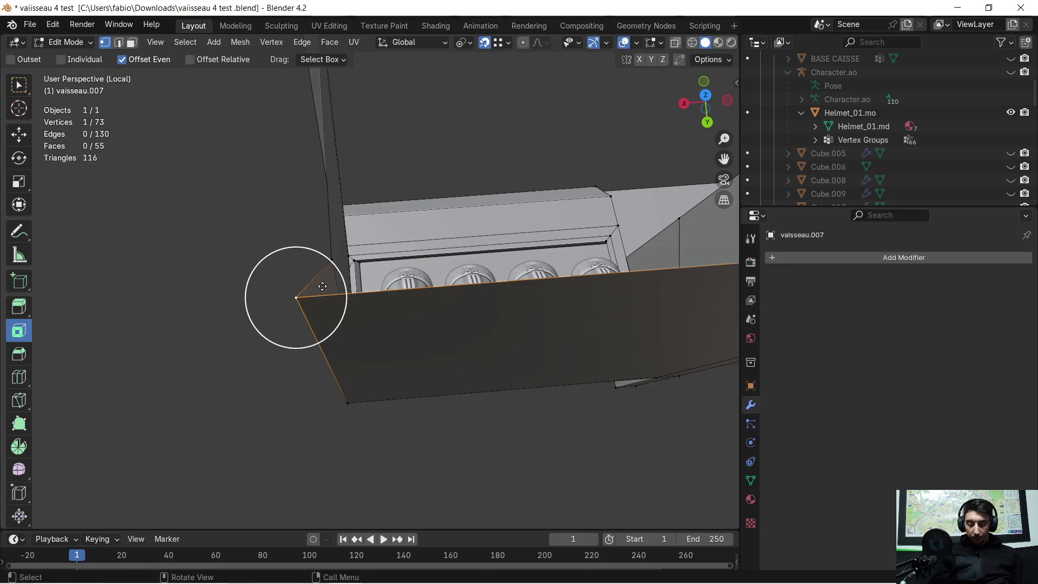
left_click(331, 272)
mouse_move(341, 277)
middle_mouse_down()
mouse_move(357, 217)
mouse_move(329, 140)
mouse_move(363, 205)
middle_mouse_up()
mouse_move(391, 313)
middle_mouse_down()
mouse_move(419, 313)
mouse_move(427, 247)
middle_mouse_up()
mouse_move(423, 305)
middle_mouse_down()
mouse_move(422, 292)
mouse_move(415, 318)
middle_mouse_up()
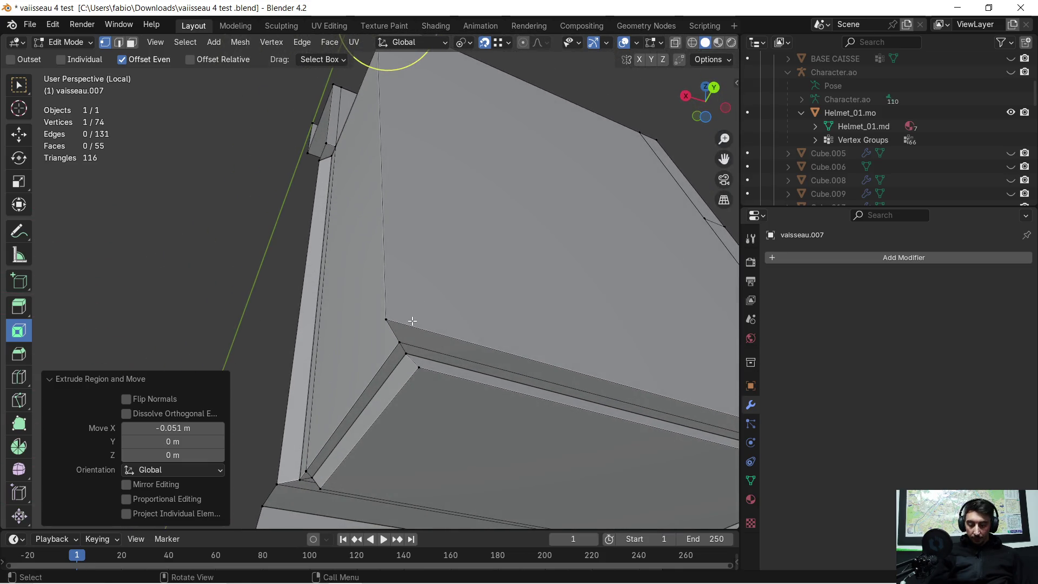
- Extrude the corner vertex 1.6919 m down along Z into a new corner edge
key("e")
left_click(394, 323)
scroll(399, 338, "up", 3)
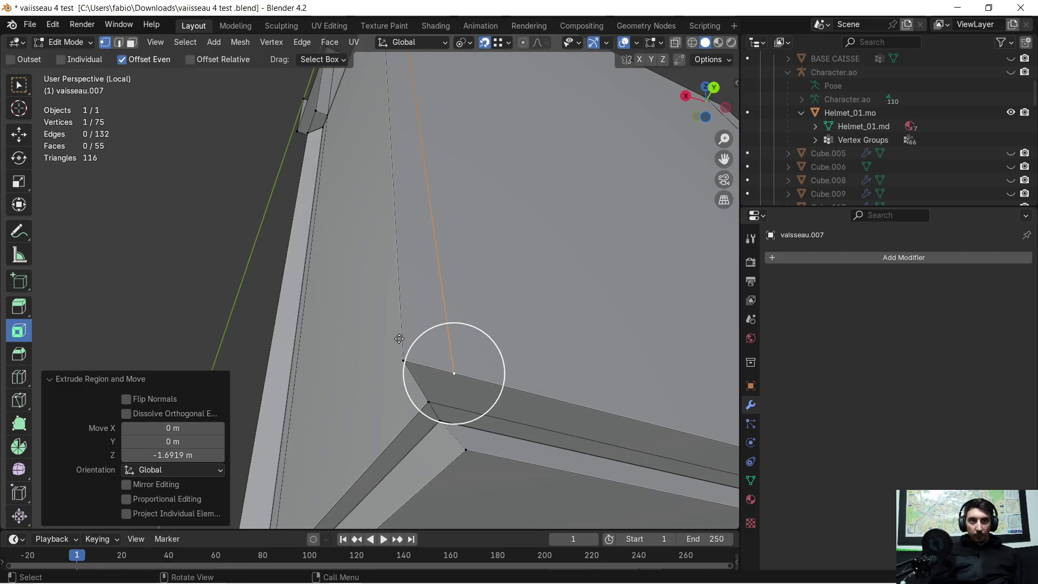
scroll(403, 334, "down", 2)
mouse_move(414, 311)
middle_mouse_down()
mouse_move(413, 254)
mouse_move(394, 324)
mouse_move(389, 313)
middle_mouse_up()
- Delete the panel's top face and the long strip face in face select mode
left_click(136, 48)
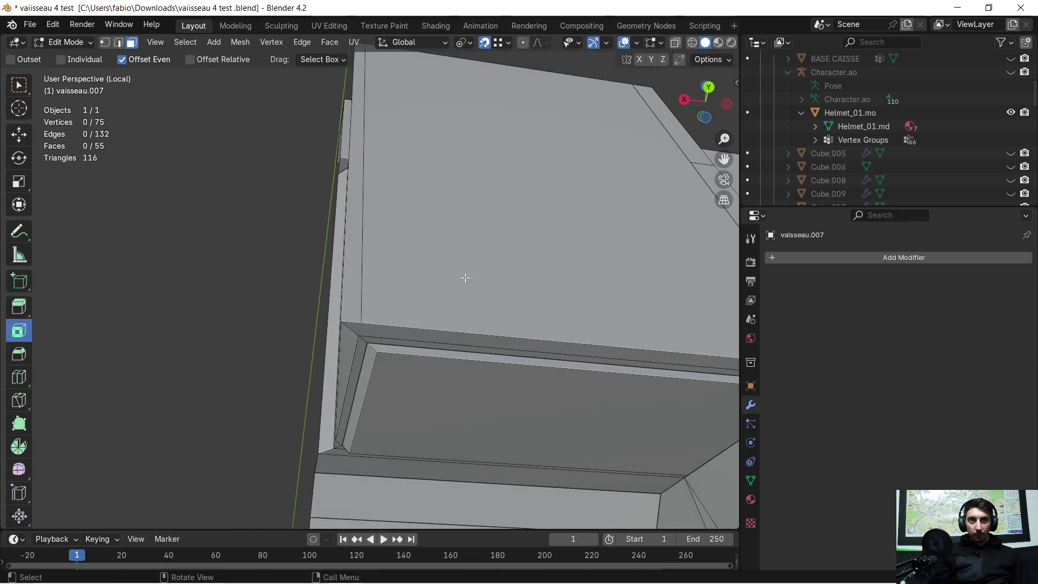
left_click(493, 292)
key("x")
left_click(500, 296)
middle_click_drag(385, 323, 400, 303)
left_click(389, 316)
key("x")
left_click(389, 316)
- Fill a new face across the gap at the helmet shelf's front ledge with F
left_click(108, 45)
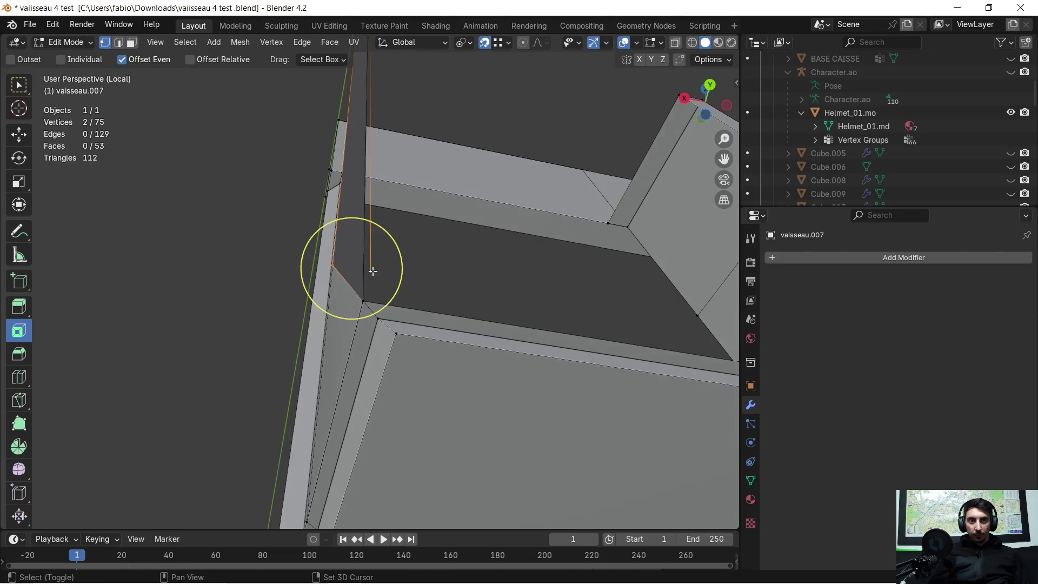
middle_click_drag(373, 299, 388, 314)
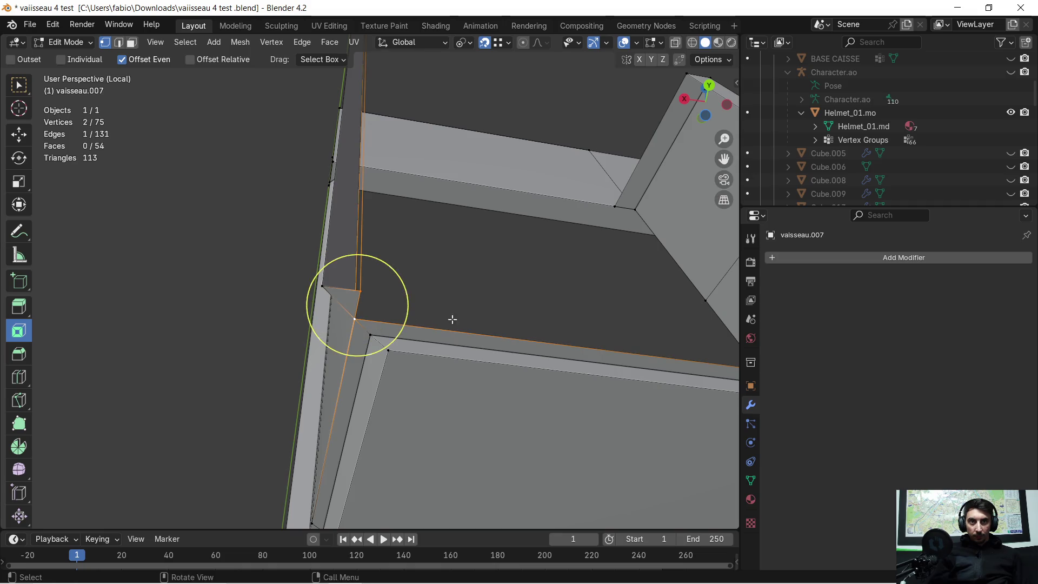
mouse_move(504, 319)
middle_mouse_down()
mouse_move(158, 308)
mouse_move(342, 265)
middle_mouse_up()
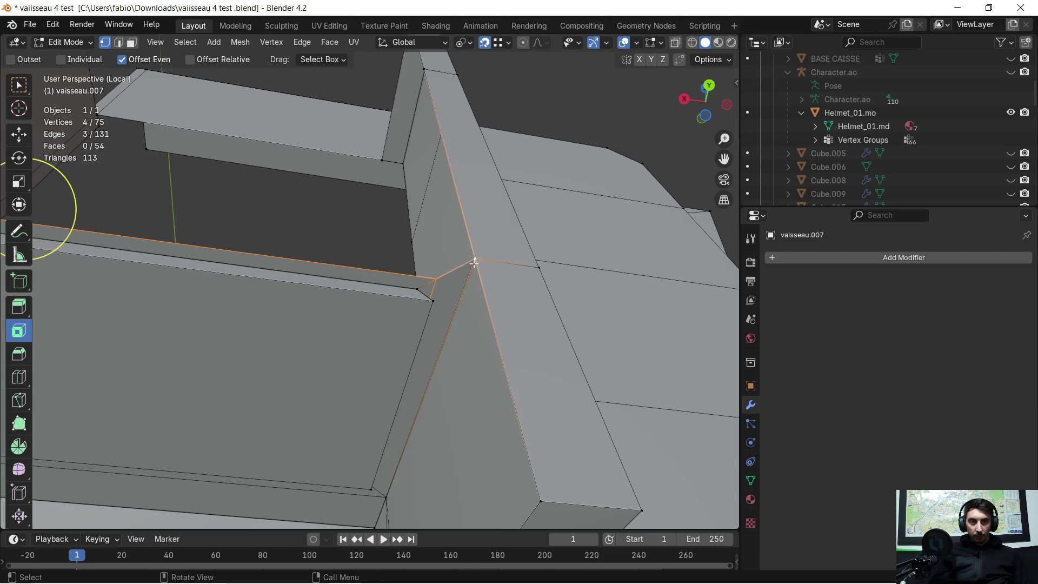
key("f")
mouse_move(474, 263)
middle_mouse_down()
mouse_move(382, 282)
mouse_move(232, 290)
mouse_move(367, 297)
mouse_move(378, 320)
mouse_move(362, 461)
mouse_move(411, 461)
mouse_move(415, 473)
mouse_move(399, 244)
mouse_move(344, 202)
middle_mouse_up()
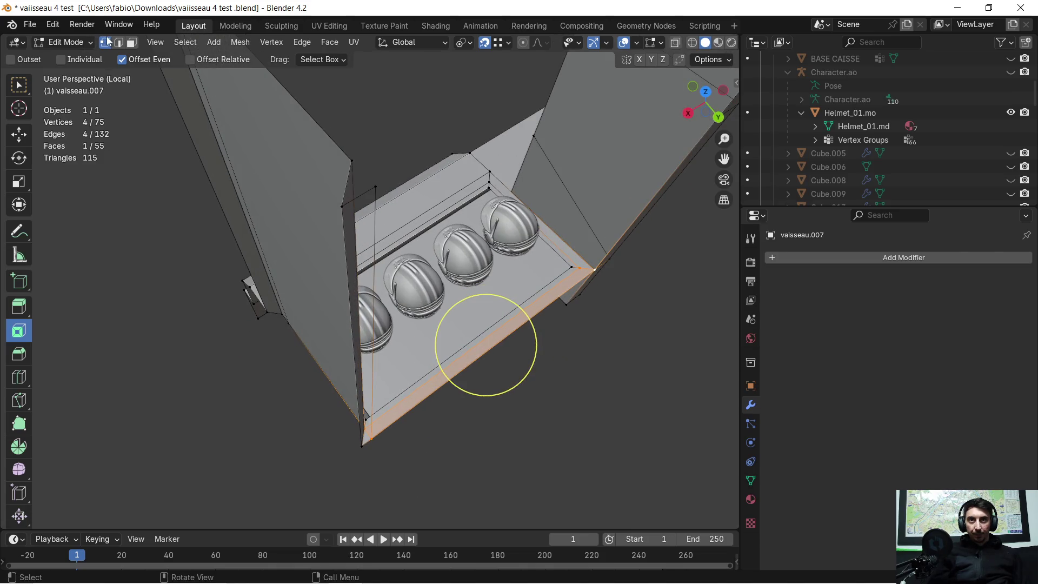
middle_click_drag(384, 443, 373, 318)
- Extrude the edge beside the helmet shelf another 1.6919 m downward
scroll(373, 317, "up", 4)
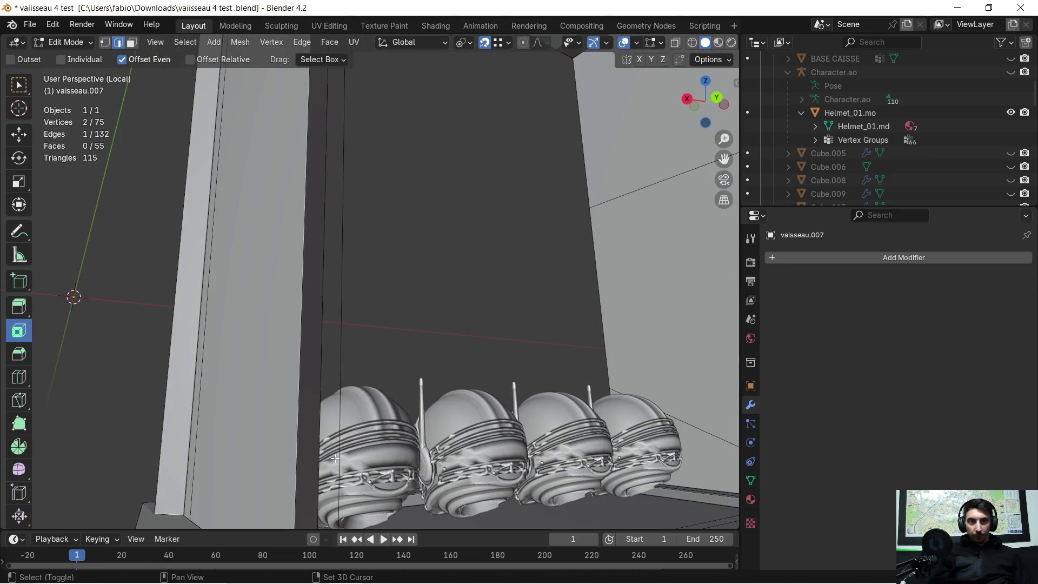
scroll(335, 456, "down", 3)
middle_click_drag(335, 457, 359, 419)
scroll(360, 419, "up", 3)
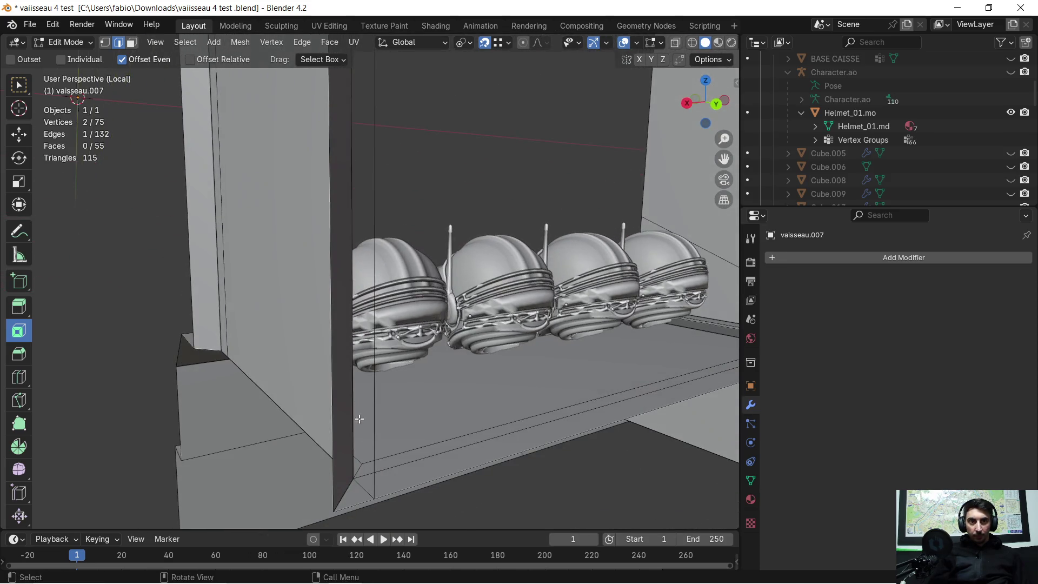
key("e")
left_click(343, 487)
- Select another vertical edge of the alcove box, viewed from inside the box
middle_click_drag(364, 373, 383, 281)
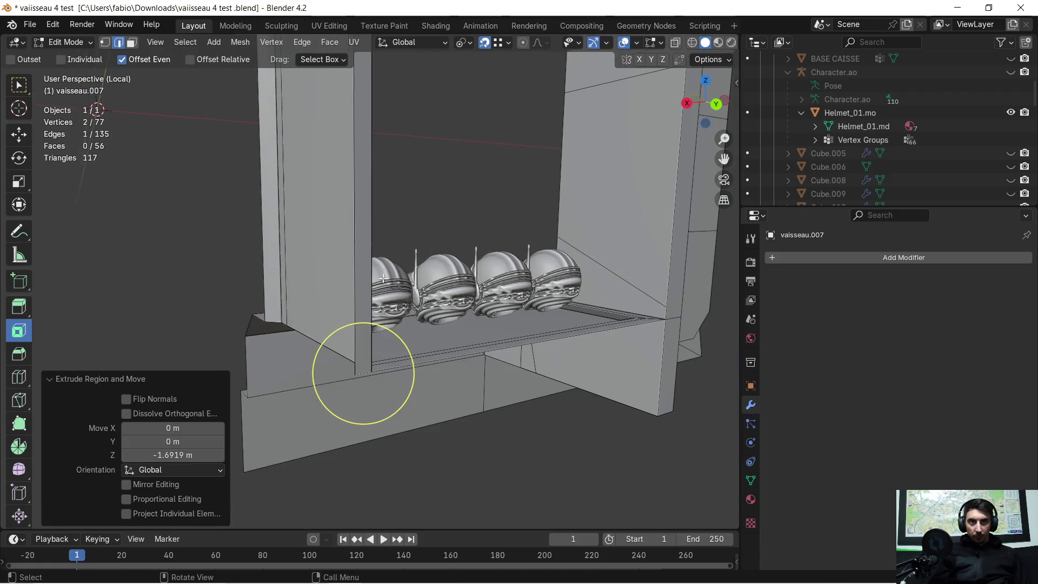
middle_click_drag(409, 185, 395, 29, "shift")
mouse_move(410, 162)
middle_mouse_down()
mouse_move(391, 211)
mouse_move(359, 243)
mouse_move(388, 93)
mouse_move(447, 116)
mouse_move(389, 129)
mouse_move(415, 104)
mouse_move(432, 113)
middle_mouse_up()
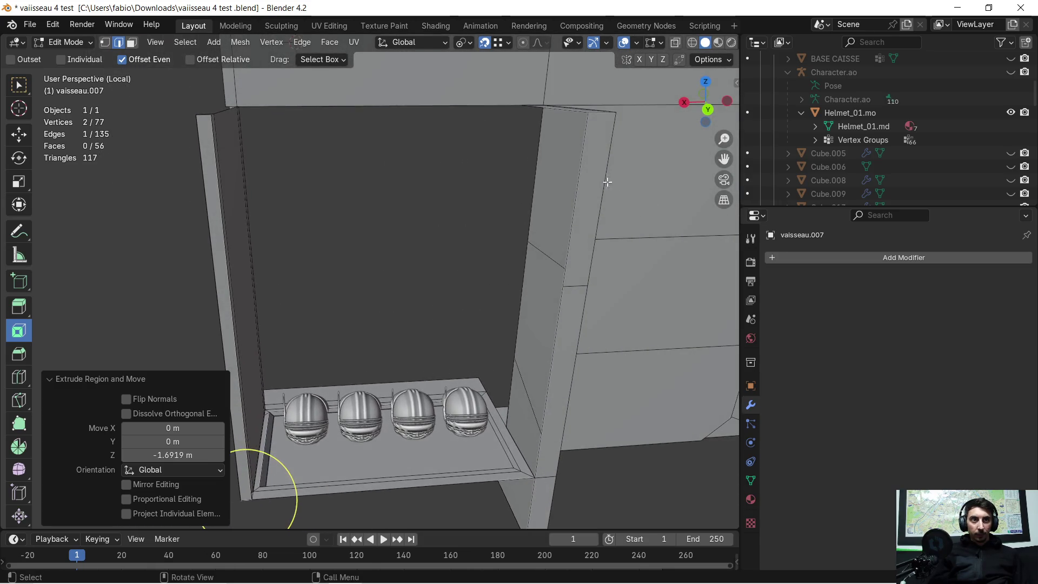
left_click(577, 160)
mouse_move(559, 370)
middle_mouse_down()
mouse_move(490, 222)
mouse_move(539, 228)
middle_mouse_up()
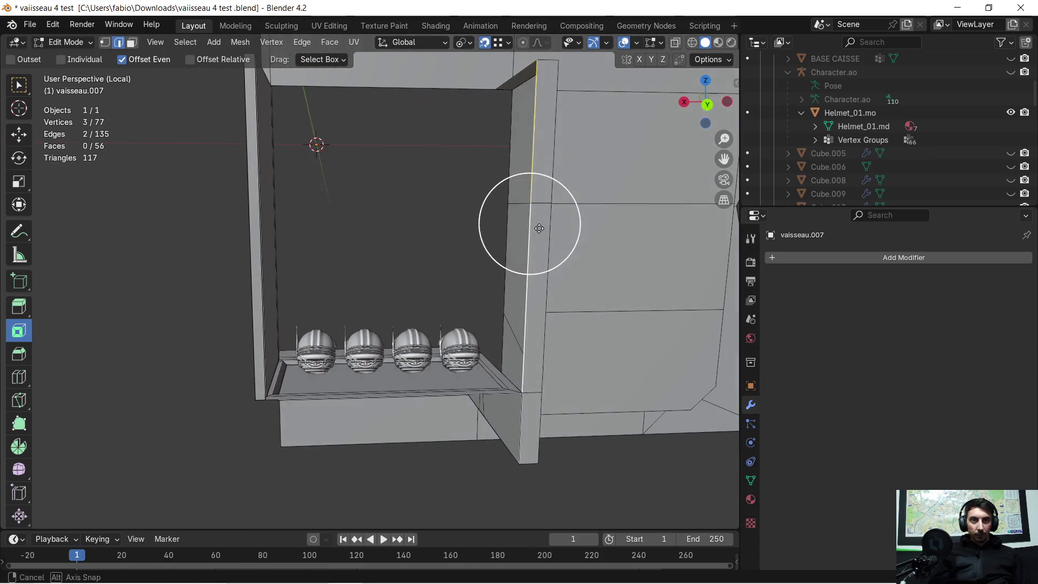
mouse_move(433, 159)
middle_mouse_down()
mouse_move(519, 292)
mouse_move(429, 269)
mouse_move(371, 220)
mouse_move(404, 247)
middle_mouse_up()
scroll(404, 247, "up", 2)
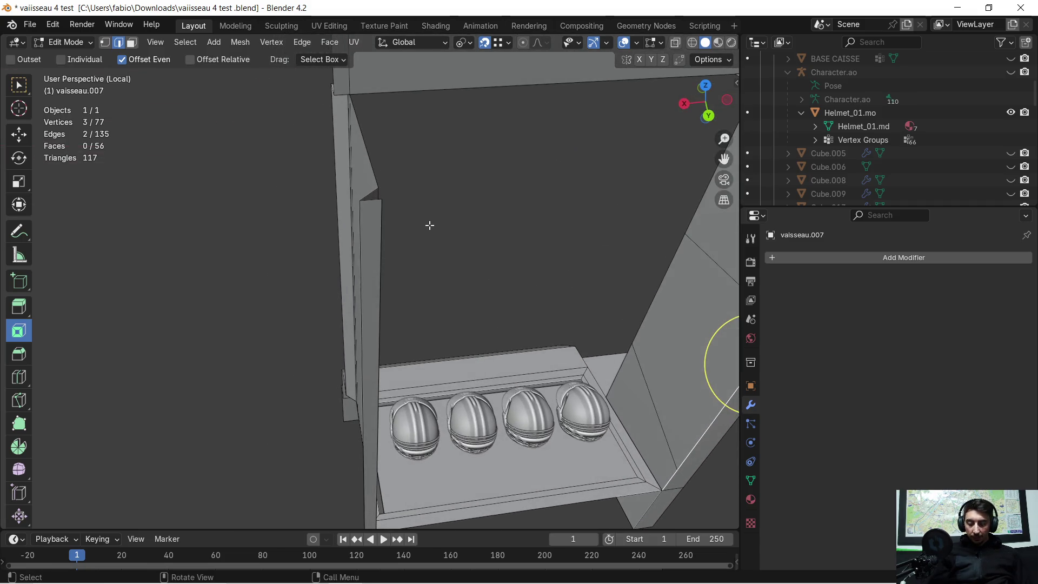
- Extrude the selected edges 1.355 m along X into a new wall section
key("e")
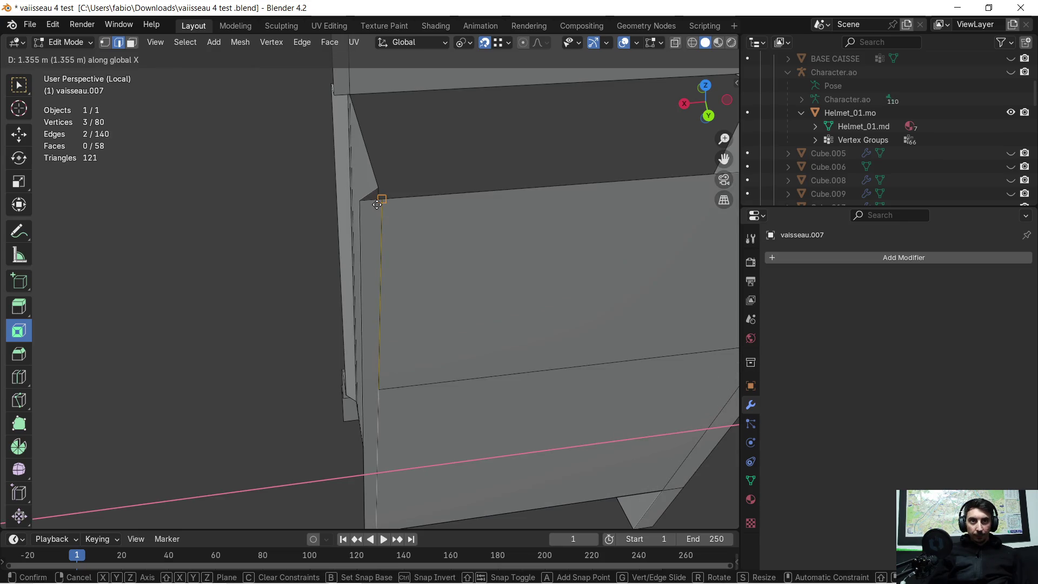
left_click(380, 203)
mouse_move(400, 261)
middle_mouse_down()
mouse_move(394, 201)
mouse_move(419, 342)
mouse_move(427, 206)
mouse_move(447, 251)
mouse_move(216, 91)
middle_mouse_up()
- Delete the thin vertical strip face next to the large wall face
left_click(131, 43)
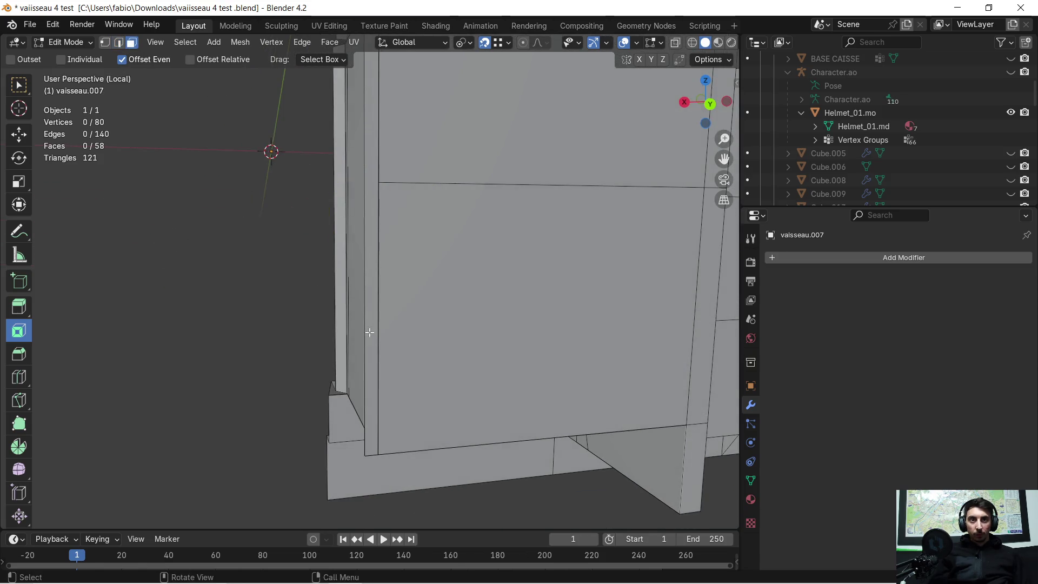
left_click(379, 329)
left_click(374, 335)
key("x")
left_click(375, 336)
scroll(378, 303, "up", 1)
mouse_move(377, 303)
middle_mouse_down()
mouse_move(433, 294)
mouse_move(406, 304)
mouse_move(426, 277)
mouse_move(405, 270)
middle_mouse_up()
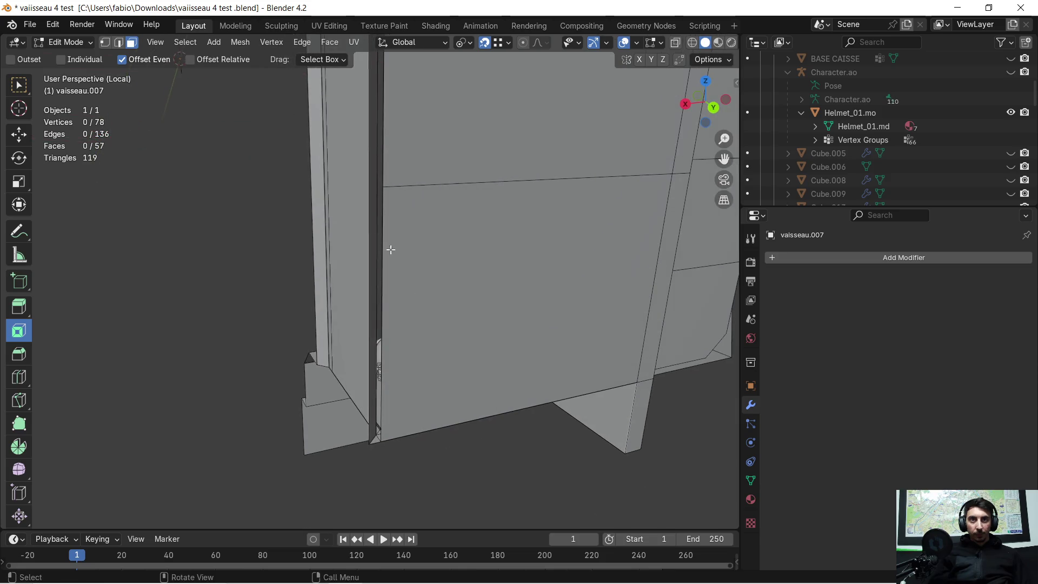
- Move the selected edges 0.051 m along X to close the gap
mouse_move(385, 178)
middle_mouse_down("shift")
mouse_move(382, 349)
mouse_move(394, 238)
mouse_move(389, 294)
mouse_move(400, 278)
middle_mouse_up("shift")
scroll(400, 278, "up", 1)
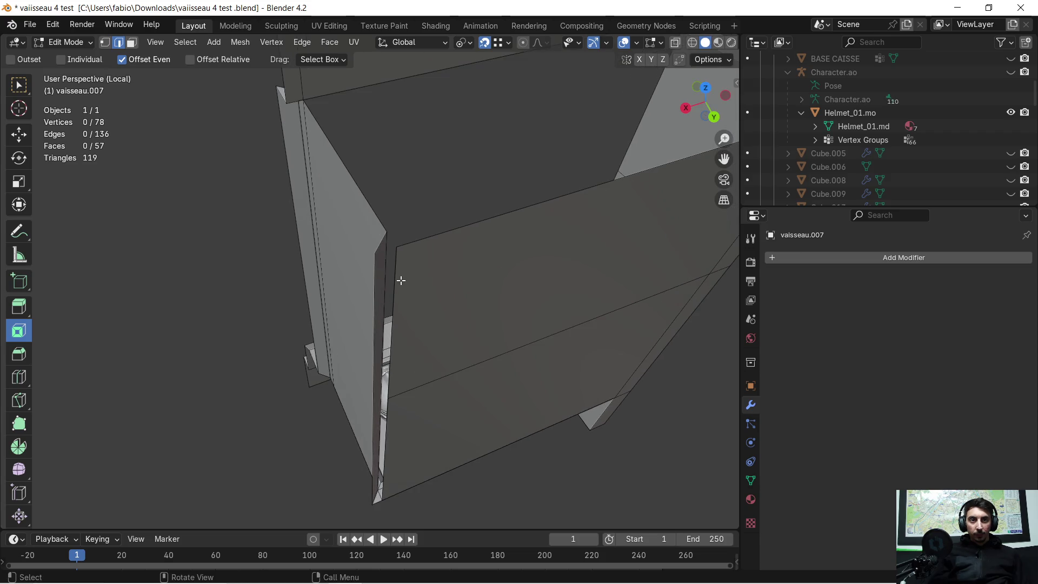
mouse_move(407, 437)
middle_mouse_down()
mouse_move(401, 310)
mouse_move(407, 375)
mouse_move(428, 205)
middle_mouse_up()
mouse_move(431, 289)
middle_mouse_down()
mouse_move(421, 297)
mouse_move(430, 287)
middle_mouse_up()
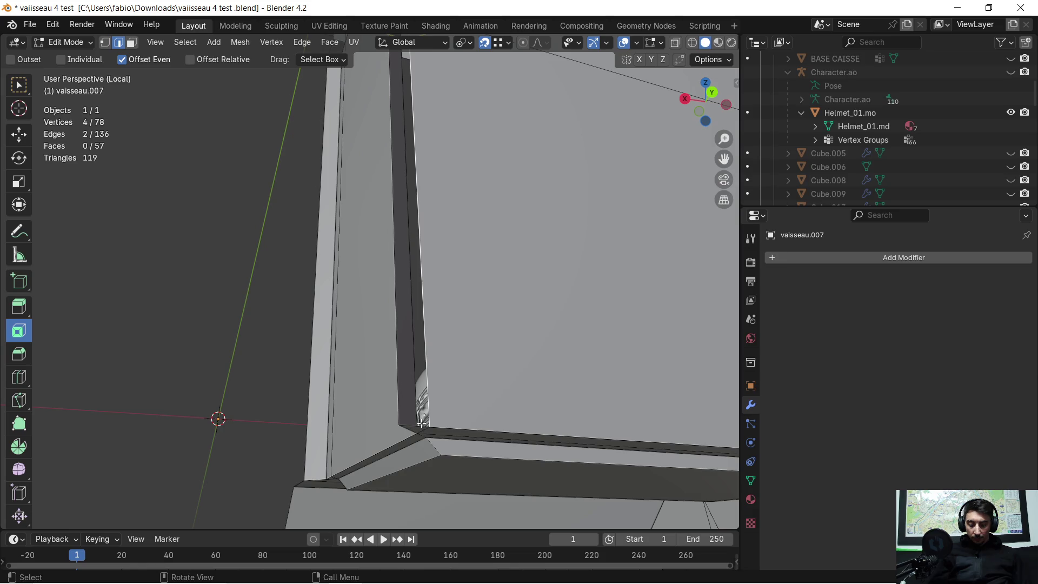
key("g")
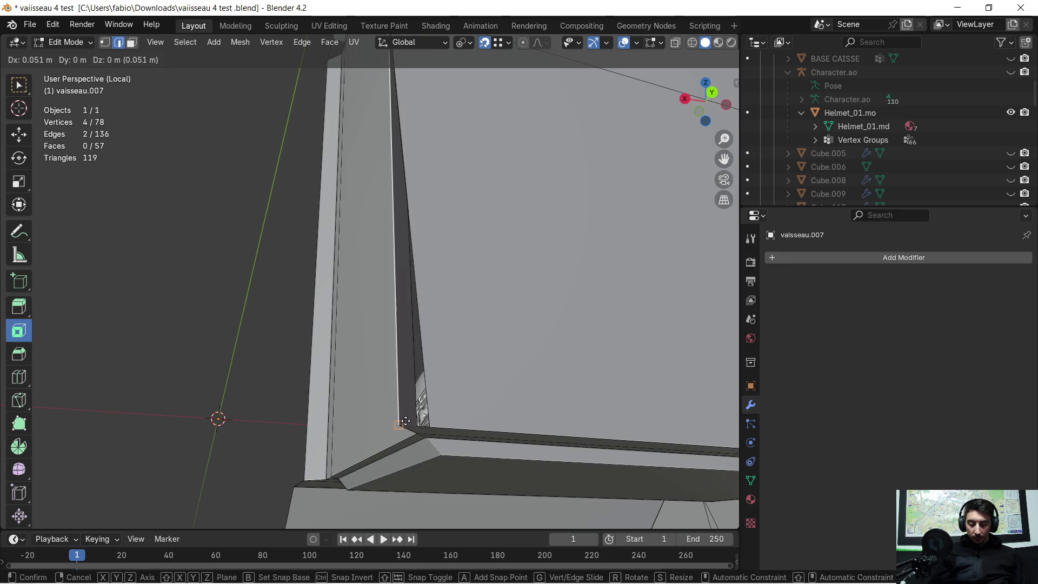
left_click(404, 423)
- Nudge the wall's corner vertex along X in vertex select mode
mouse_move(472, 259)
middle_mouse_down()
mouse_move(473, 238)
mouse_move(454, 285)
mouse_move(459, 375)
mouse_move(475, 322)
mouse_move(474, 245)
mouse_move(452, 379)
mouse_move(447, 368)
middle_mouse_up()
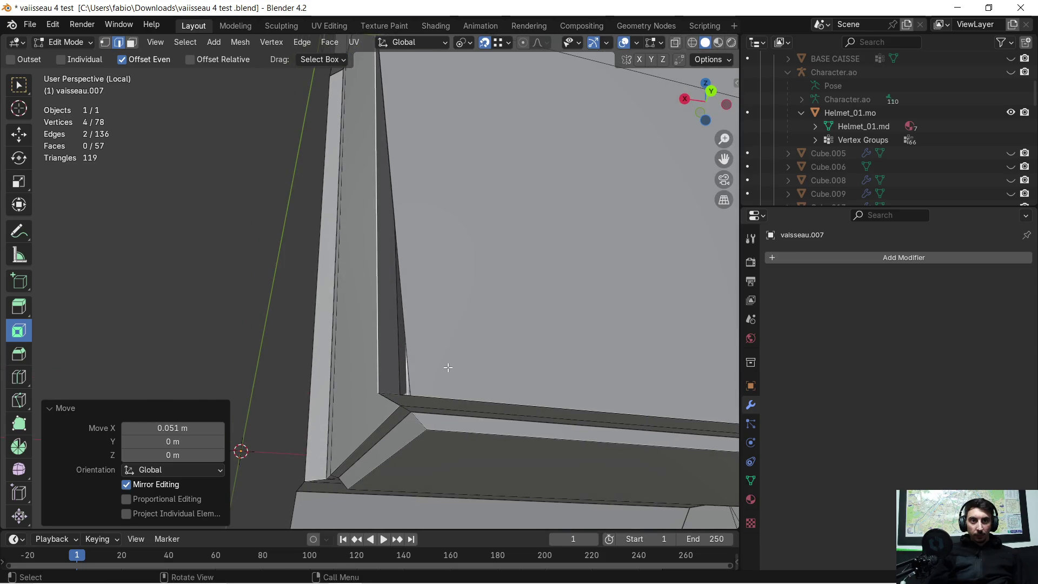
left_click(105, 43)
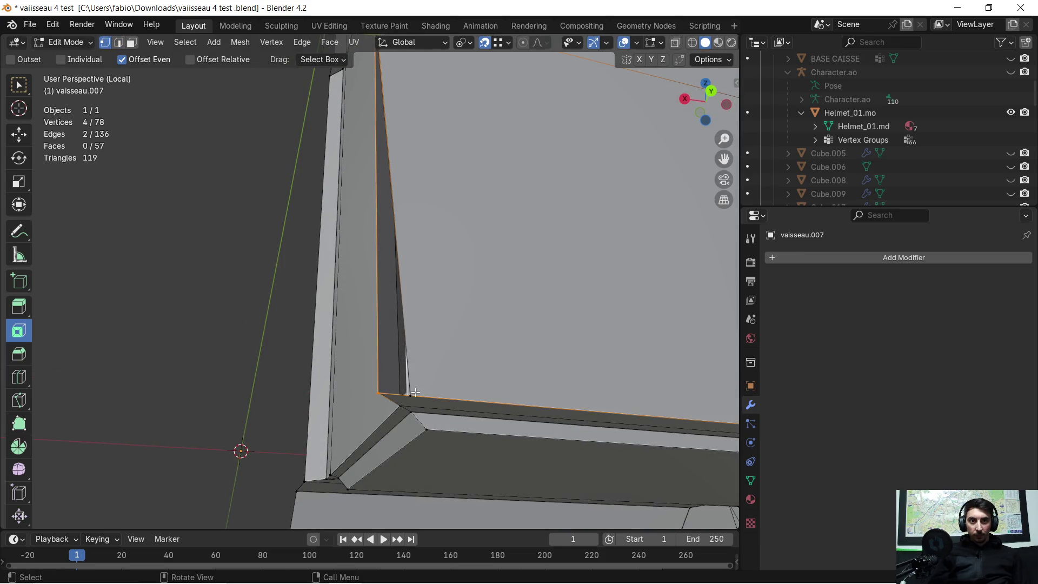
left_click_drag(385, 397, 379, 395)
mouse_move(380, 394)
middle_mouse_down()
mouse_move(392, 250)
mouse_move(420, 257)
mouse_move(470, 304)
mouse_move(505, 290)
mouse_move(447, 283)
mouse_move(391, 333)
mouse_move(416, 347)
mouse_move(552, 315)
mouse_move(519, 329)
mouse_move(427, 331)
mouse_move(425, 277)
mouse_move(426, 322)
mouse_move(357, 338)
mouse_move(364, 364)
mouse_move(427, 352)
mouse_move(451, 317)
middle_mouse_up()
- Merge the whole mesh by distance, then try joining two strip corner vertices
key("a")
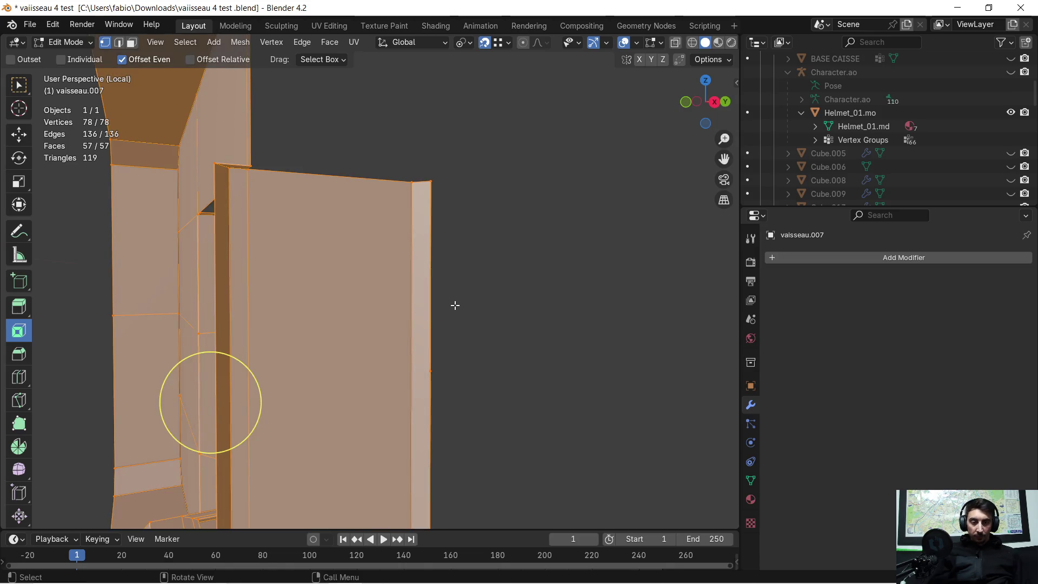
key("m")
left_click(457, 303)
scroll(465, 265, "up", 3)
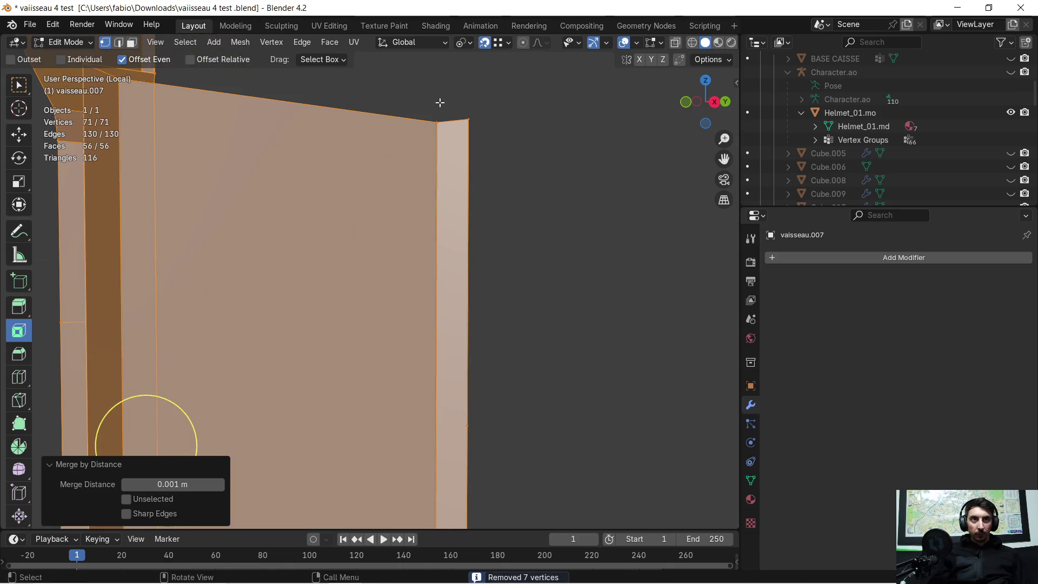
left_click(434, 119)
left_click(468, 283, "shift")
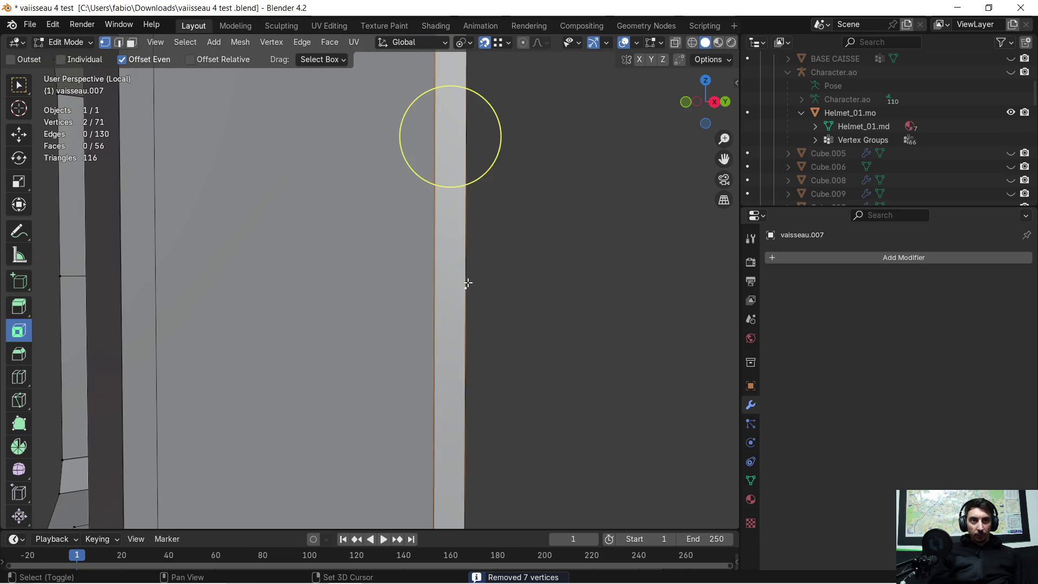
key("j")
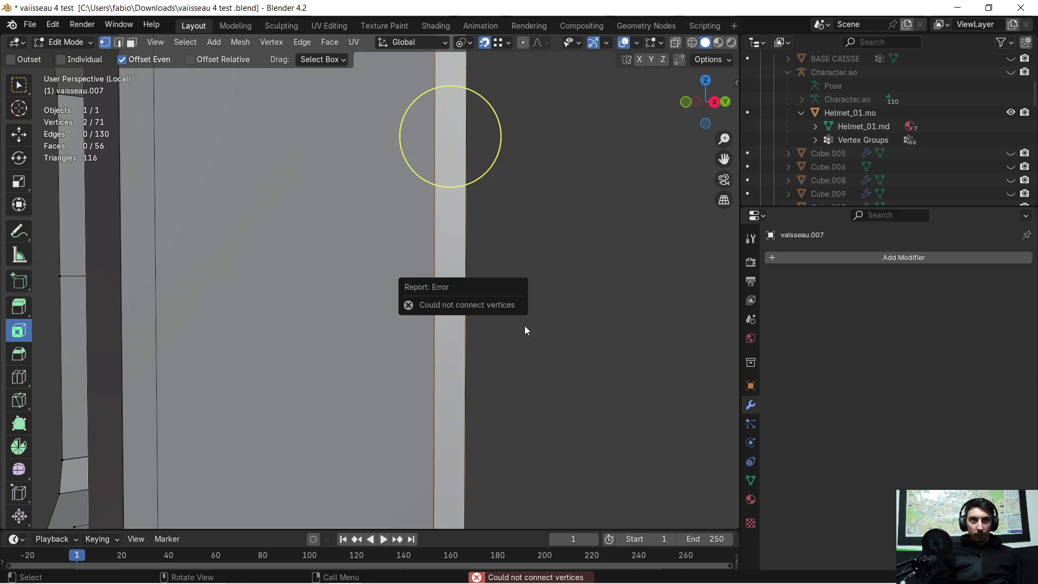
mouse_move(529, 227)
middle_mouse_down()
mouse_move(491, 327)
mouse_move(438, 333)
mouse_move(424, 323)
mouse_move(517, 292)
mouse_move(586, 290)
mouse_move(705, 242)
mouse_move(493, 258)
mouse_move(493, 276)
mouse_move(540, 274)
mouse_move(350, 292)
mouse_move(269, 269)
mouse_move(339, 251)
mouse_move(301, 262)
mouse_move(325, 258)
middle_mouse_up()
- Delete the panel's narrow side face
left_click(132, 42)
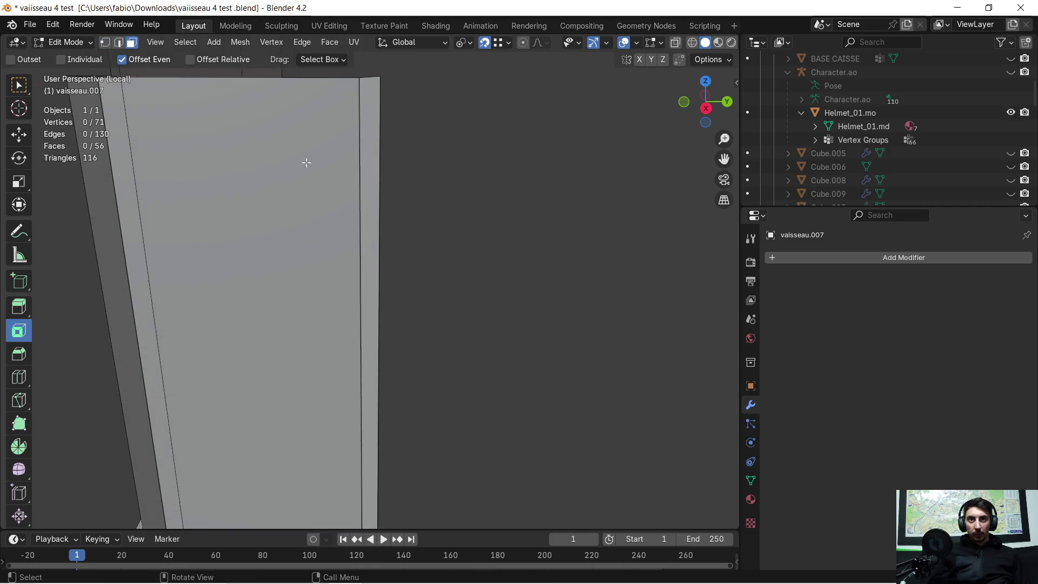
key("c")
left_click(366, 382)
key("x")
left_click(369, 187)
mouse_move(368, 188)
middle_mouse_down()
mouse_move(378, 225)
mouse_move(402, 217)
middle_mouse_up()
mouse_move(408, 350)
middle_mouse_down("shift")
mouse_move(413, 222)
mouse_move(424, 241)
middle_mouse_up("shift")
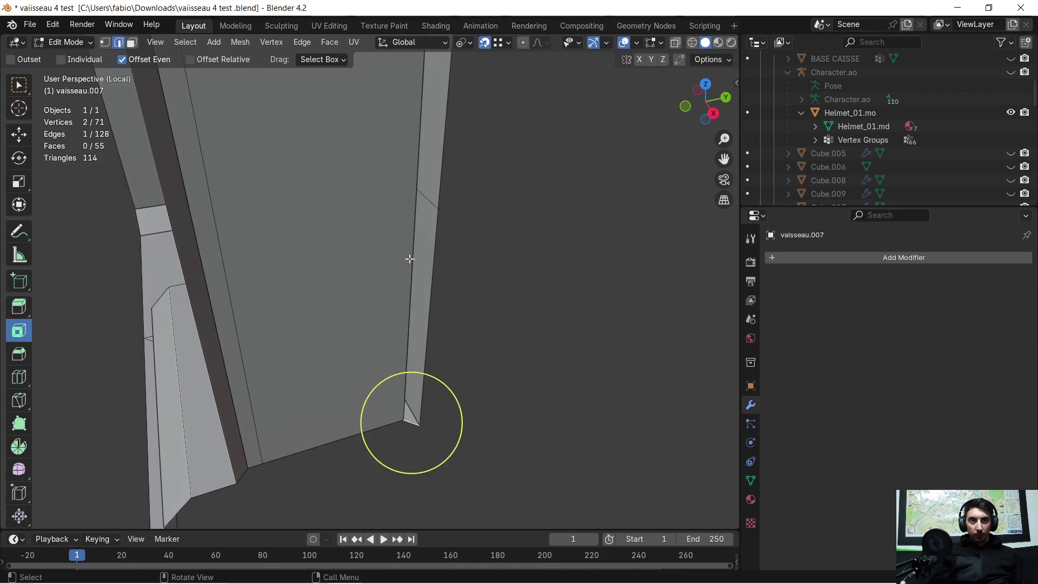
- Extrude the strip's edge upward along Z twice to rebuild the side strip
key("e")
key("z")
left_click(435, 214)
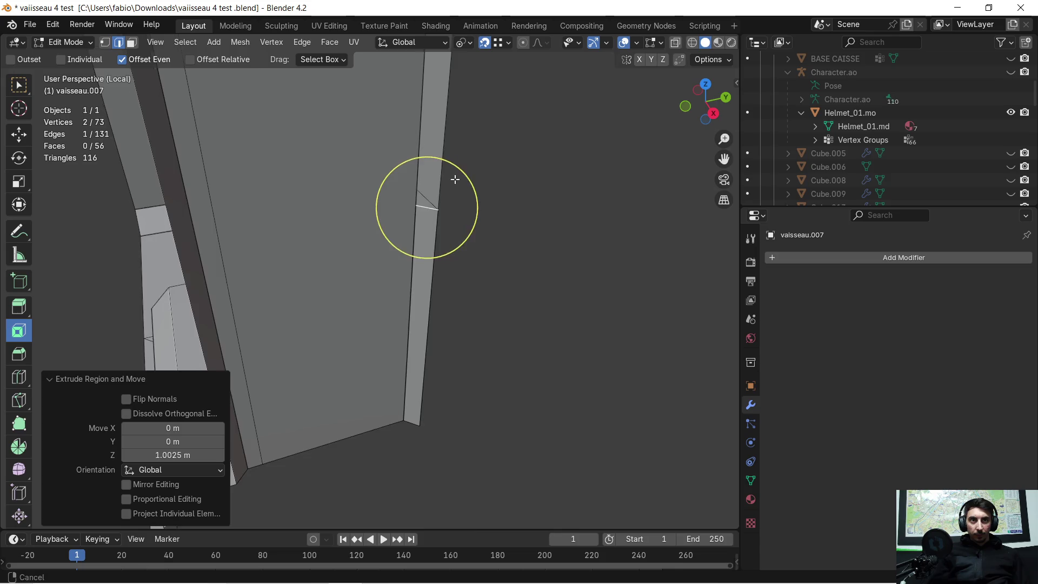
middle_click_drag(454, 175, 454, 379, "shift")
key("e")
key("z")
left_click(440, 262)
mouse_move(305, 184)
middle_mouse_down()
mouse_move(391, 350)
mouse_move(359, 342)
mouse_move(443, 299)
mouse_move(427, 308)
mouse_move(342, 274)
middle_mouse_up()
- Join the top-left and lower-right corner vertices with a new edge
left_click(107, 46)
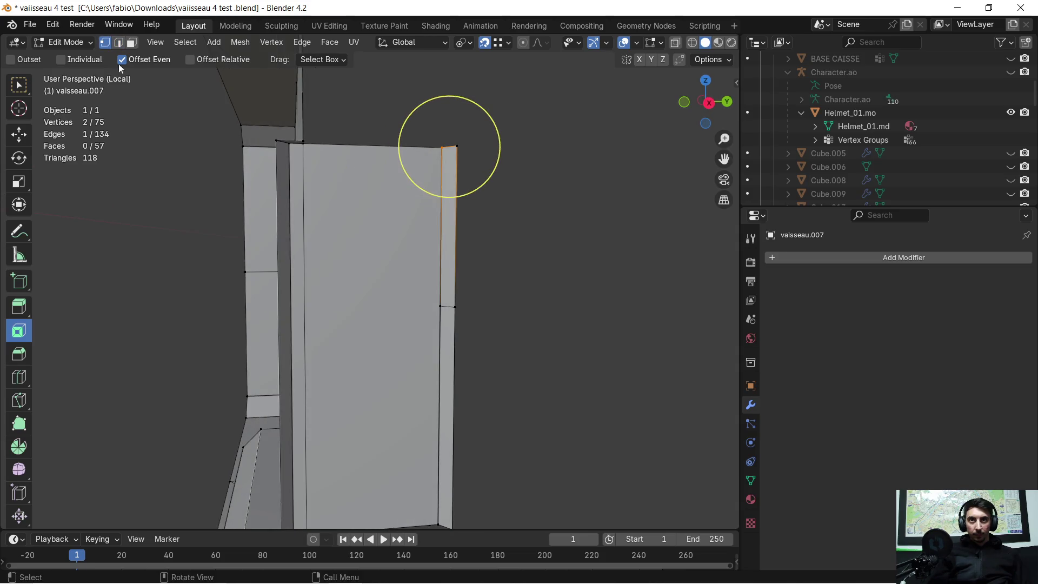
scroll(327, 158, "up", 3)
middle_click_drag(329, 155, 340, 204)
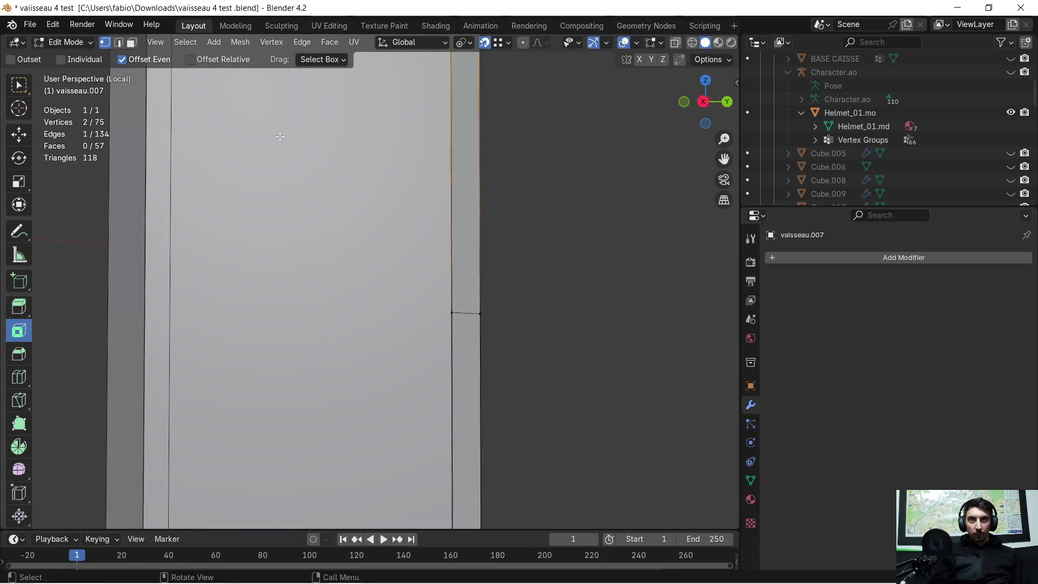
scroll(341, 204, "down", 2)
left_click(262, 91)
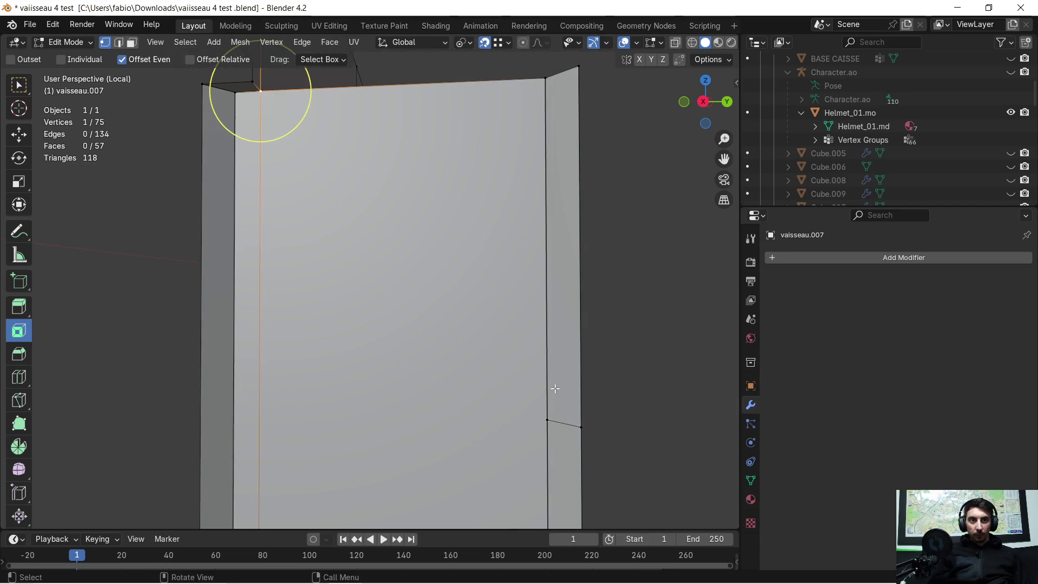
left_click(549, 415, "shift")
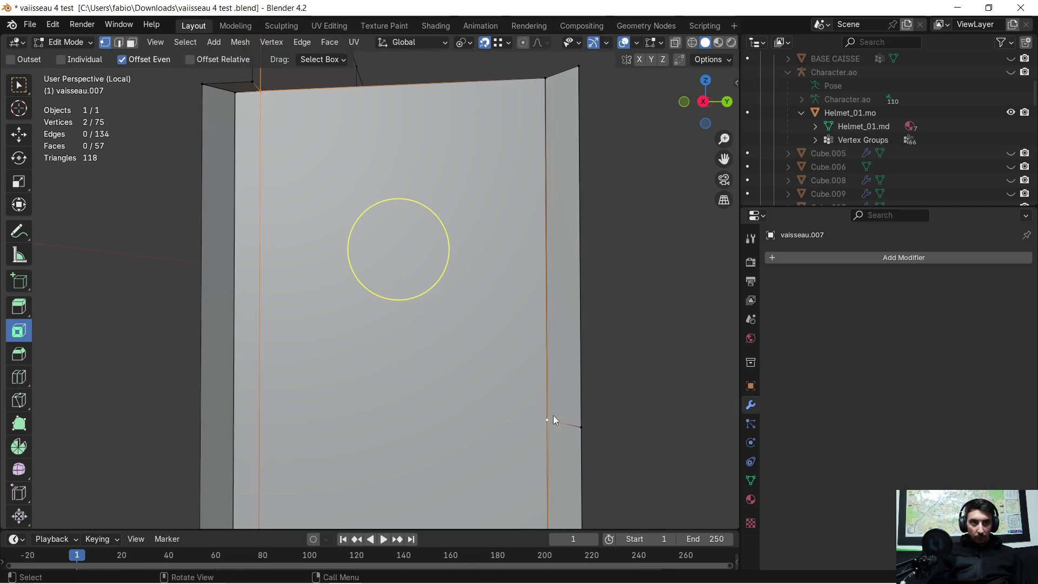
key("j")
- Merge the whole mesh by distance at 0.001 m, removing 3 duplicate vertices
key("m")
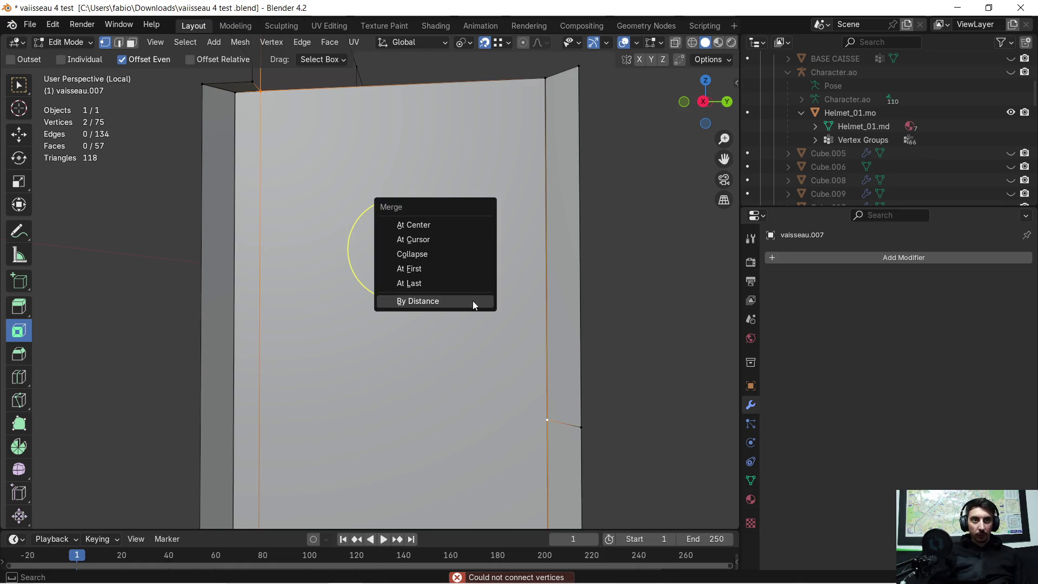
scroll(579, 297, "down", 2)
key("a")
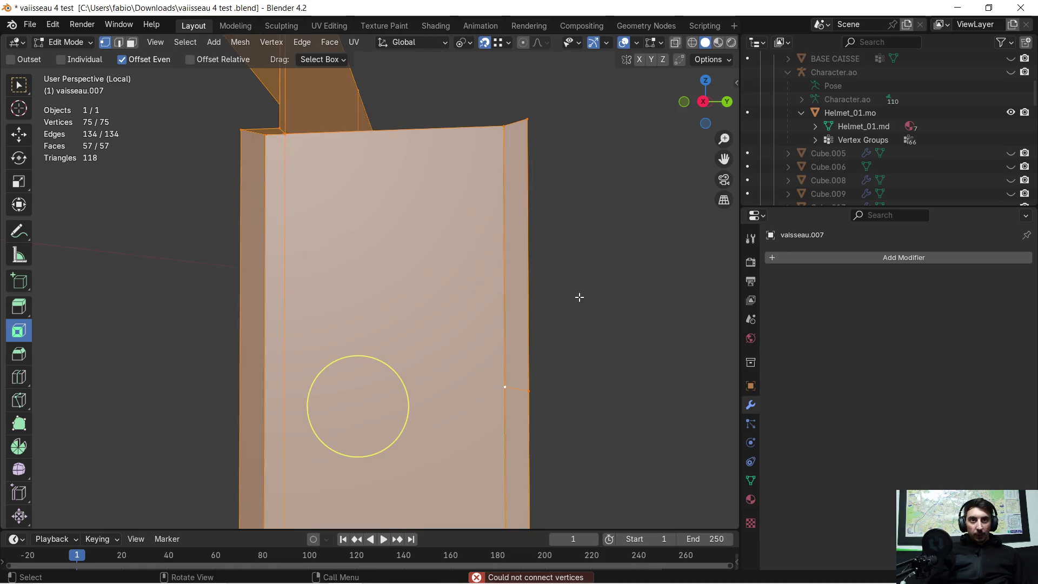
key("m")
left_click(579, 297)
- Select the top-left corner vertex and the vertex on the strip's inner edge
middle_click_drag(328, 190, 319, 192)
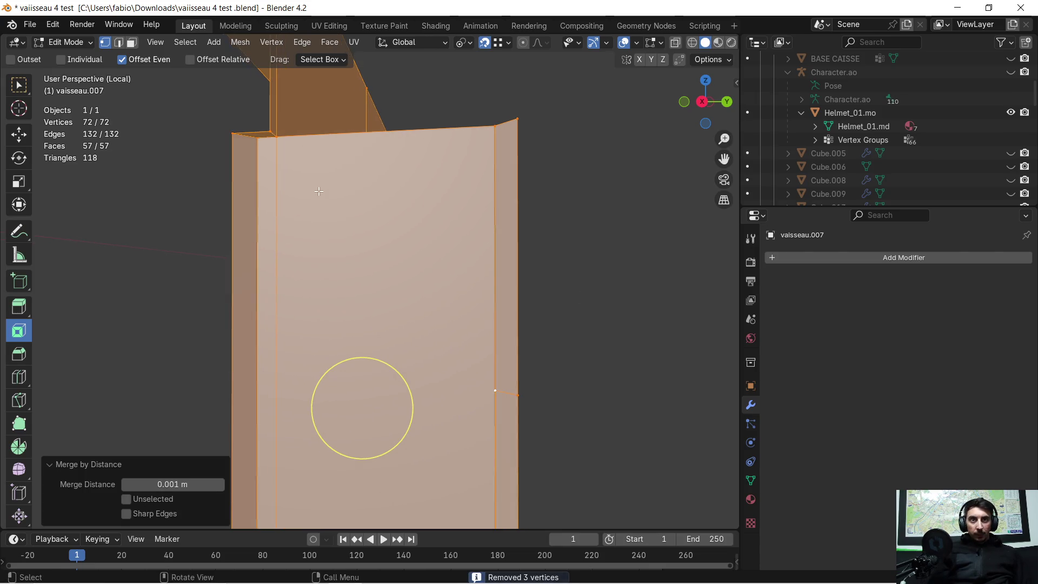
left_click(276, 137)
left_click(510, 400, "shift")
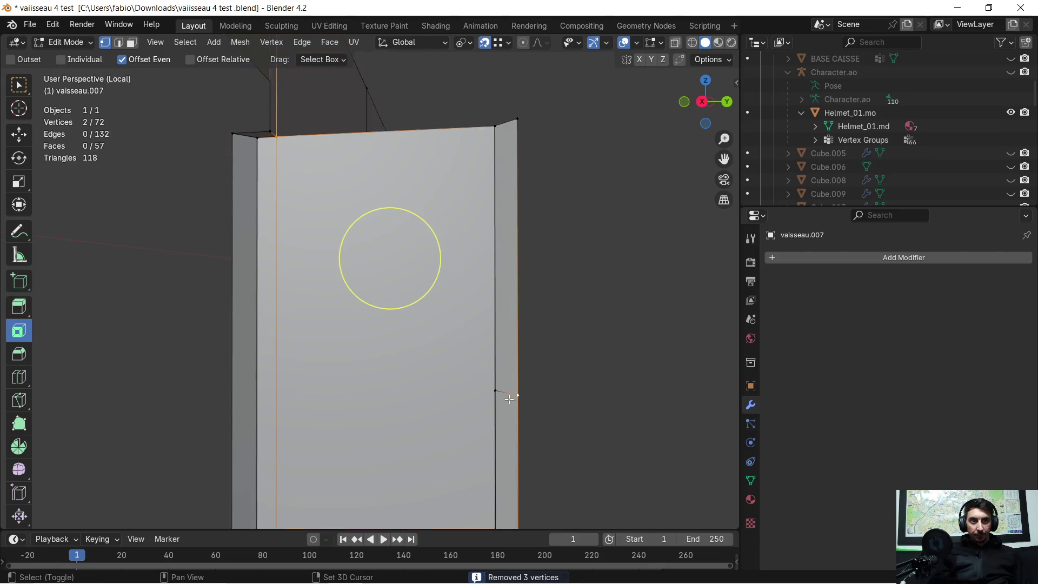
left_click(496, 390, "shift")
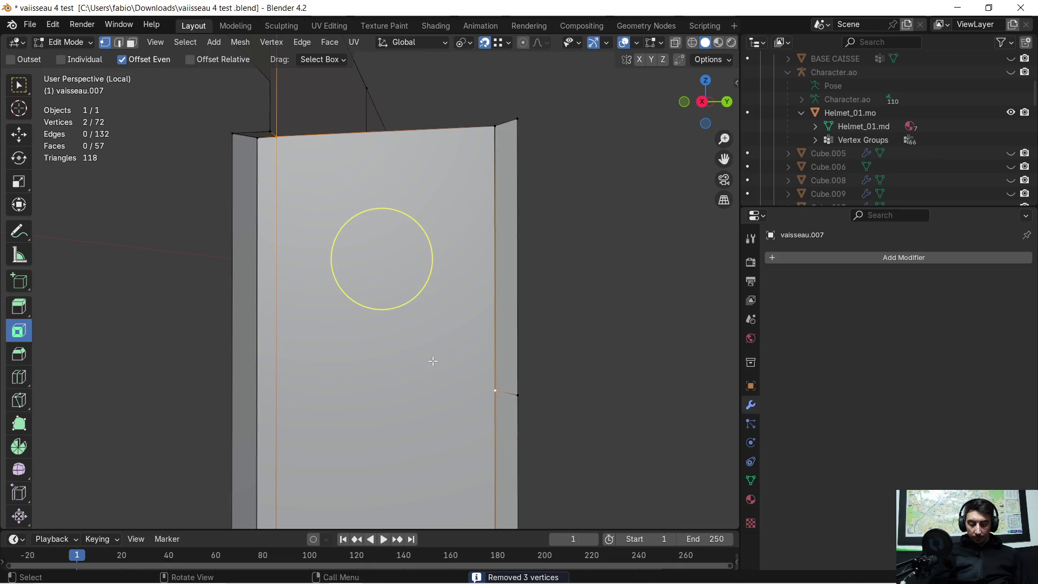
- Delete the large front panel face and fill the resulting gap with F
key("j")
middle_click_drag(256, 152, 155, 65)
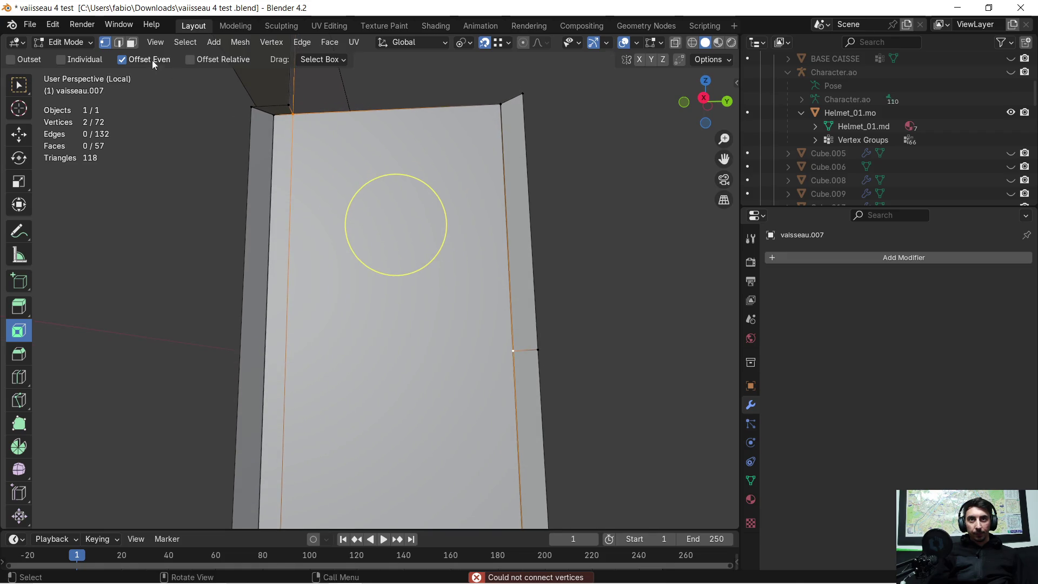
left_click(136, 43)
left_click(390, 264)
key("x")
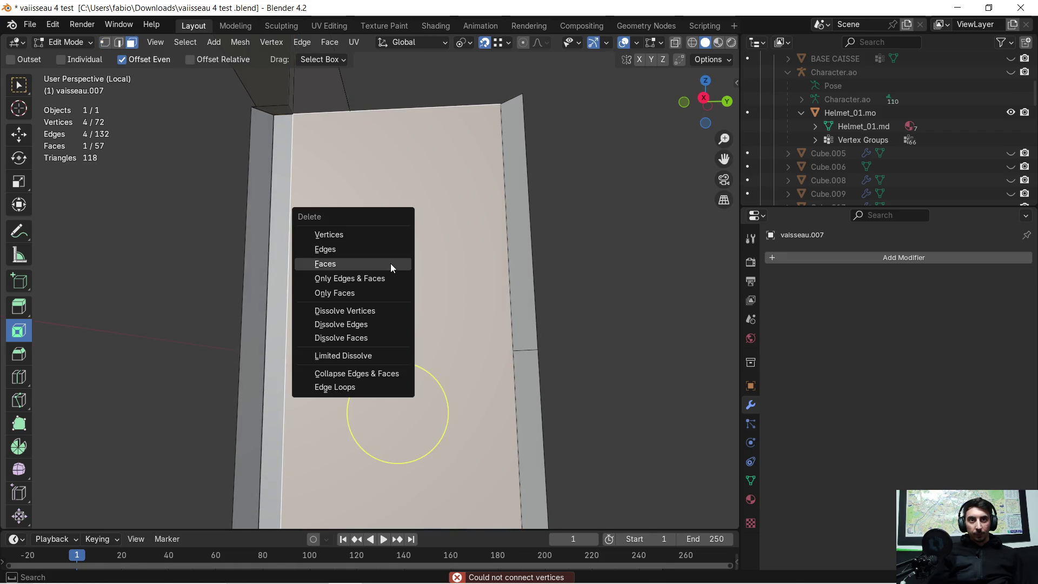
left_click(390, 264)
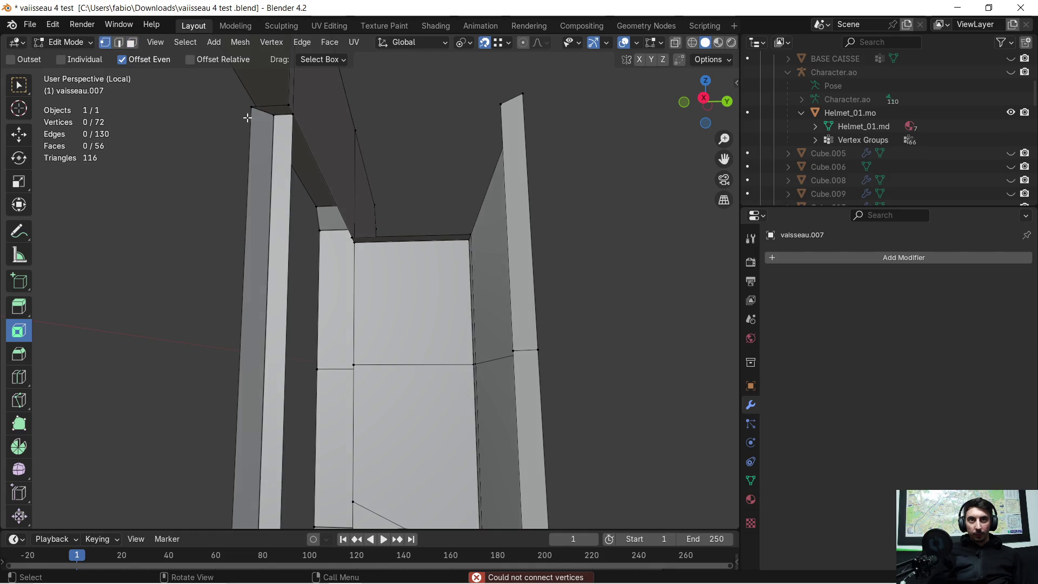
key("f")
key("f")
key("f")
- Delete the two leftover faces to open the helmet alcove
mouse_move(524, 349)
middle_mouse_down()
mouse_move(591, 306)
mouse_move(542, 283)
mouse_move(346, 404)
mouse_move(292, 375)
mouse_move(245, 390)
mouse_move(239, 311)
mouse_move(340, 251)
mouse_move(348, 231)
mouse_move(285, 271)
mouse_move(401, 160)
mouse_move(363, 290)
mouse_move(313, 302)
mouse_move(336, 304)
mouse_move(317, 317)
mouse_move(349, 294)
mouse_move(317, 282)
middle_mouse_up()
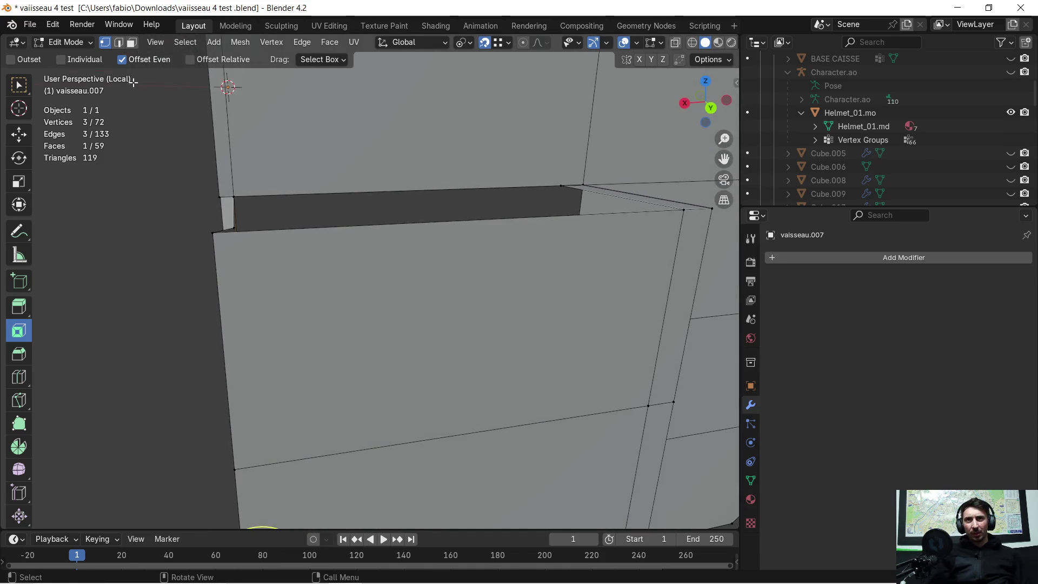
left_click(286, 297)
key("x")
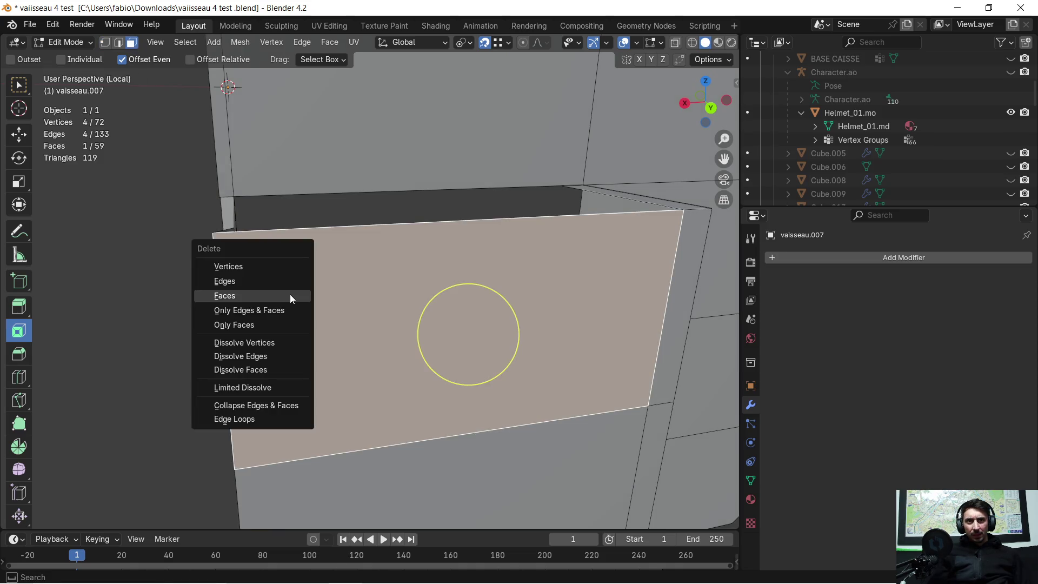
left_click(290, 297)
mouse_move(350, 350)
middle_mouse_down()
mouse_move(364, 274)
mouse_move(319, 373)
mouse_move(339, 319)
mouse_move(367, 391)
middle_mouse_up()
left_click(319, 373)
key("x")
left_click(316, 371)
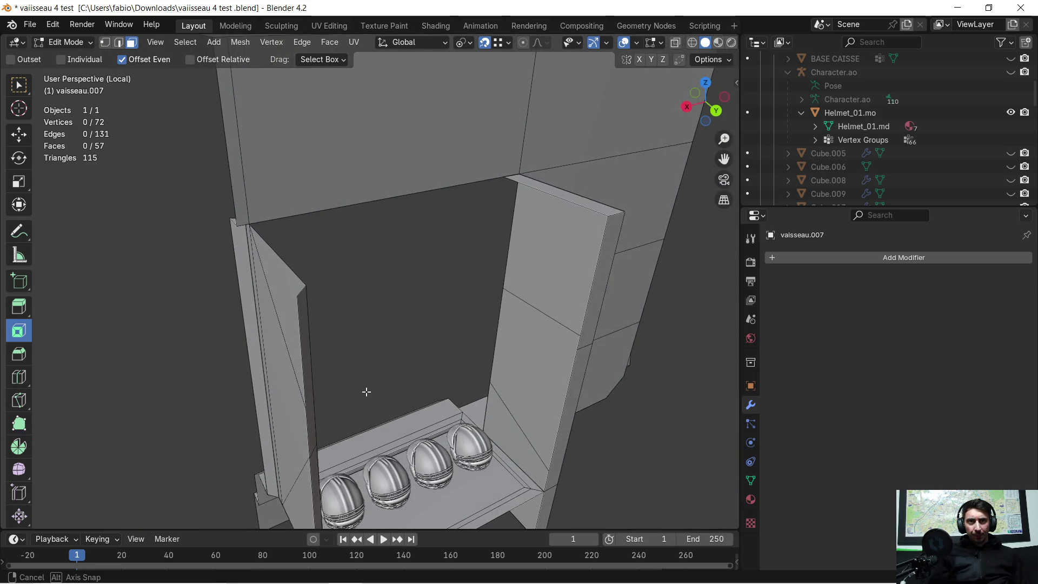
- Slide an edge slightly left, then extrude the opening's side edge a short way along X
left_click(124, 46)
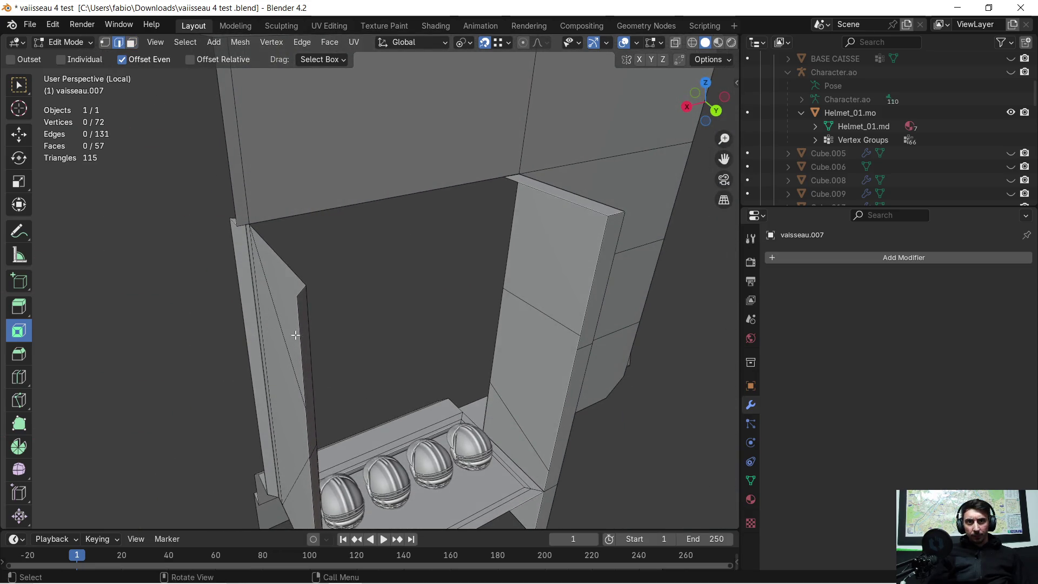
left_click_drag(321, 356, 290, 312)
mouse_move(339, 383)
middle_mouse_down()
mouse_move(371, 325)
mouse_move(425, 342)
mouse_move(419, 373)
mouse_move(396, 397)
mouse_move(412, 316)
mouse_move(431, 285)
mouse_move(411, 230)
mouse_move(424, 303)
mouse_move(394, 305)
middle_mouse_up()
left_click(374, 329, "shift")
left_click(440, 352, "shift")
left_click(443, 346, "shift")
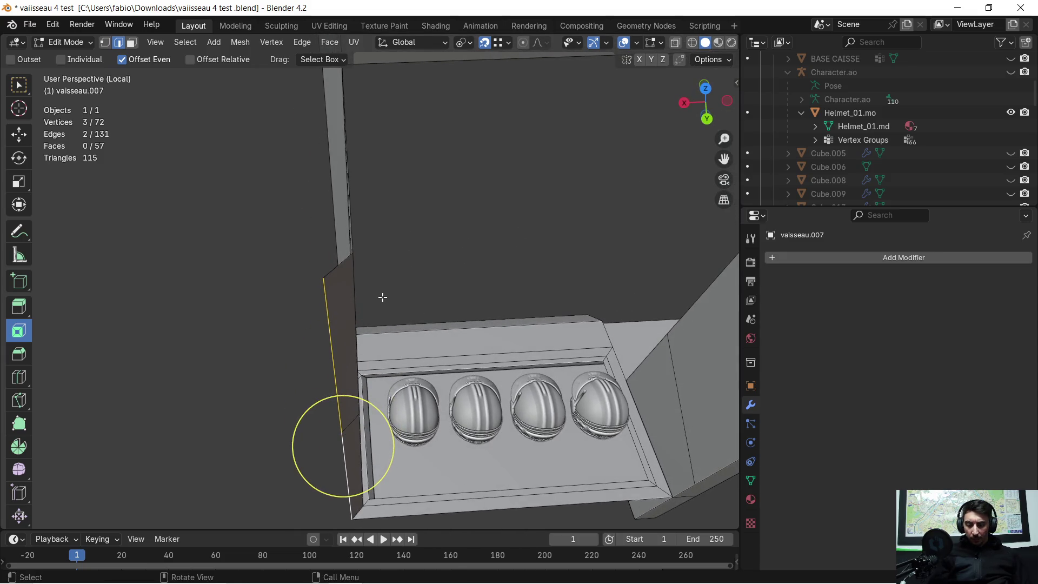
key("e")
key("x")
left_click(353, 261)
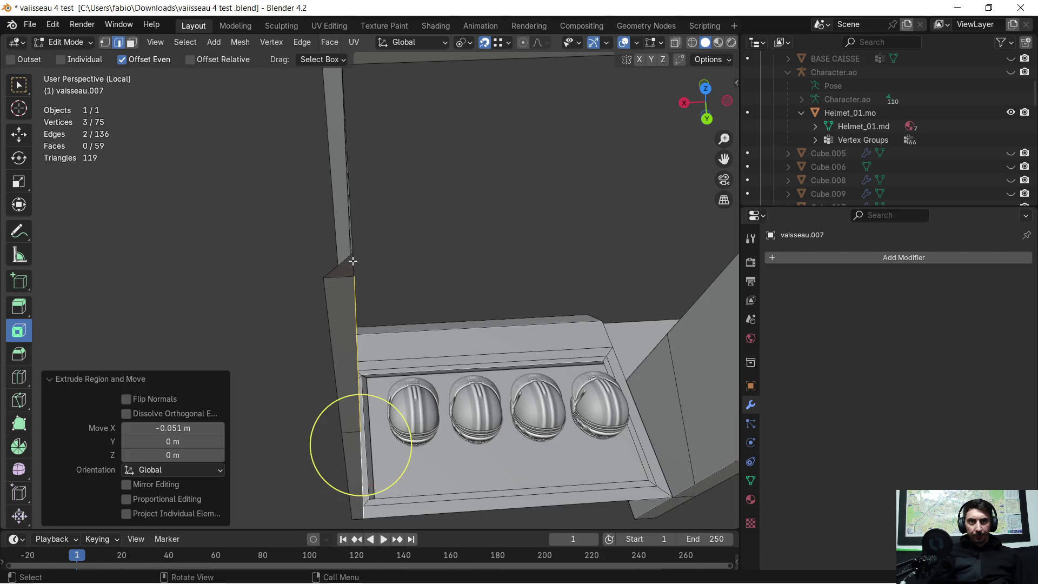
- Extrude the selected edges along X across the opening
mouse_move(383, 442)
middle_mouse_down()
mouse_move(398, 231)
mouse_move(394, 139)
mouse_move(376, 139)
mouse_move(398, 267)
middle_mouse_up()
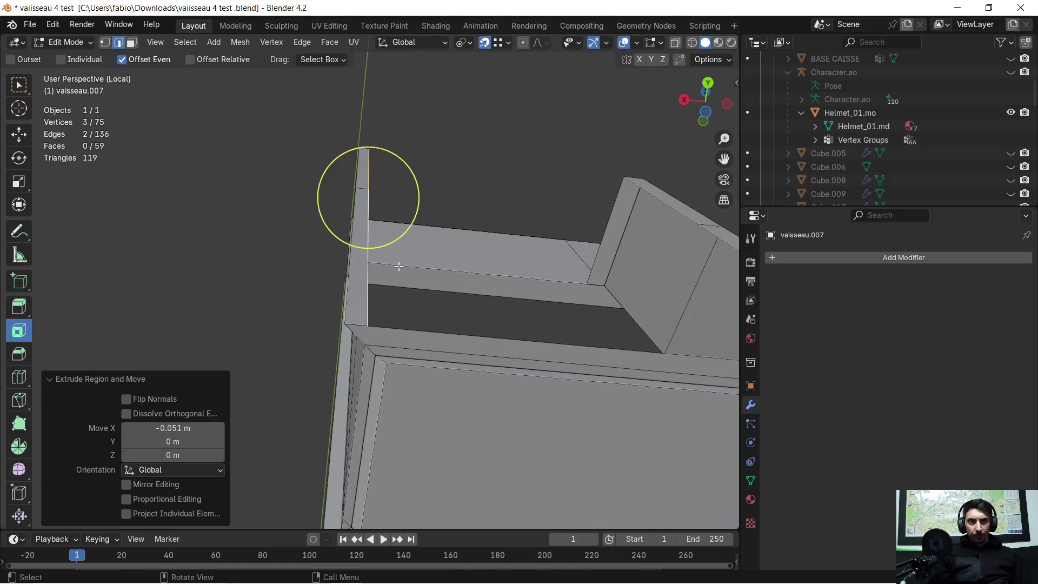
mouse_move(514, 247)
middle_mouse_down()
mouse_move(433, 274)
mouse_move(431, 384)
mouse_move(530, 272)
mouse_move(441, 309)
middle_mouse_up()
key("e")
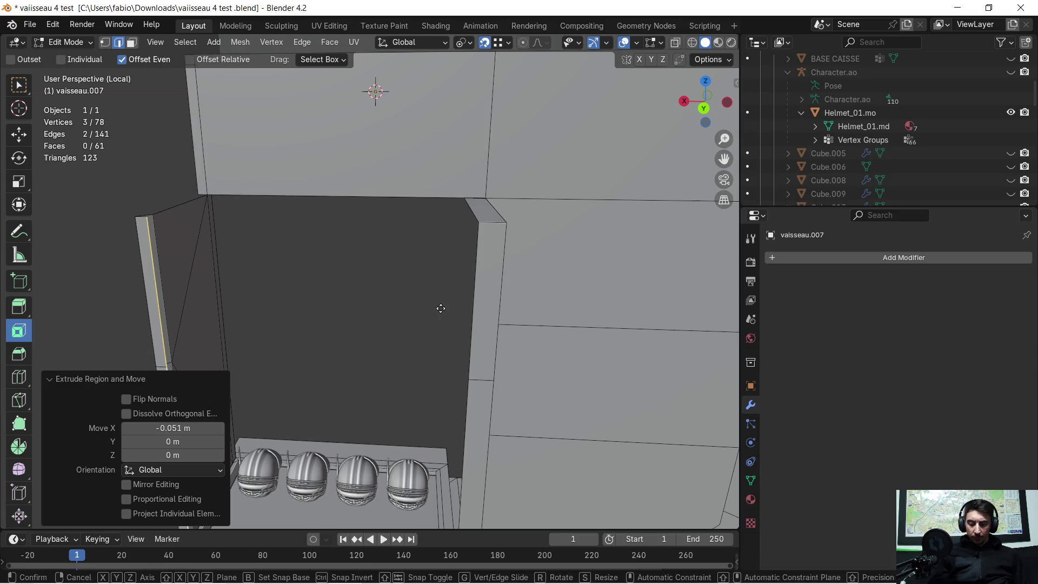
key("x")
left_click(493, 405)
mouse_move(493, 405)
middle_mouse_down()
mouse_move(506, 323)
mouse_move(476, 346)
mouse_move(371, 366)
mouse_move(584, 321)
mouse_move(551, 339)
mouse_move(574, 324)
middle_mouse_up()
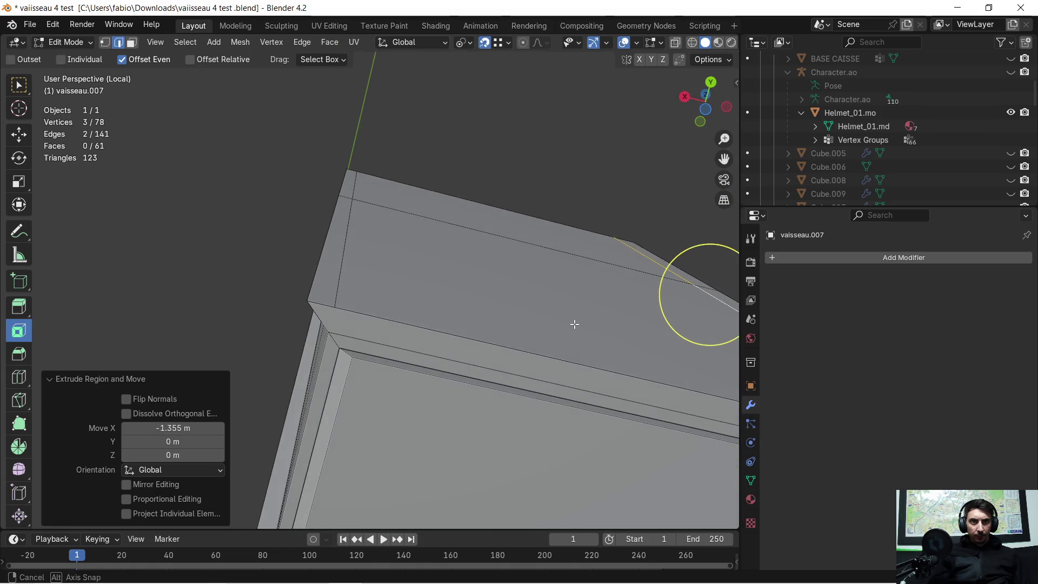
- Delete the rim face of the box
left_click(133, 42)
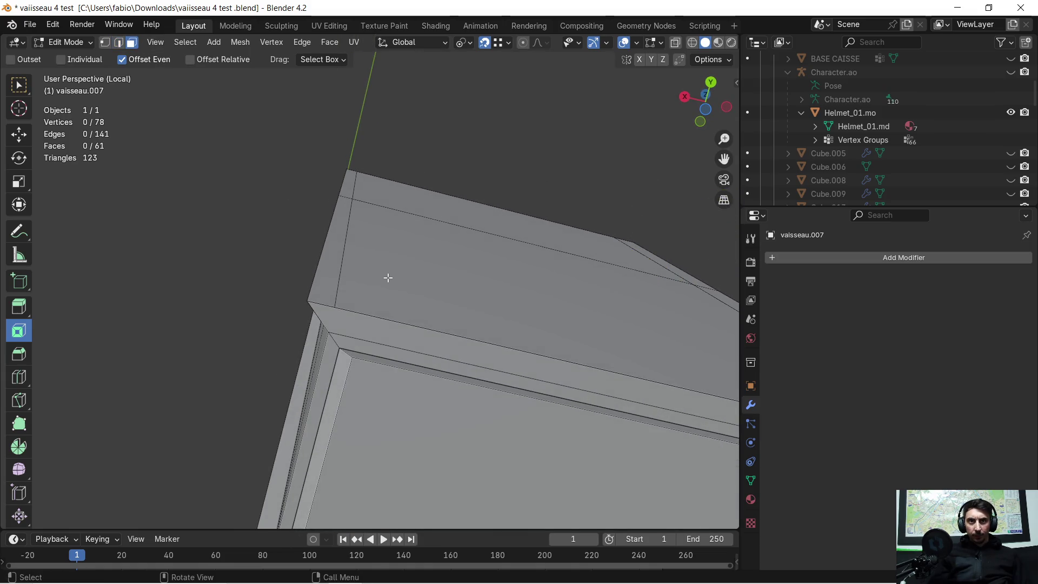
left_click(371, 326)
key("x")
left_click(371, 326)
middle_click_drag(371, 326, 368, 325)
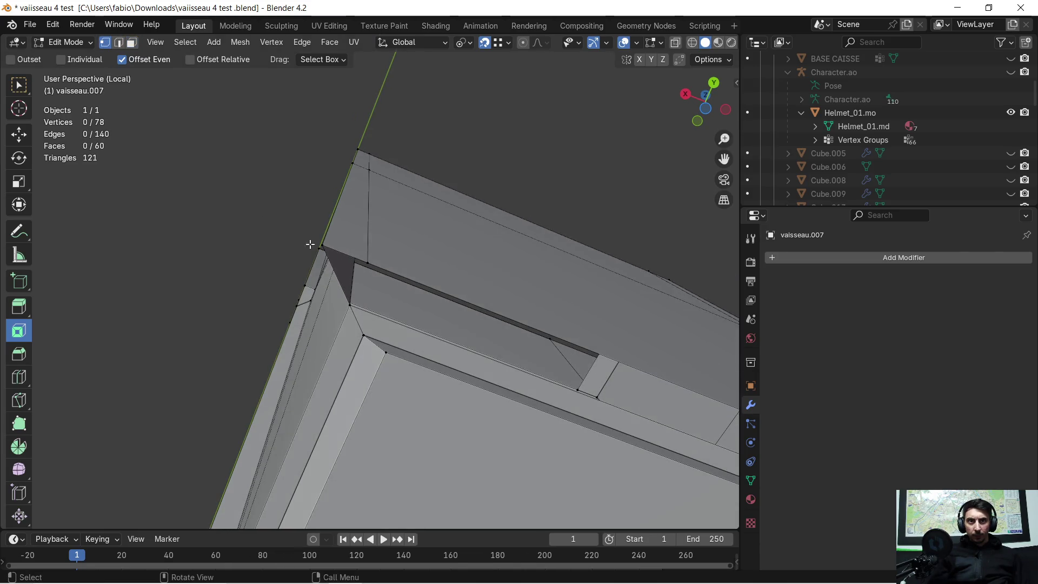
middle_click_drag(334, 252, 436, 133)
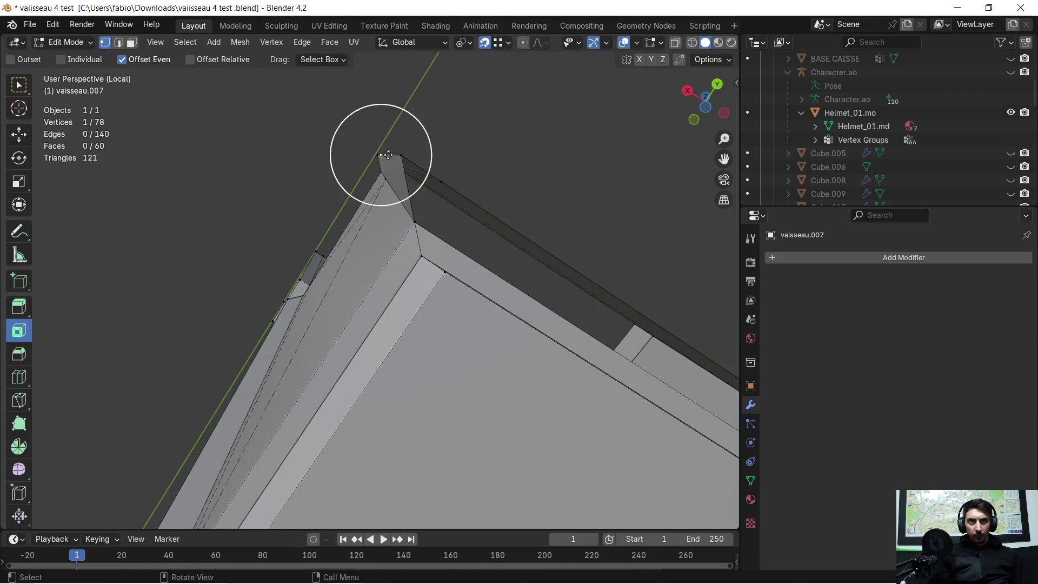
- Fill a new face between the box corner vertices to close the triangular gap
left_click(417, 222, "ctrl")
middle_click_drag(422, 217, 399, 219)
left_click(382, 188, "shift")
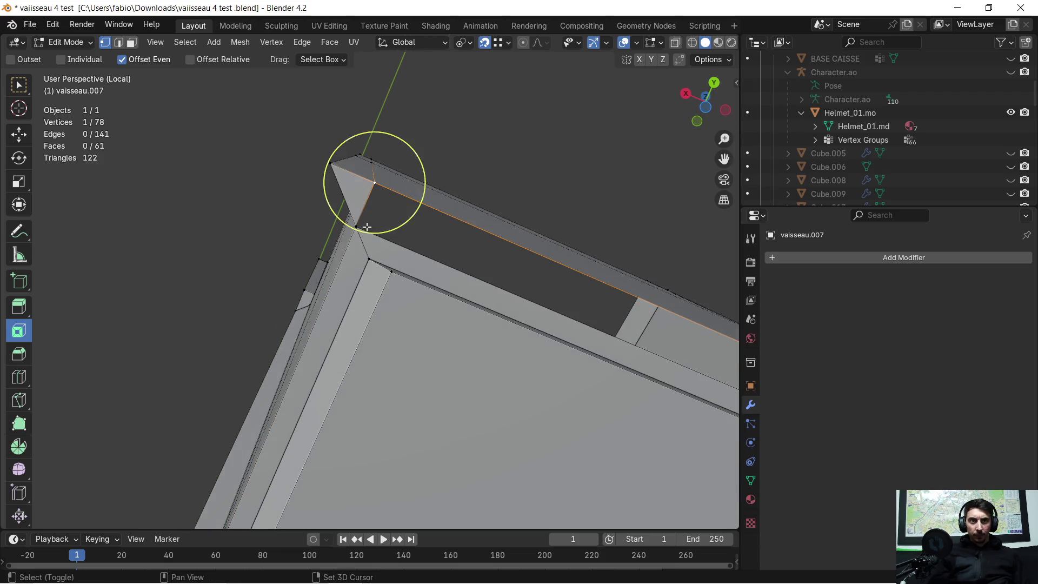
mouse_move(304, 297)
middle_mouse_down()
mouse_move(514, 250)
mouse_move(629, 304)
mouse_move(468, 268)
mouse_move(313, 261)
mouse_move(349, 244)
mouse_move(358, 274)
mouse_move(377, 279)
middle_mouse_up()
left_click(368, 249, "shift")
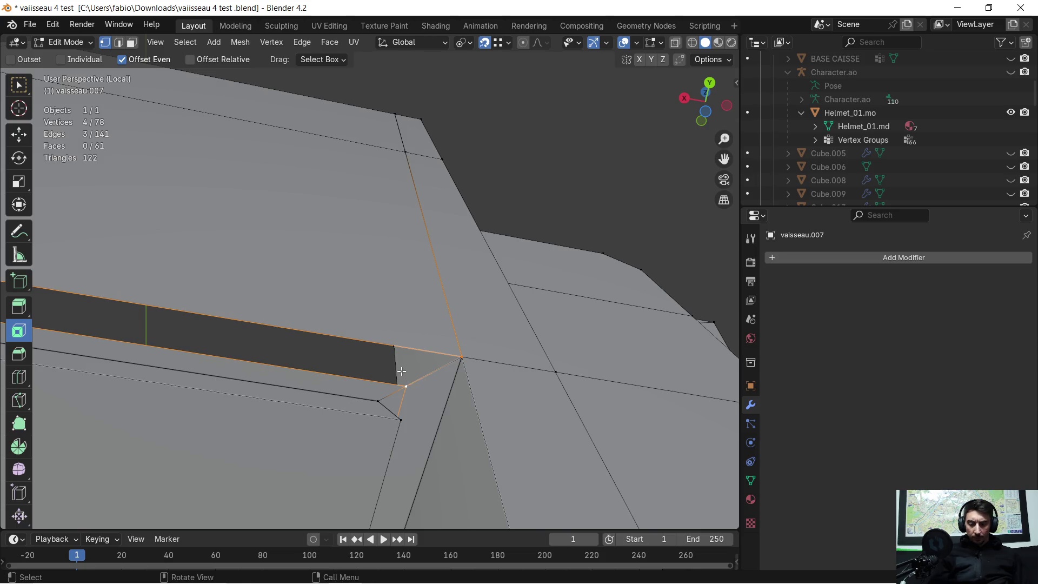
key("f")
middle_click_drag(402, 371, 380, 343)
mouse_move(278, 199)
middle_mouse_down()
mouse_move(415, 225)
mouse_move(414, 366)
mouse_move(348, 363)
middle_mouse_up()
scroll(301, 359, "up", 5)
scroll(345, 287, "down", 4)
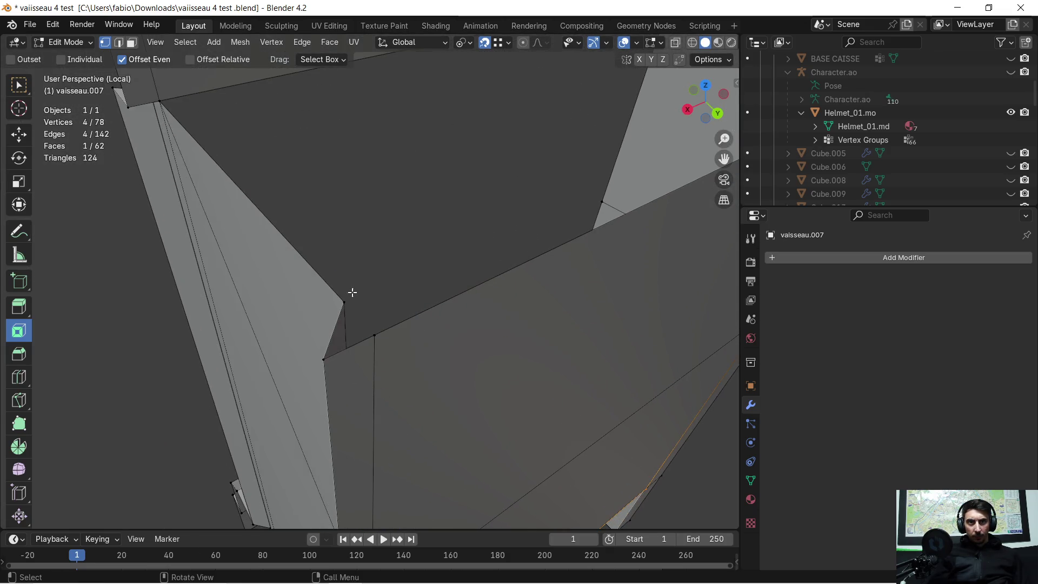
left_click(376, 335, "shift")
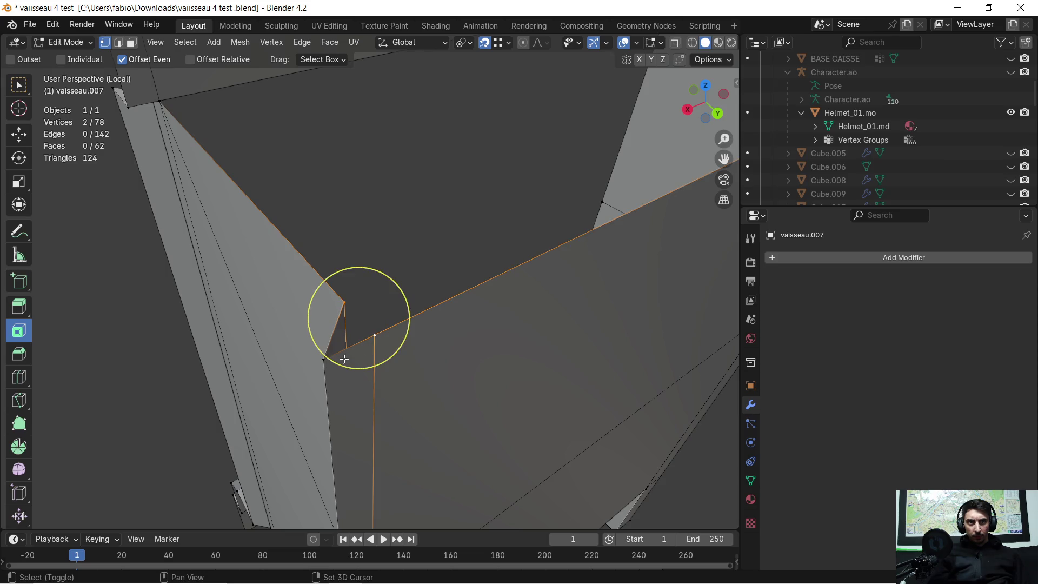
mouse_move(360, 279)
middle_mouse_down()
mouse_move(391, 225)
mouse_move(357, 247)
mouse_move(357, 237)
mouse_move(470, 232)
mouse_move(387, 248)
mouse_move(424, 254)
mouse_move(395, 256)
mouse_move(352, 227)
mouse_move(449, 235)
mouse_move(414, 238)
mouse_move(621, 210)
mouse_move(621, 173)
mouse_move(637, 232)
mouse_move(382, 475)
mouse_move(497, 244)
middle_mouse_up()
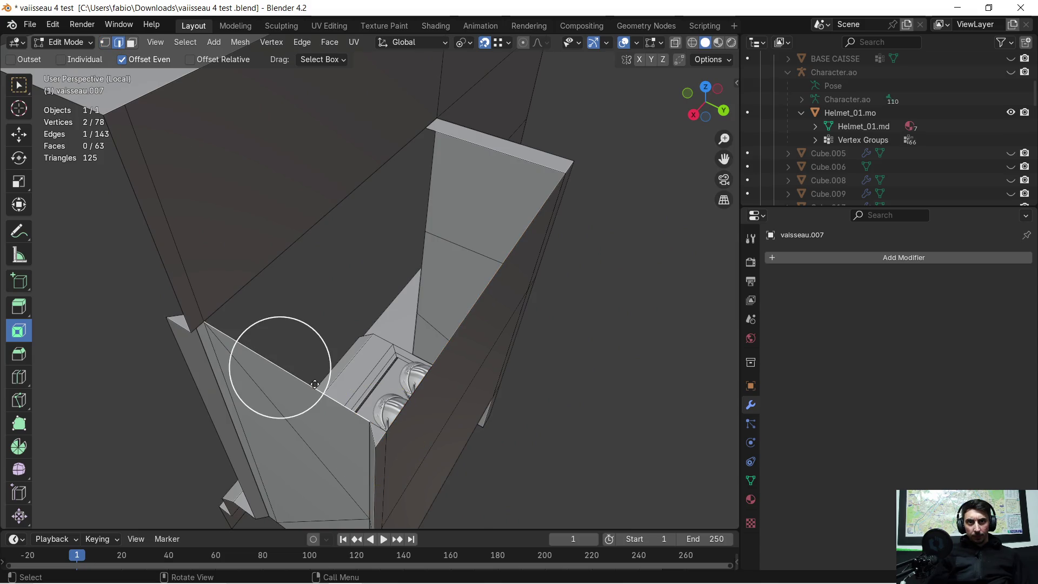
- Extrude the selected edges -1.355 m along X
mouse_move(392, 427)
middle_mouse_down()
mouse_move(486, 250)
mouse_move(424, 255)
mouse_move(454, 225)
mouse_move(456, 234)
middle_mouse_up()
key("e")
key("x")
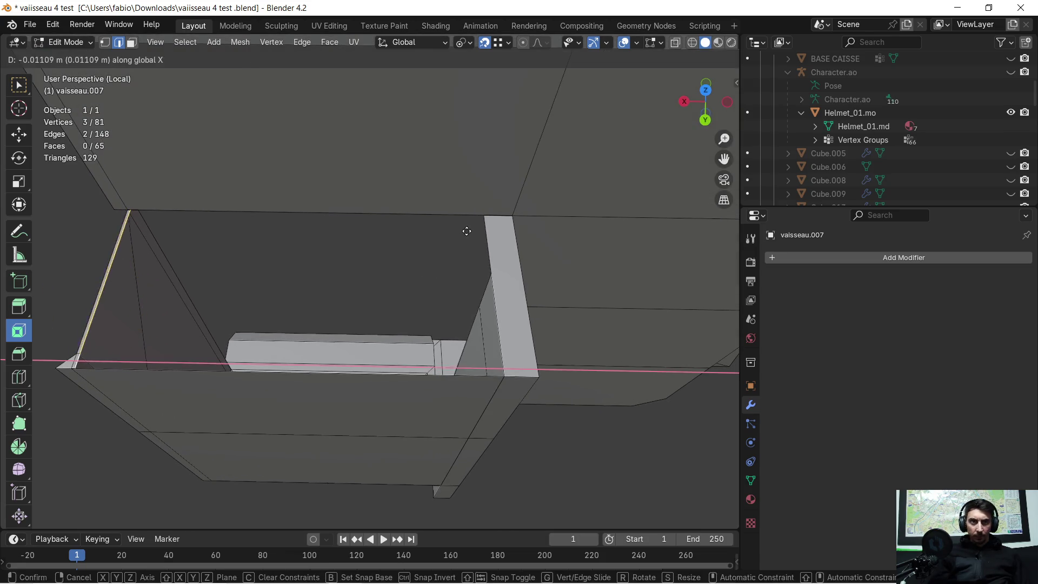
left_click(482, 221)
mouse_move(546, 353)
middle_mouse_down("shift")
mouse_move(427, 243)
mouse_move(455, 293)
mouse_move(428, 287)
mouse_move(427, 297)
mouse_move(476, 300)
mouse_move(406, 278)
middle_mouse_up("shift")
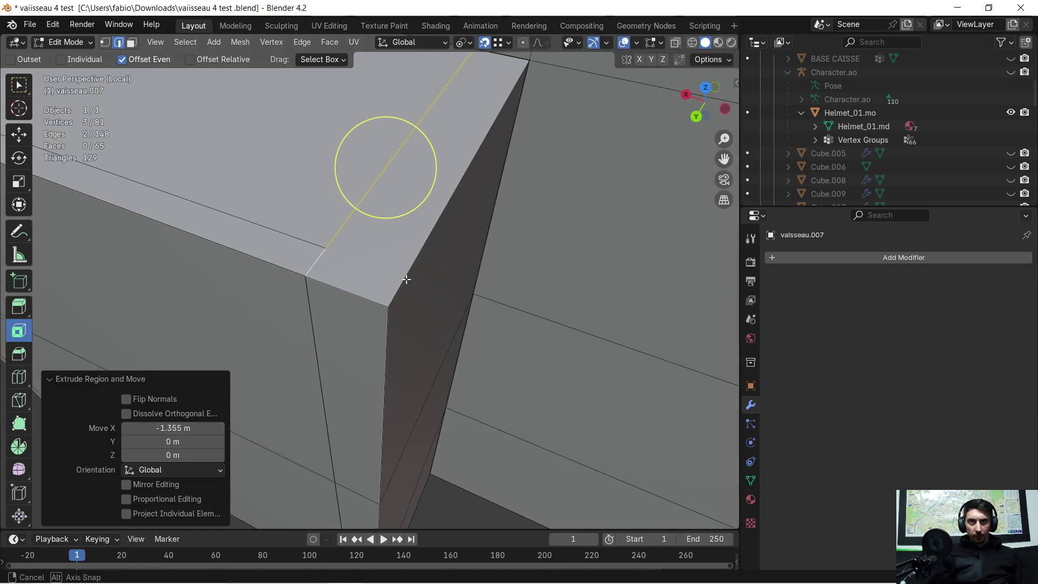
left_click(106, 43)
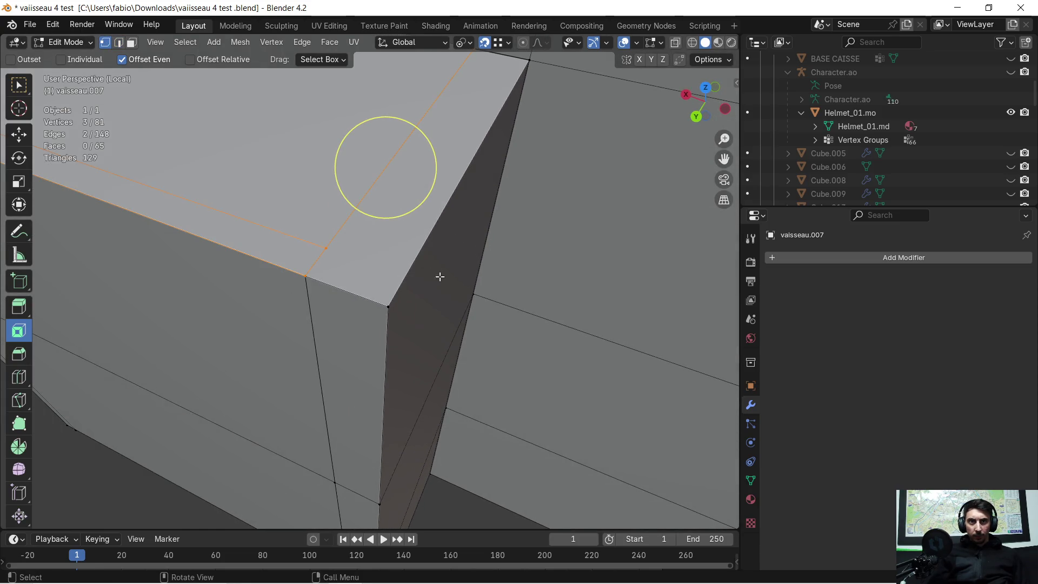
mouse_move(320, 290)
middle_mouse_down()
mouse_move(354, 269)
mouse_move(413, 267)
mouse_move(252, 236)
mouse_move(348, 268)
mouse_move(336, 283)
mouse_move(316, 268)
mouse_move(311, 232)
mouse_move(320, 285)
mouse_move(378, 292)
mouse_move(324, 274)
mouse_move(313, 251)
mouse_move(315, 280)
mouse_move(334, 283)
middle_mouse_up()
- Delete the narrow strip face along the top
left_click(133, 44)
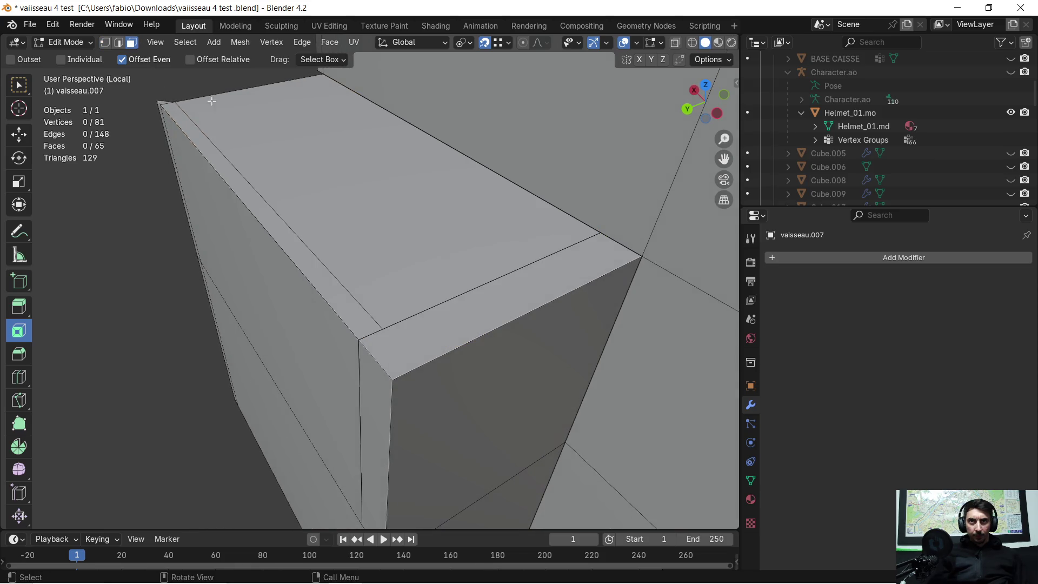
key("c")
left_click(464, 332)
key("x")
left_click(464, 328)
mouse_move(464, 332)
middle_mouse_down()
mouse_move(482, 355)
mouse_move(558, 336)
mouse_move(398, 344)
middle_mouse_up()
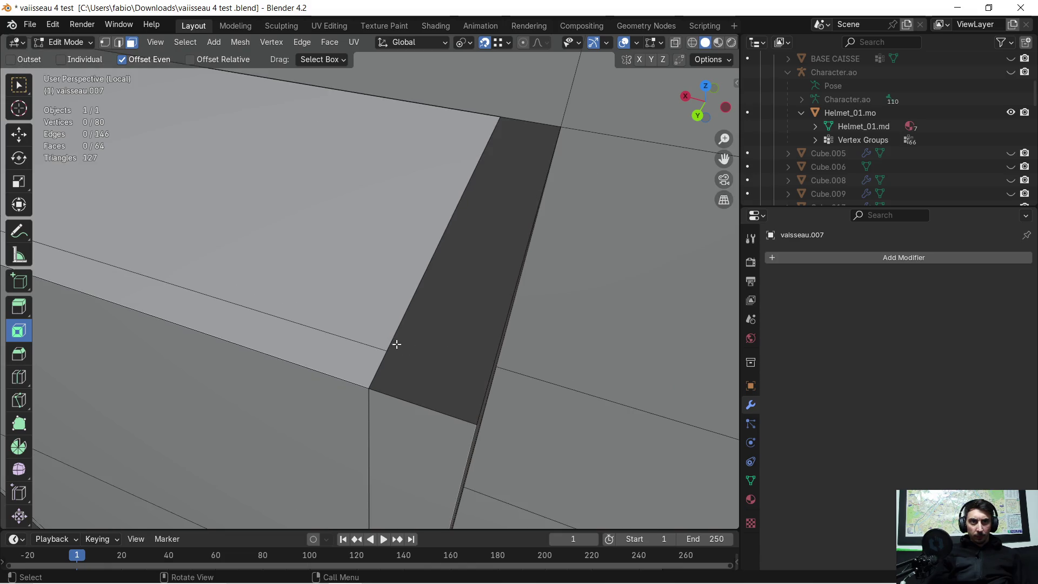
- Fill the top corner with a triangle face and a four-vertex face
left_click(385, 346)
key("c")
left_click_drag(371, 383, 476, 423)
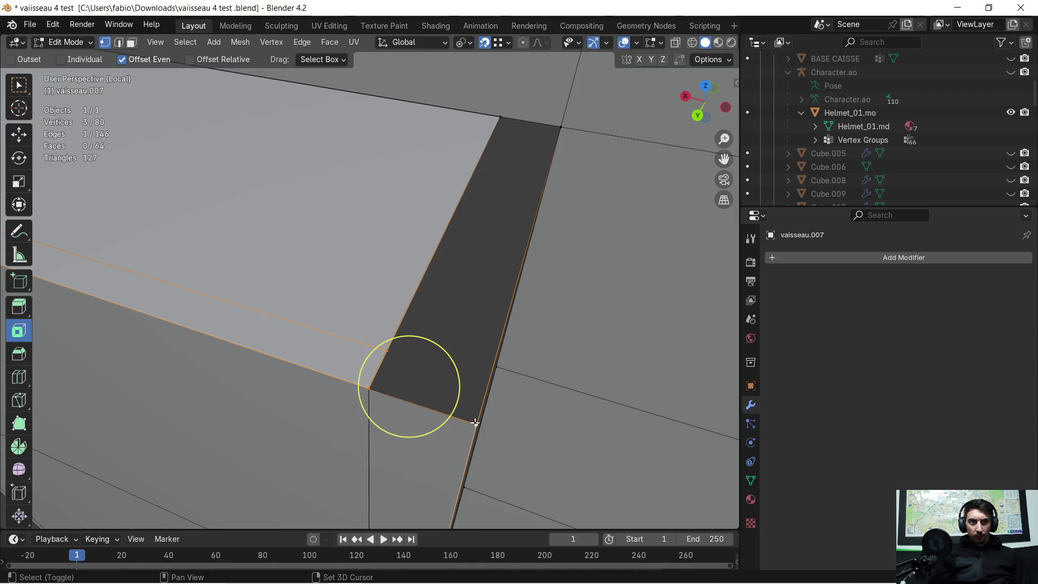
key("f")
left_click(389, 352)
left_click(470, 424, "shift")
middle_click_drag(470, 423, 500, 240)
left_click(506, 251, "shift")
left_click(534, 319, "shift")
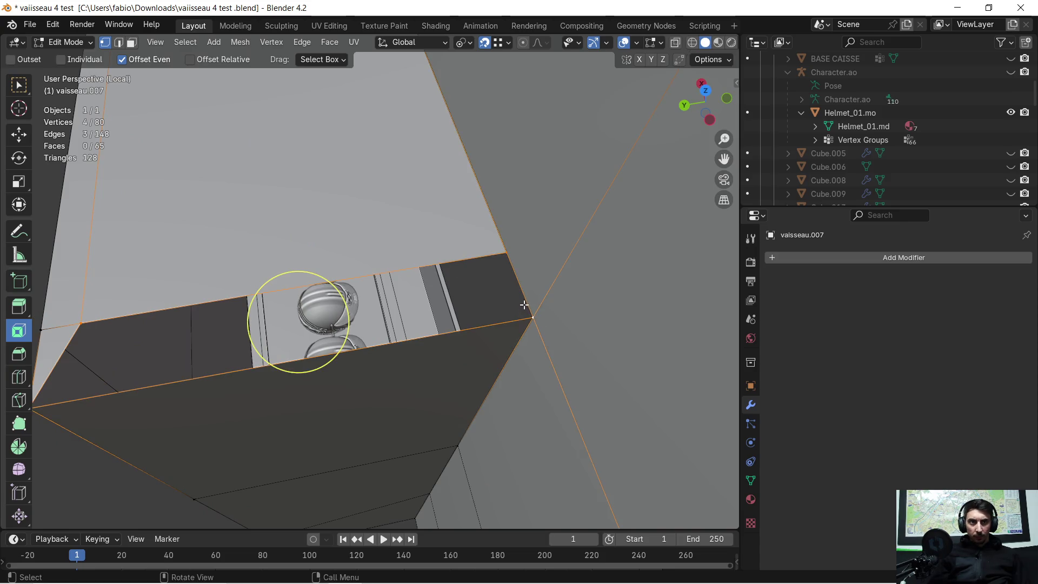
key("f")
mouse_move(526, 305)
middle_mouse_down()
mouse_move(412, 269)
mouse_move(351, 205)
mouse_move(355, 156)
middle_mouse_up()
- Snap the top corner vertex onto the wall corner, moving it -0.108 m along X
left_click(301, 147)
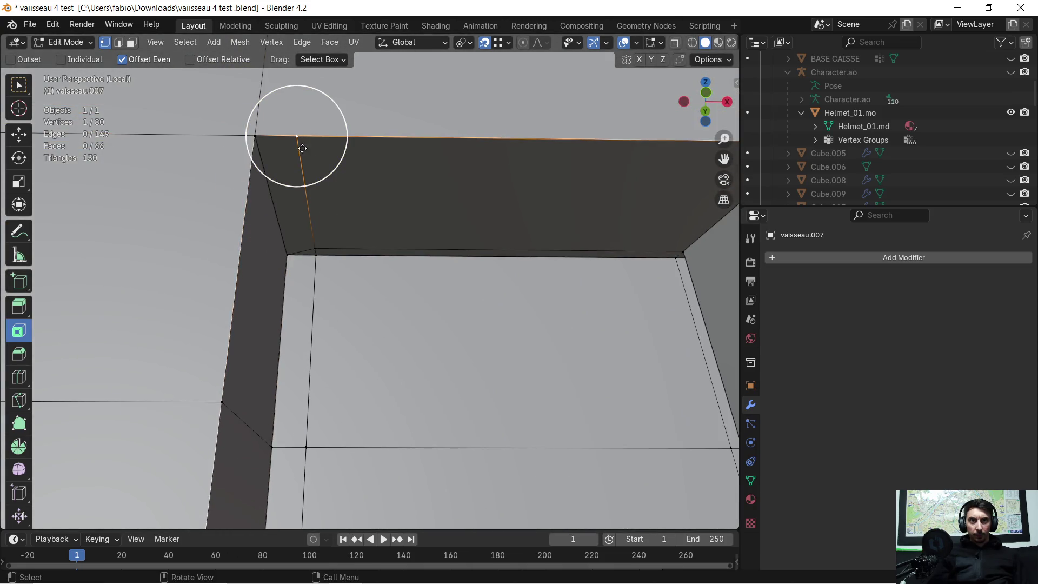
left_click(257, 138)
mouse_move(257, 137)
middle_mouse_down()
mouse_move(386, 273)
mouse_move(389, 301)
mouse_move(433, 303)
mouse_move(410, 309)
mouse_move(452, 354)
mouse_move(399, 366)
mouse_move(442, 356)
mouse_move(406, 348)
mouse_move(366, 366)
mouse_move(410, 346)
mouse_move(444, 347)
mouse_move(400, 308)
mouse_move(392, 313)
middle_mouse_up()
scroll(444, 348, "down", 3)
- Set vaisseau.007's origin to the 3D cursor in Object Mode
key("Tab")
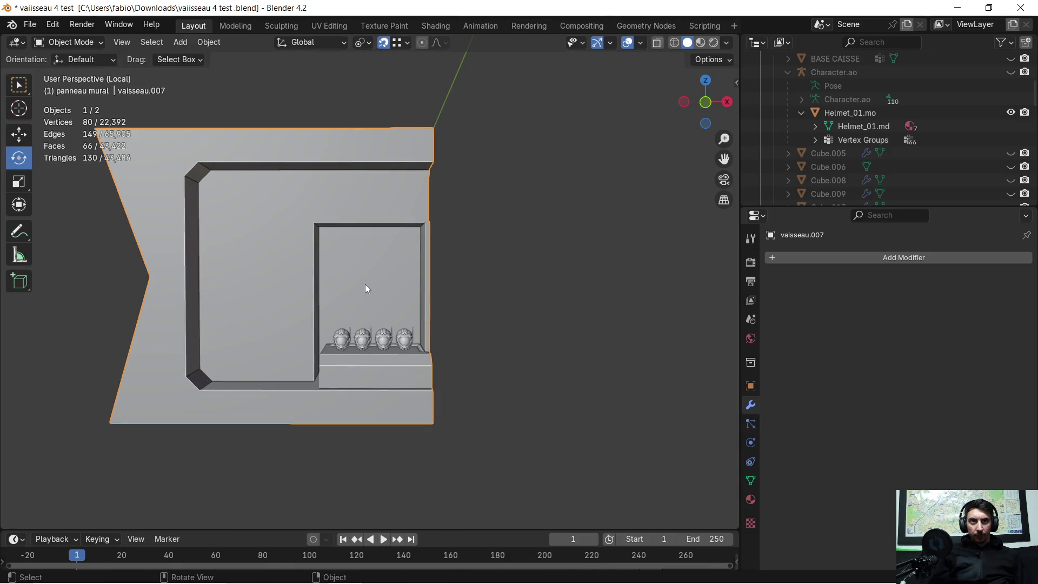
right_click(365, 286)
left_click(463, 312)
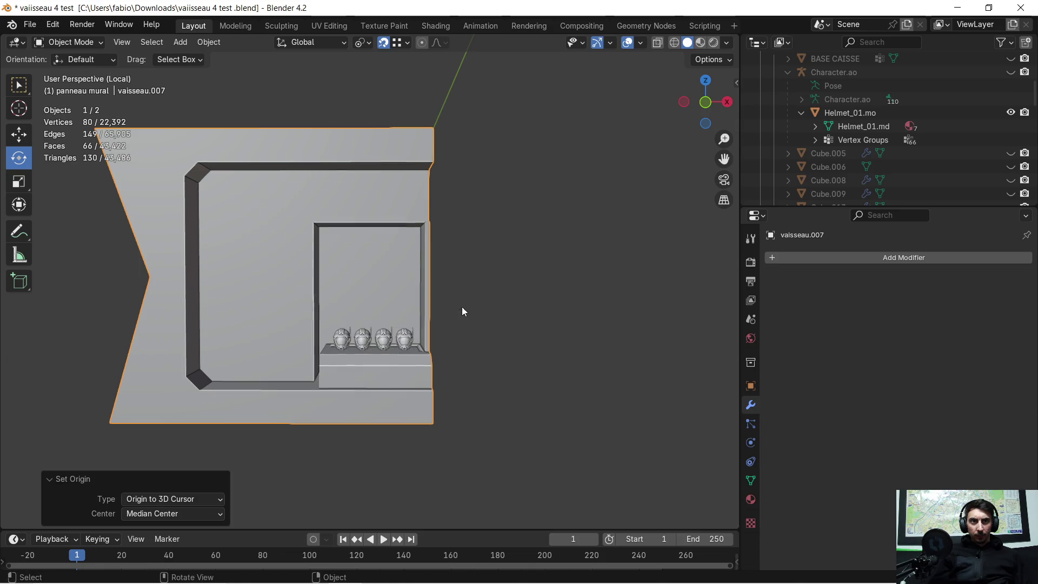
- Add a Mirror modifier on X with 0.001 m merge to vaisseau.007
left_click(774, 258)
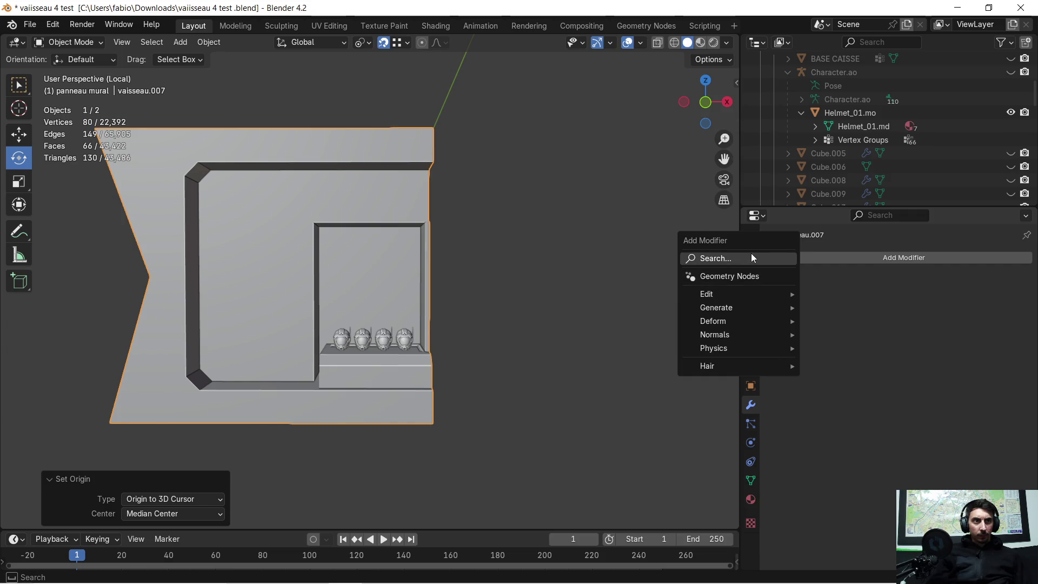
left_click(751, 254)
left_click(774, 292)
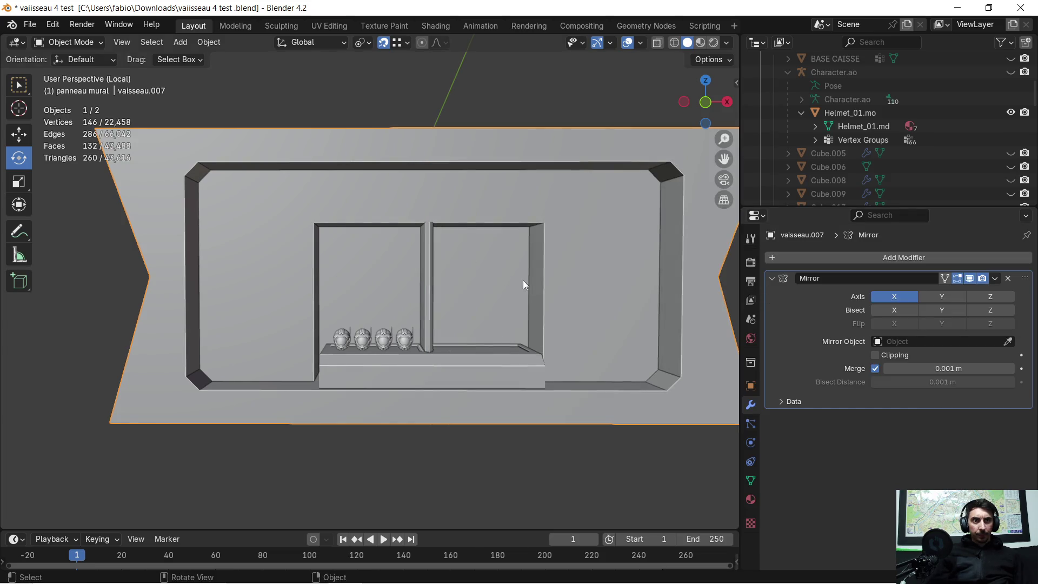
scroll(522, 280, "up", 3)
scroll(440, 250, "down", 2)
mouse_move(530, 301)
middle_mouse_down("shift")
mouse_move(424, 251)
mouse_move(485, 255)
middle_mouse_up("shift")
scroll(347, 234, "up", 2)
mouse_move(348, 234)
middle_mouse_down("shift")
mouse_move(437, 264)
mouse_move(412, 241)
middle_mouse_up("shift")
scroll(438, 254, "up", 2)
key("Tab")
scroll(442, 241, "up", 1)
mouse_move(352, 250)
middle_mouse_down("shift")
mouse_move(446, 237)
mouse_move(422, 249)
mouse_move(346, 199)
middle_mouse_up("shift")
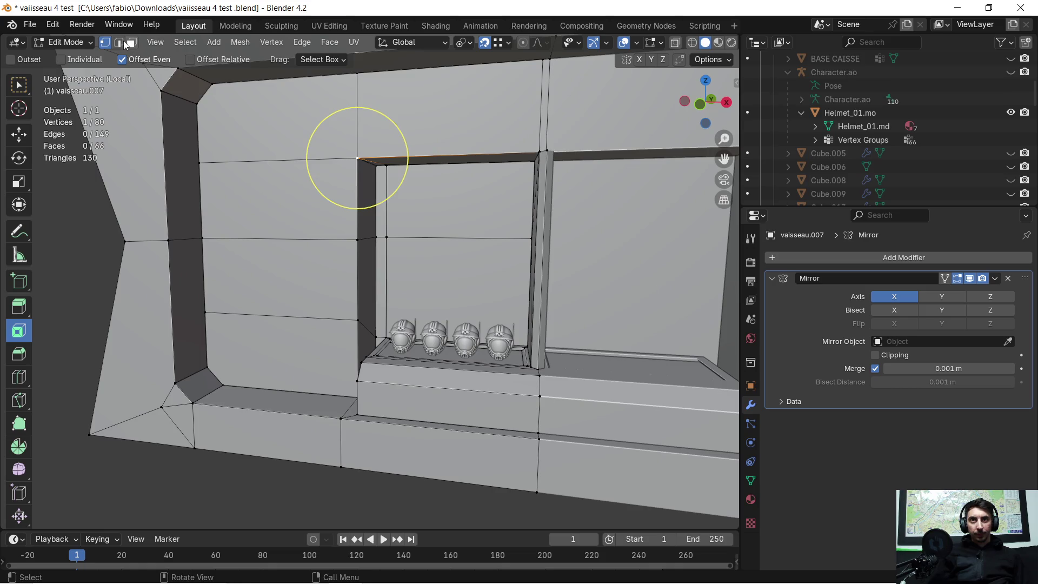
- Select the recess's left vertical edge and start a bevel, then cancel it
mouse_move(196, 92)
middle_mouse_down()
mouse_move(319, 108)
mouse_move(331, 100)
middle_mouse_up()
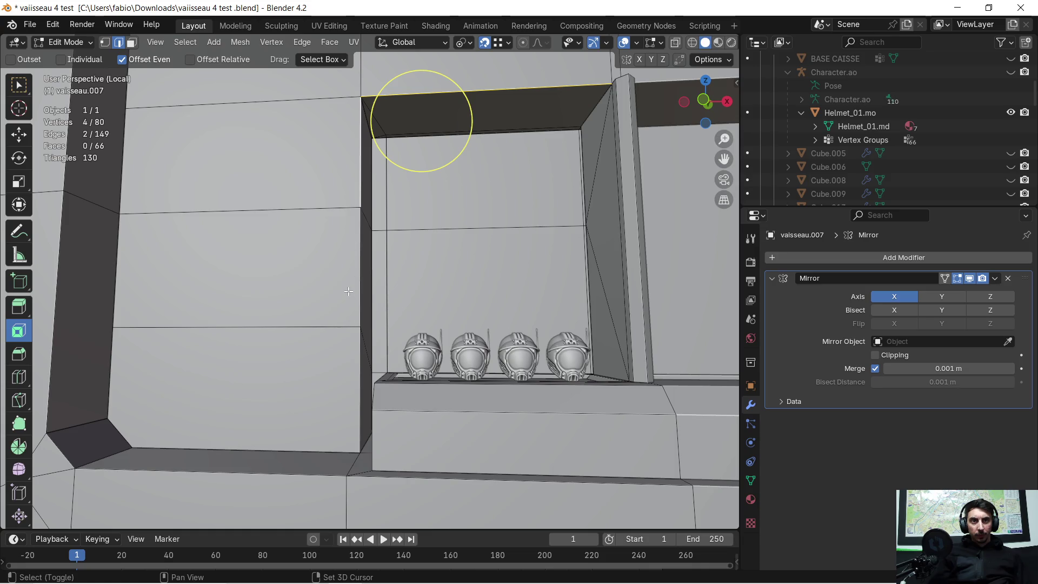
left_click(354, 353, "shift")
mouse_move(355, 353)
middle_mouse_down()
mouse_move(378, 303)
mouse_move(417, 301)
mouse_move(455, 268)
middle_mouse_up()
key("ctrl+b")
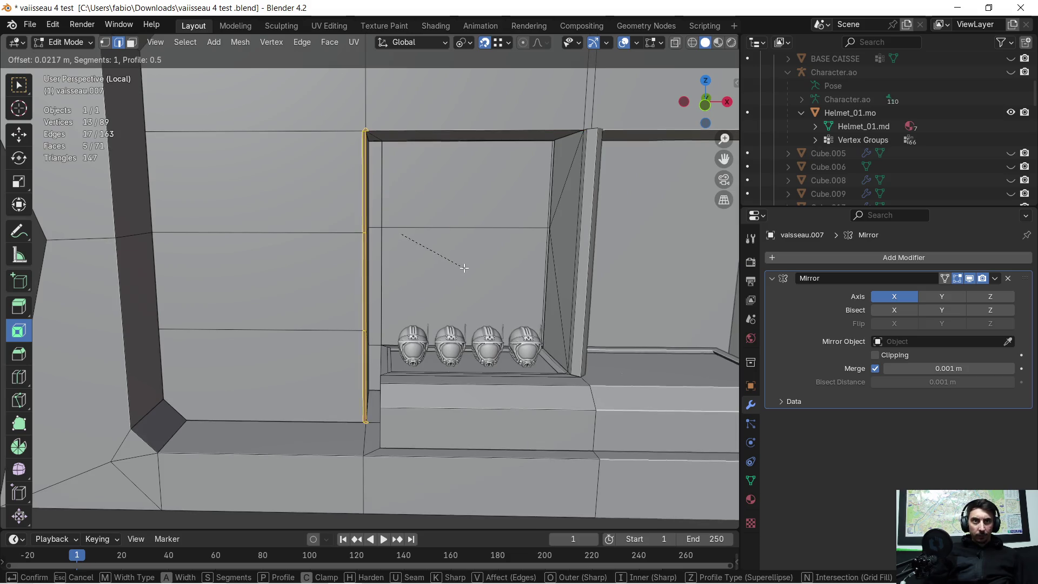
right_click(401, 234)
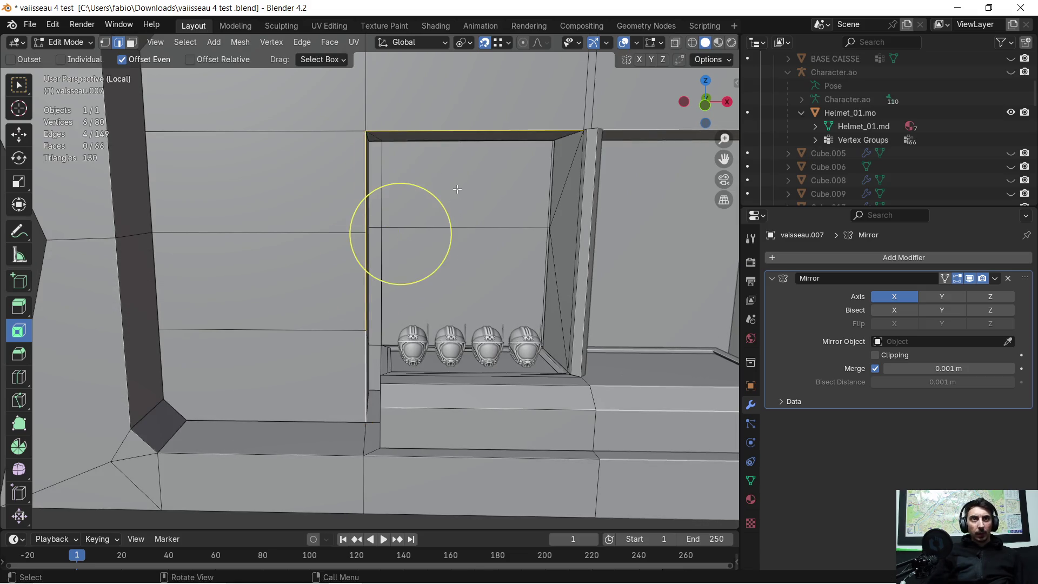
- Turn on the Face Orientation overlay to check the panel's normals
left_click(634, 42)
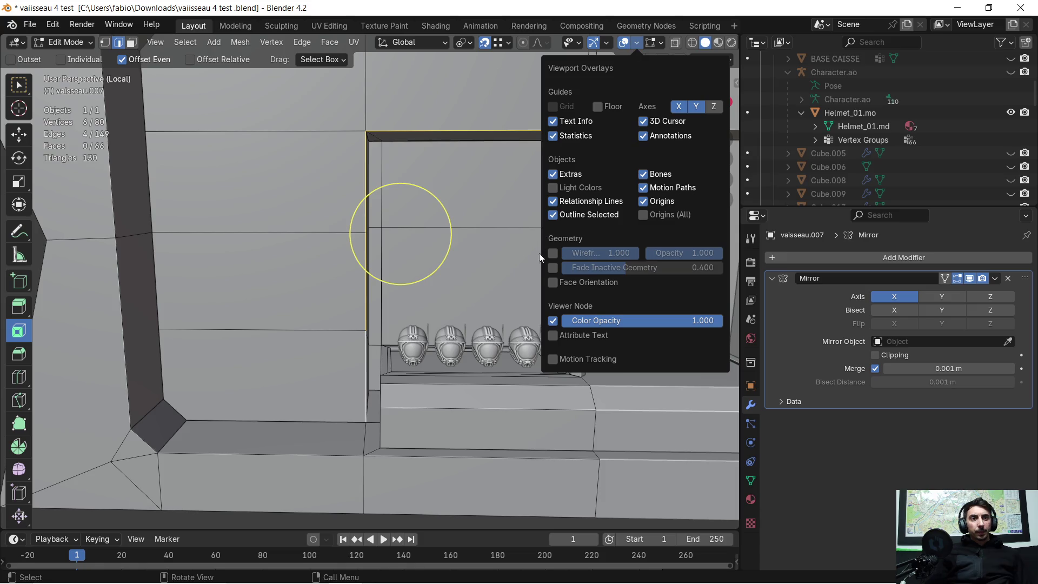
left_click(552, 283)
scroll(522, 254, "down", 3)
scroll(482, 184, "up", 5)
mouse_move(483, 183)
middle_mouse_down()
mouse_move(448, 165)
mouse_move(489, 152)
mouse_move(482, 163)
middle_mouse_up()
scroll(447, 165, "down", 3)
scroll(459, 153, "down", 3)
- Select the whole mesh and merge duplicate vertices by distance
key("a")
key("m")
left_click(478, 164)
scroll(459, 165, "up", 3)
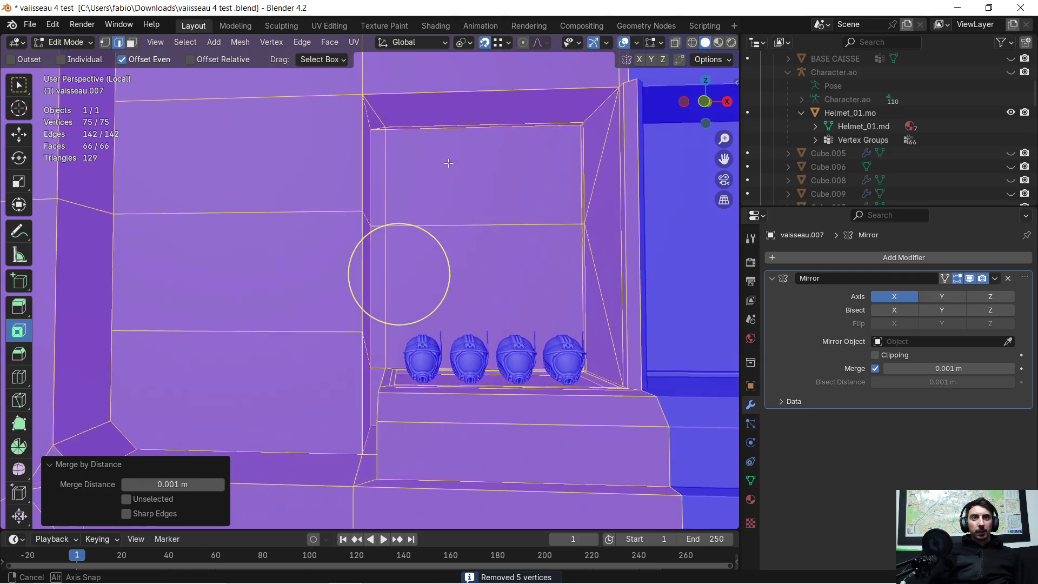
- Bevel the three alcove frame edges with a 0.093 m width
left_click(446, 91)
left_click(350, 254, "shift")
left_click(352, 349, "shift")
key("ctrl+b")
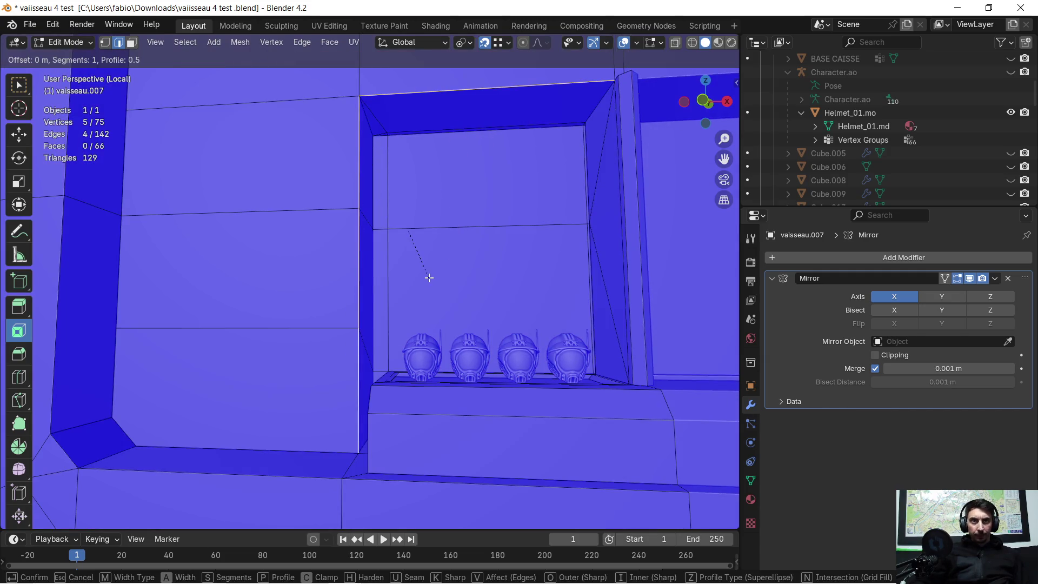
left_click(439, 260)
mouse_move(432, 217)
middle_mouse_down()
mouse_move(609, 232)
mouse_move(601, 251)
mouse_move(390, 197)
mouse_move(390, 188)
mouse_move(359, 232)
mouse_move(294, 234)
mouse_move(324, 216)
mouse_move(352, 219)
mouse_move(337, 204)
mouse_move(441, 202)
middle_mouse_up()
- Return to Object Mode and turn off the Face Orientation overlay
key("Tab")
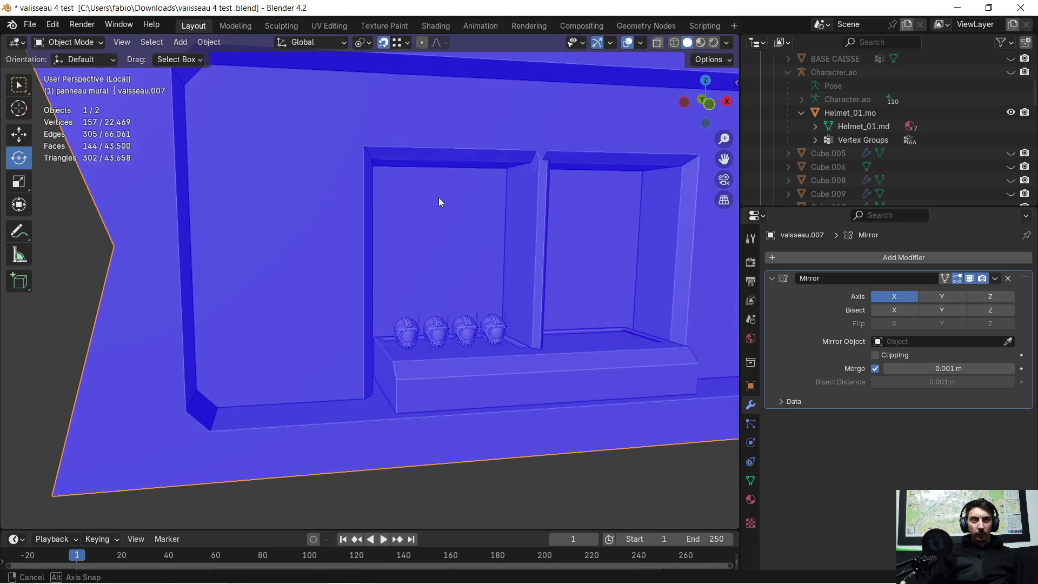
left_click(627, 48)
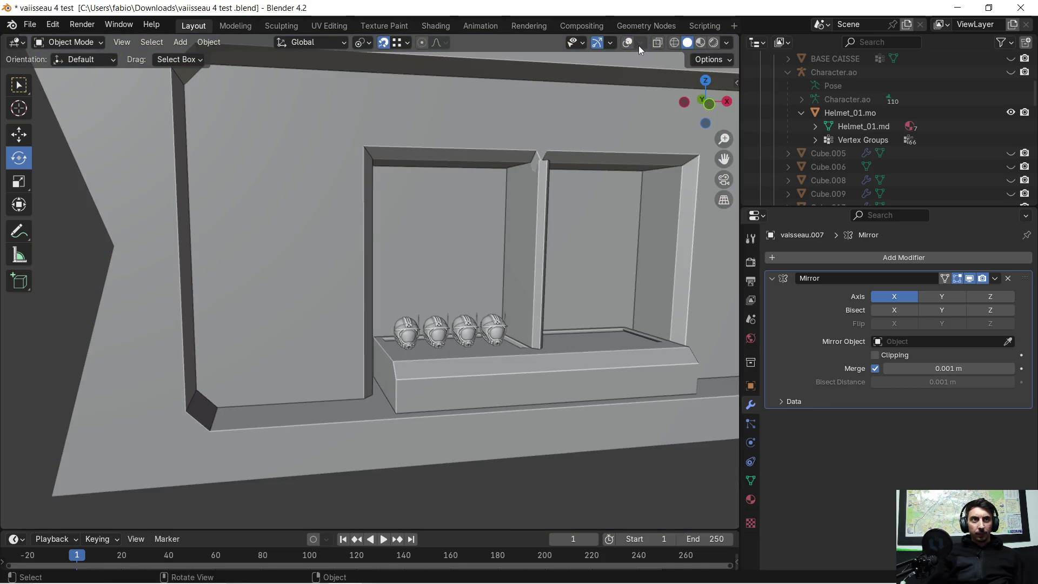
left_click(638, 46)
left_click(631, 45)
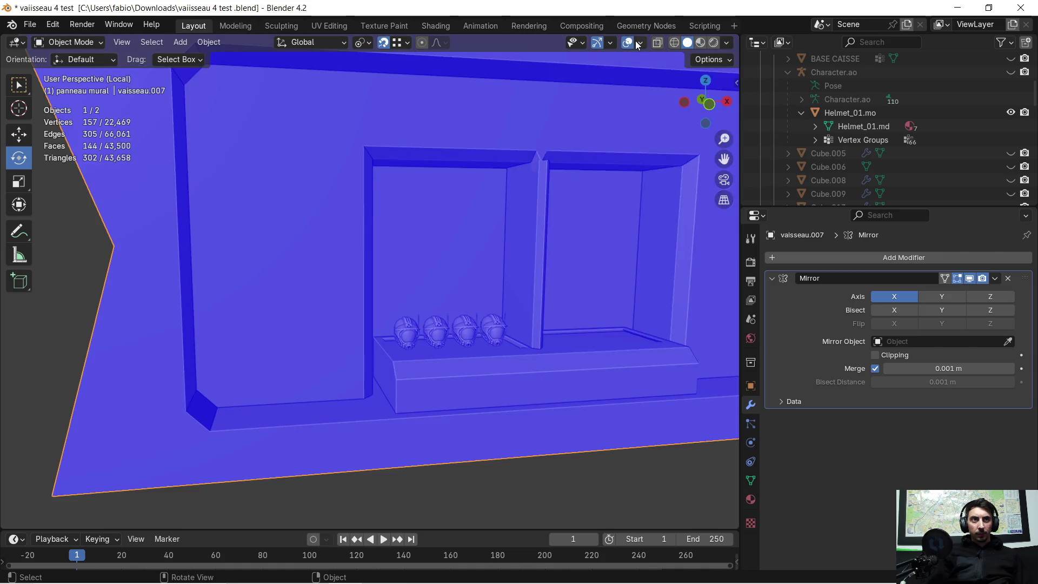
left_click(638, 44)
left_click(557, 269)
mouse_move(356, 214)
middle_mouse_down()
mouse_move(377, 202)
mouse_move(326, 203)
mouse_move(470, 197)
mouse_move(459, 213)
mouse_move(373, 218)
mouse_move(323, 200)
mouse_move(471, 233)
mouse_move(449, 225)
middle_mouse_up()
- Exit local view to show the mirrored panel in the full corridor, back in Object Mode
key("Tab")
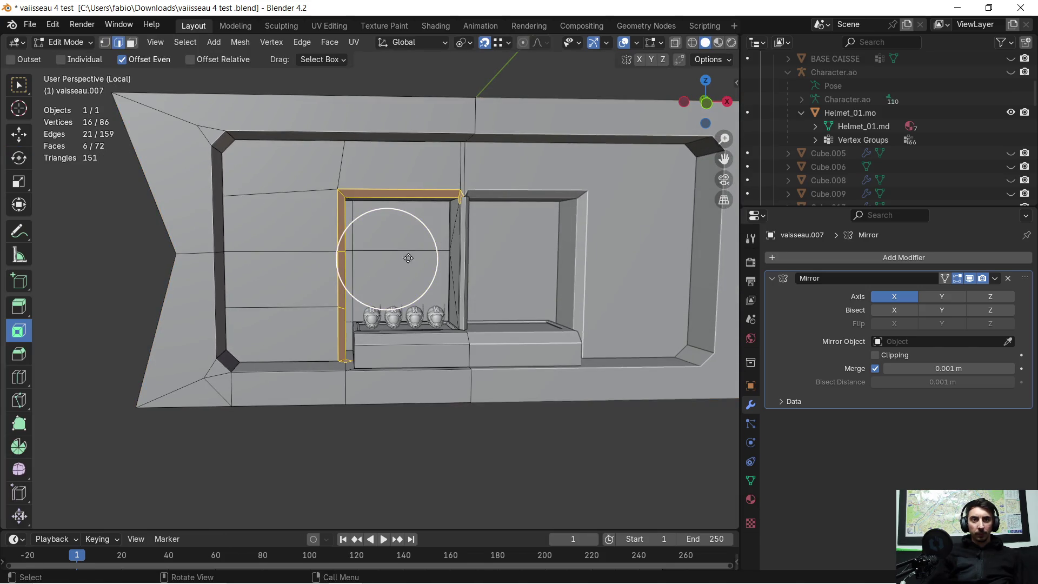
mouse_move(390, 271)
middle_mouse_down("shift")
mouse_move(387, 213)
mouse_move(378, 217)
middle_mouse_up("shift")
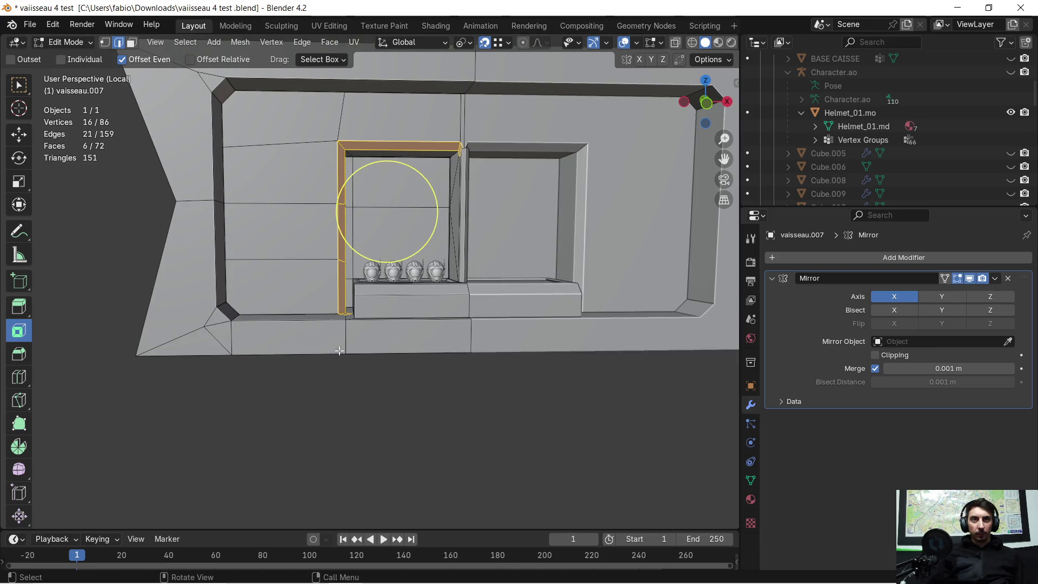
left_click(376, 306)
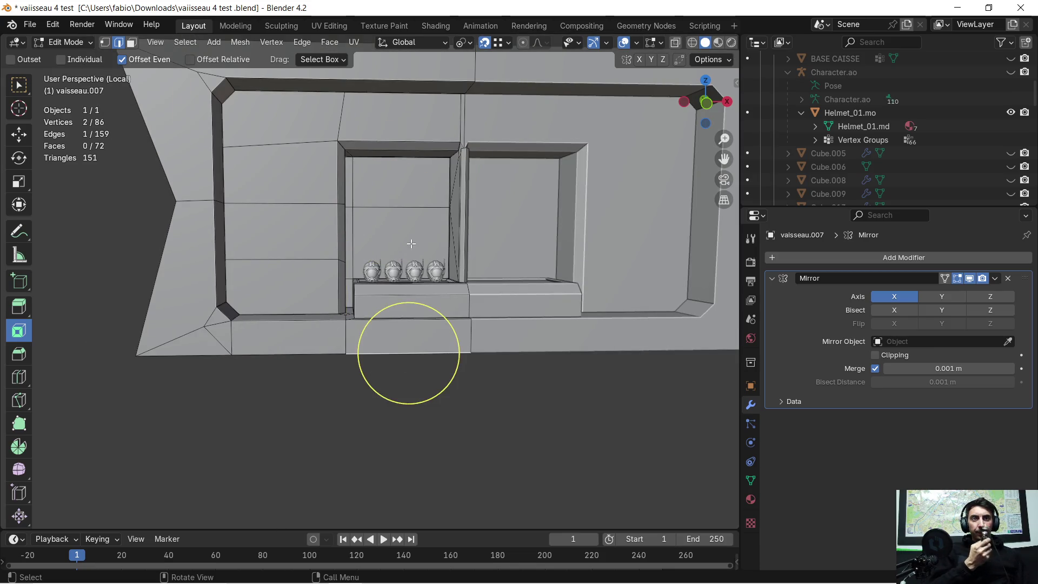
mouse_move(433, 258)
middle_mouse_down()
mouse_move(442, 281)
mouse_move(459, 284)
mouse_move(415, 222)
mouse_move(456, 248)
mouse_move(461, 264)
mouse_move(401, 256)
mouse_move(421, 260)
mouse_move(404, 219)
mouse_move(436, 219)
middle_mouse_up()
key("KP_Divide")
scroll(417, 215, "up", 3)
scroll(417, 215, "down", 3)
key("Tab")
scroll(435, 238, "down", 3)
scroll(411, 222, "up", 2)
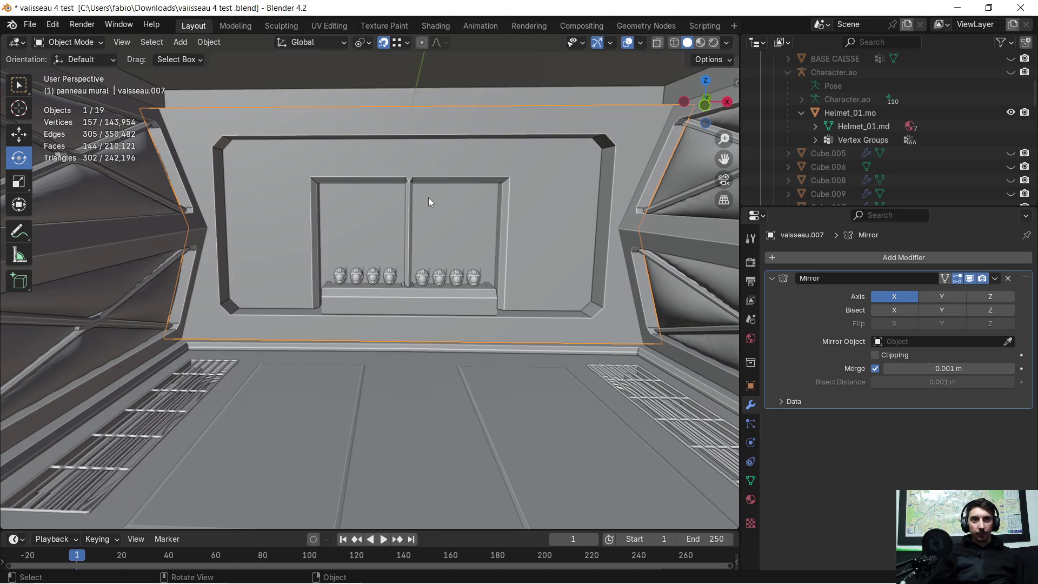
- Isolate the wall panel in Local View and orbit to a more frontal view of it
scroll(412, 199, "up", 2)
key("Tab")
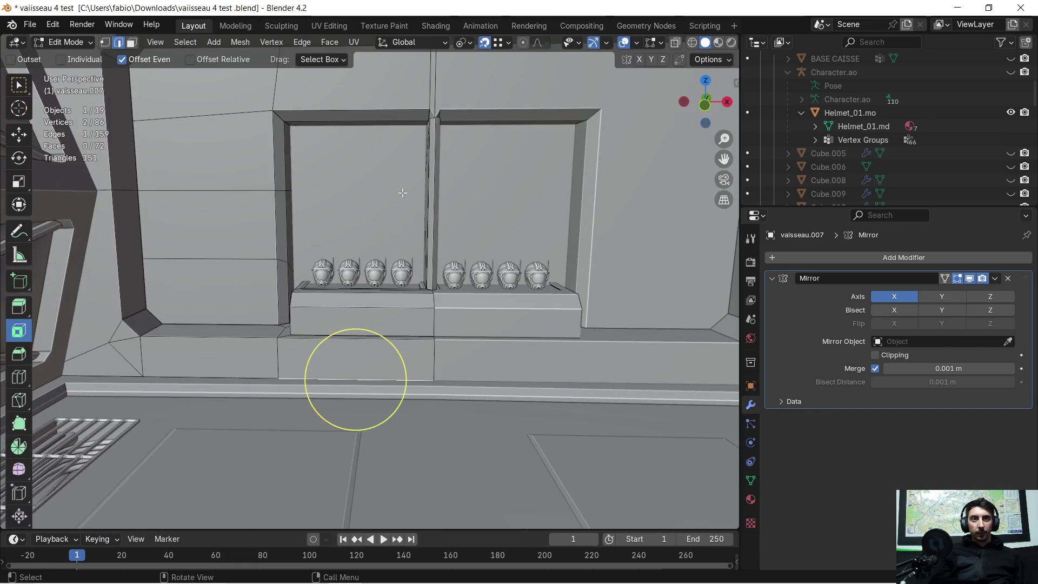
key("KP_Divide")
scroll(351, 257, "up", 3)
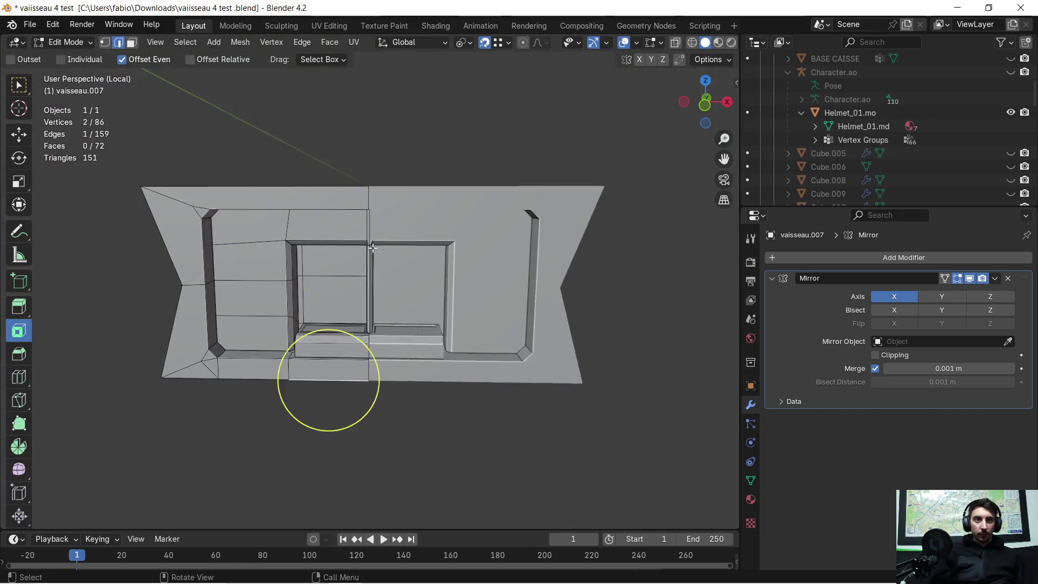
middle_click_drag(347, 260, 341, 273)
key("Tab")
key("Tab")
key("Tab")
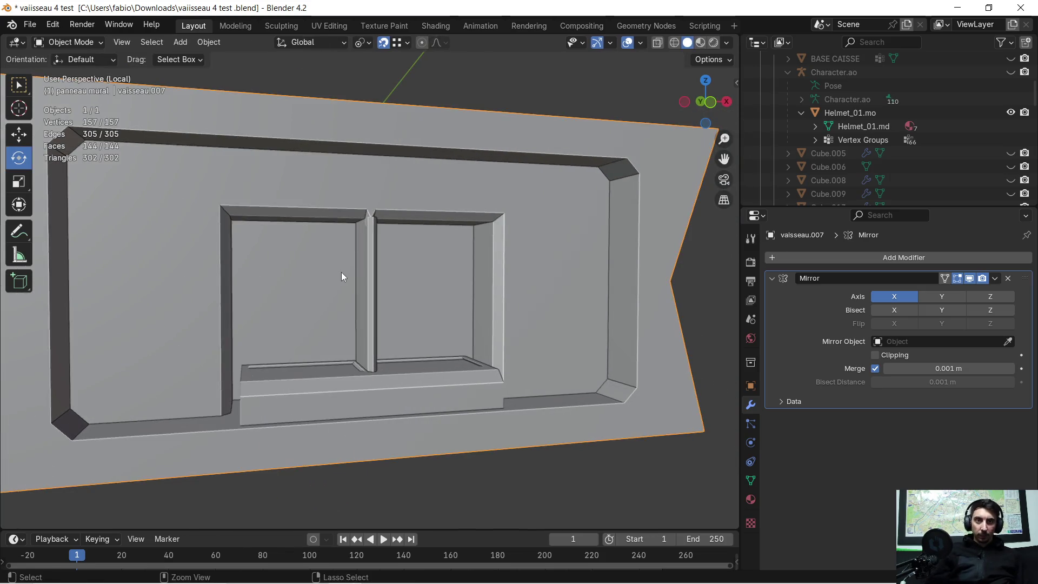
key("Tab")
key("Tab")
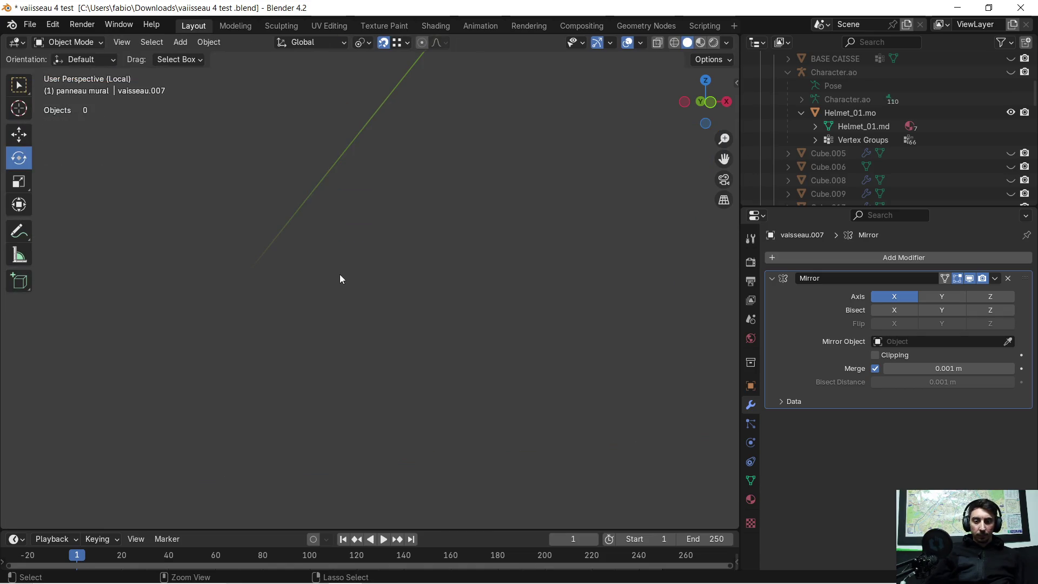
key("Tab")
middle_click_drag(335, 280, 321, 282)
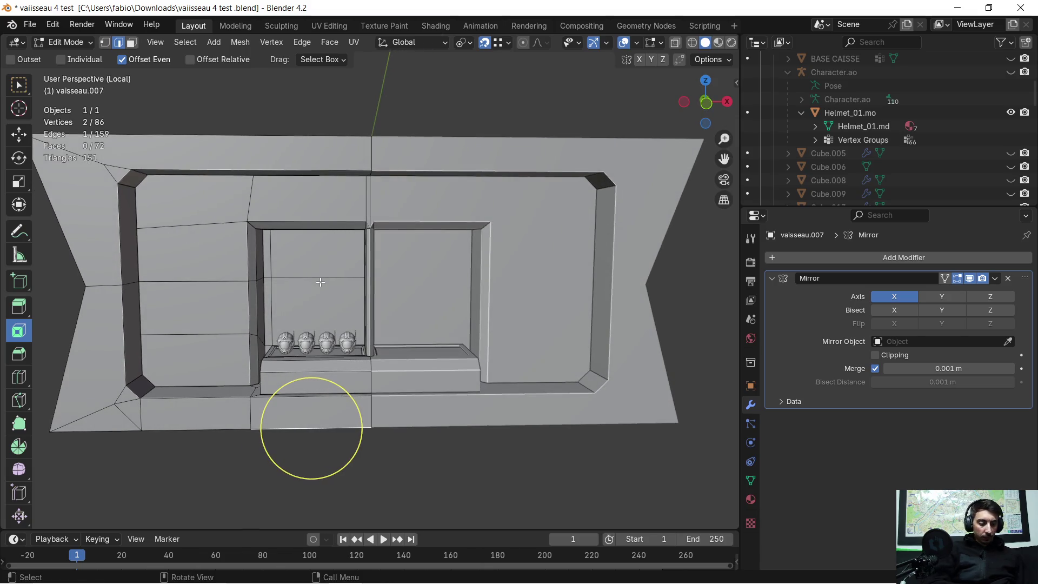
- Return to the full scene, select the helmet row plus another object, and briefly isolate them
key("KP_Divide")
scroll(320, 282, "up", 4)
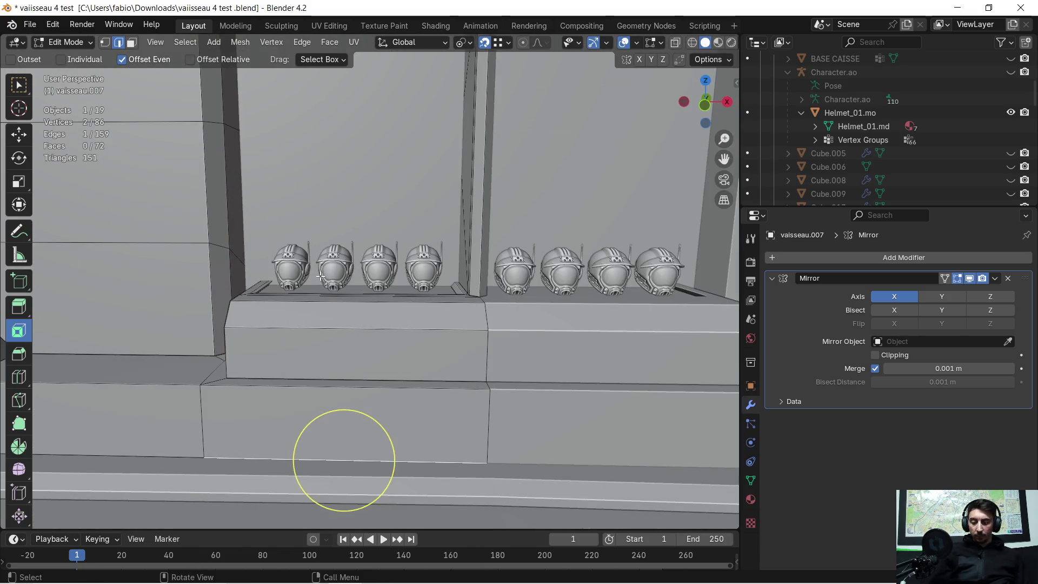
key("Tab")
left_click(297, 266)
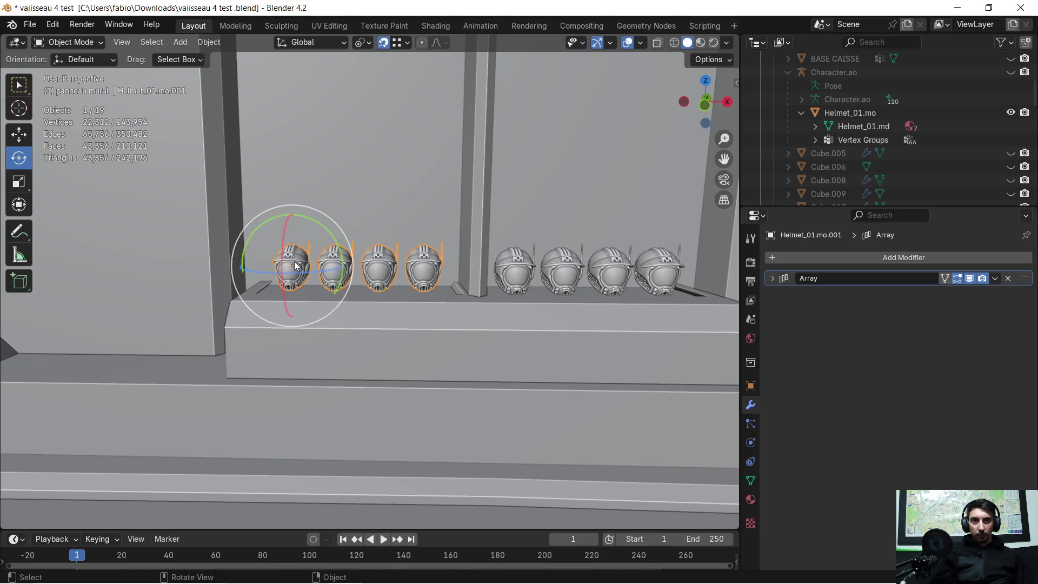
left_click(331, 177, "shift")
key("KP_Divide")
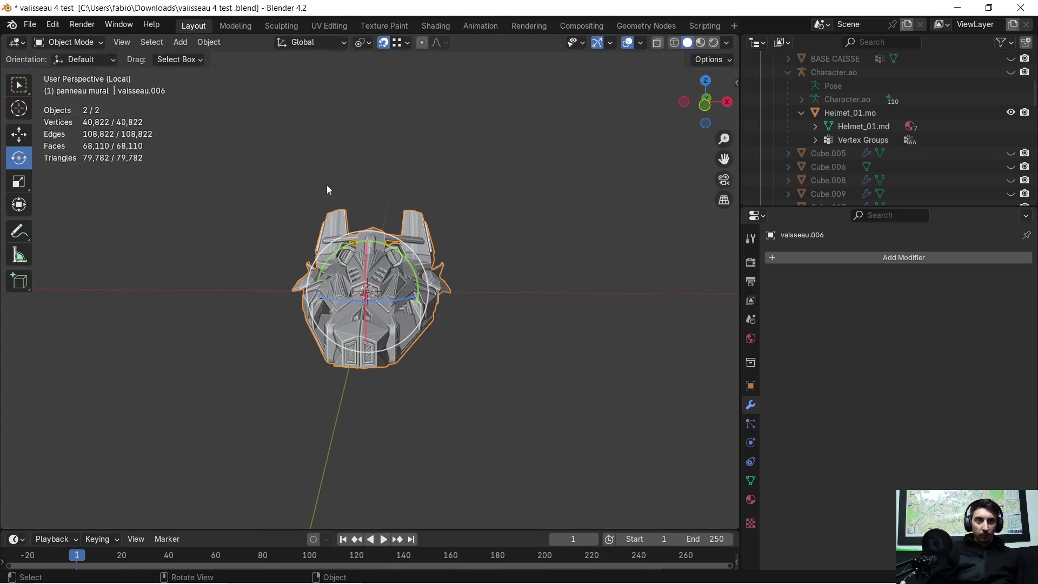
key("KP_Divide")
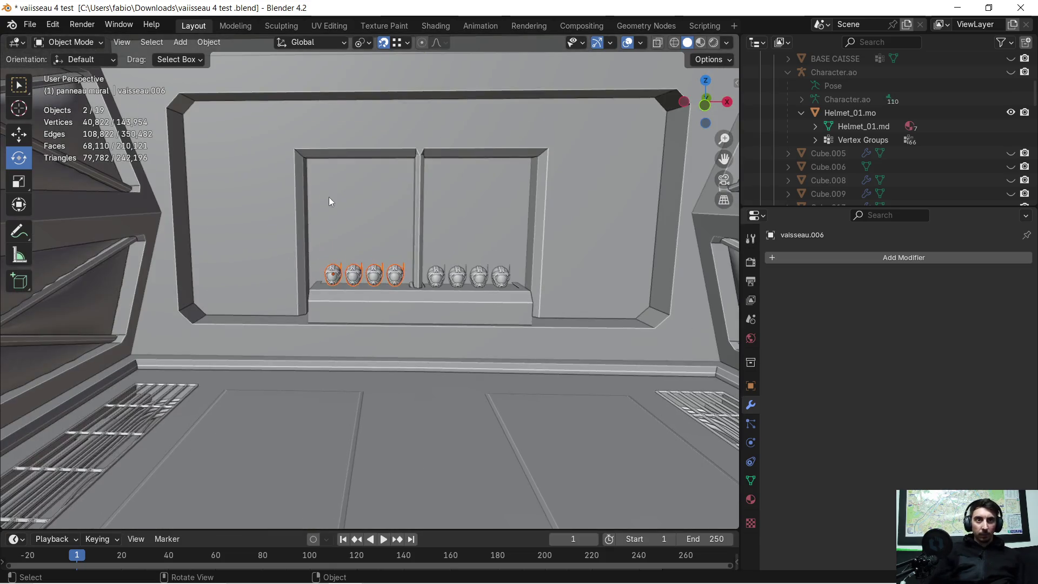
- Frame the selected helmets, add the wall panel to the selection, and toggle Local View
key("KP_Decimal")
scroll(351, 208, "up", 3)
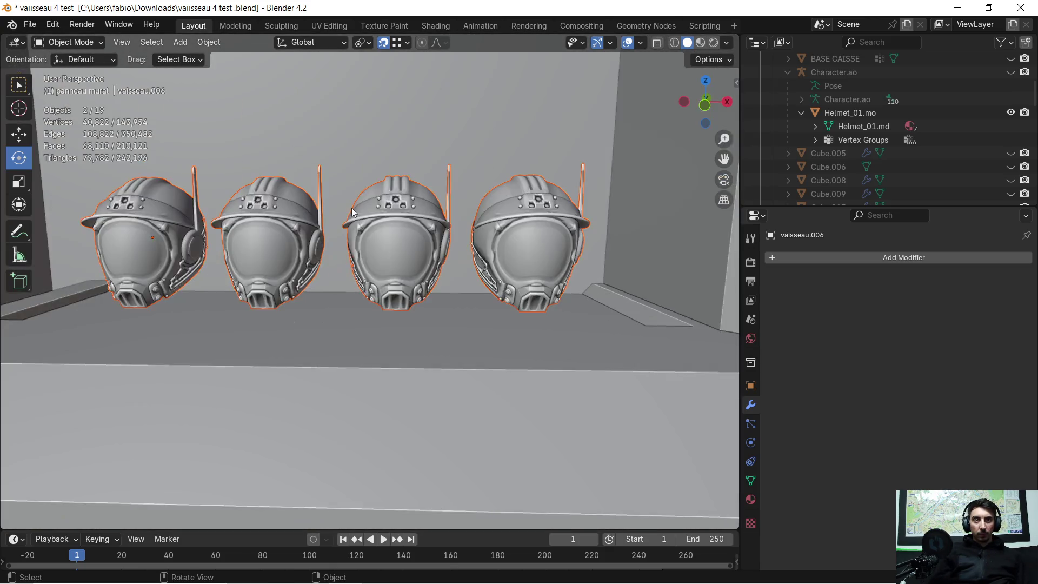
scroll(352, 208, "down", 4)
left_click(313, 216, "shift")
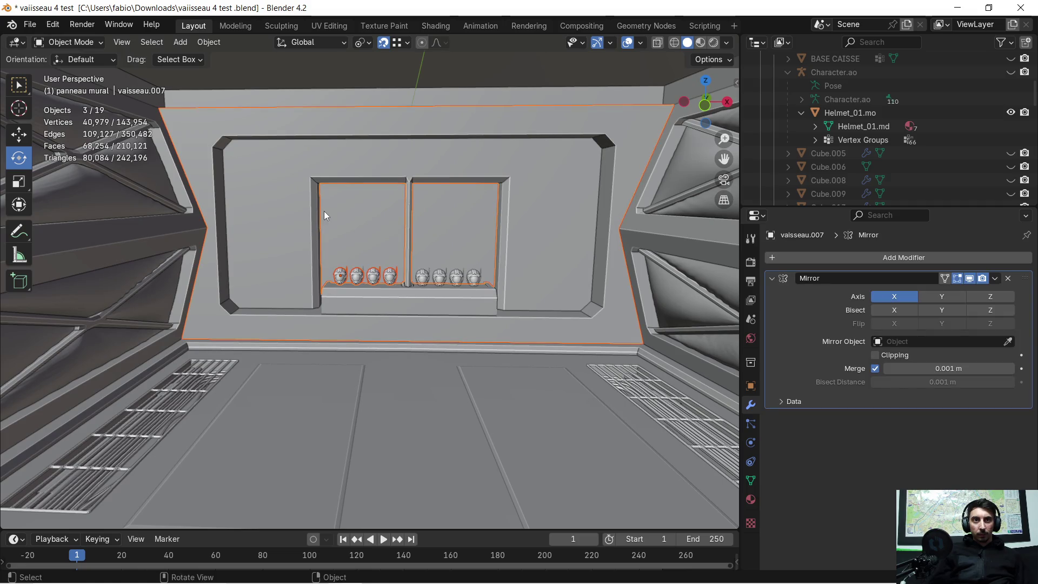
key("KP_Divide")
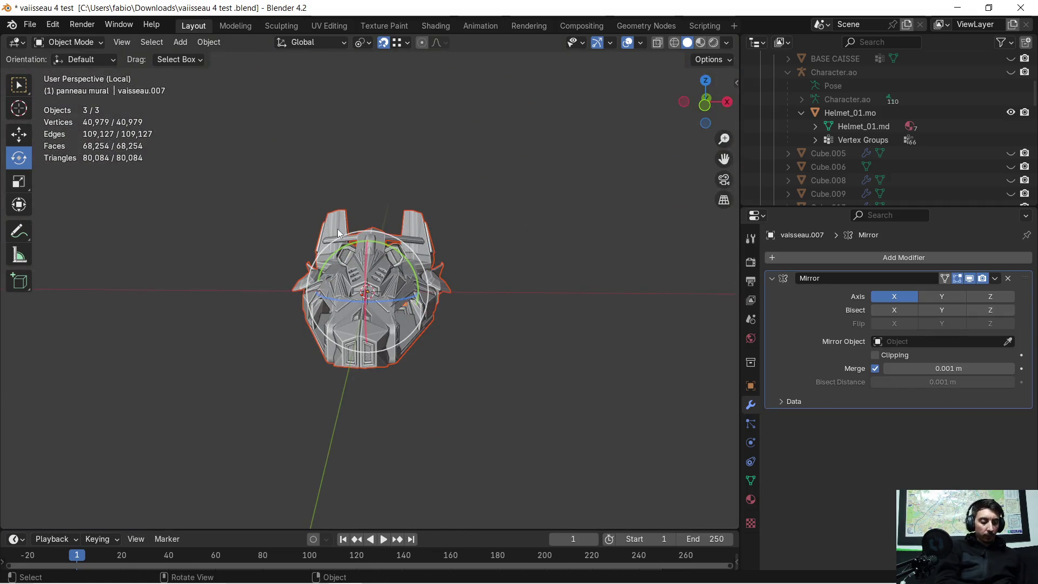
key("KP_Divide")
key("KP_Divide")
key("KP_Divide")
- Isolate only the wall panel and helmet row, then zoom in on the divider top
left_click(300, 225)
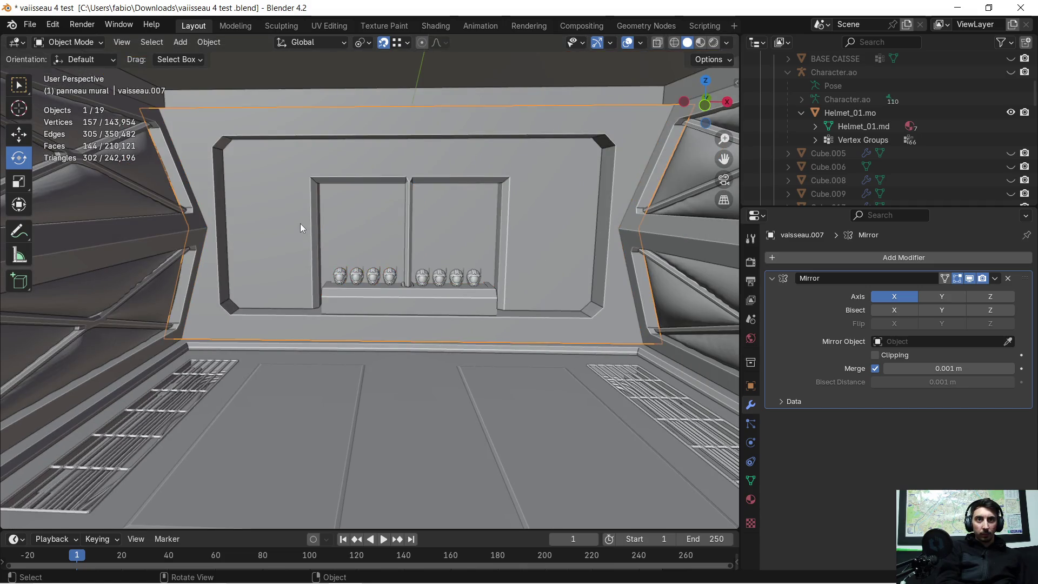
left_click(355, 278, "shift")
key("KP_Divide")
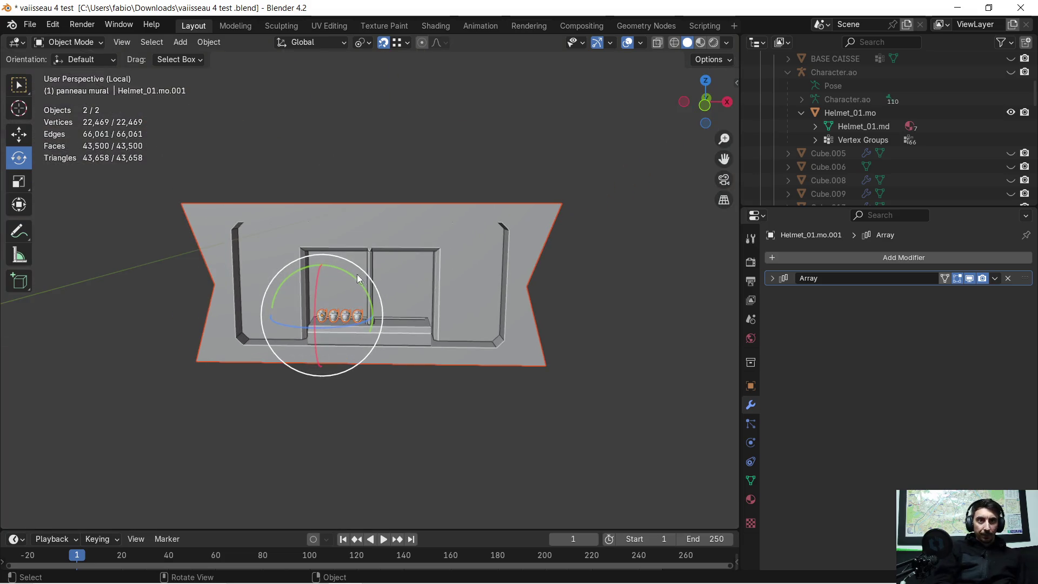
scroll(355, 279, "up", 6)
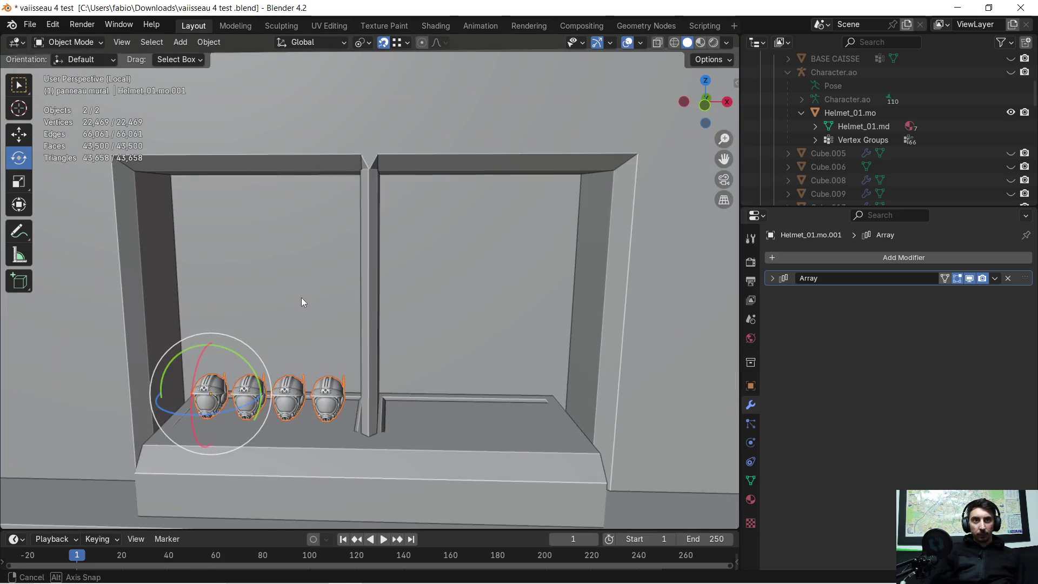
mouse_move(301, 301)
middle_mouse_down()
mouse_move(338, 281)
mouse_move(315, 282)
mouse_move(359, 278)
mouse_move(421, 298)
mouse_move(432, 228)
middle_mouse_up()
scroll(390, 277, "up", 6)
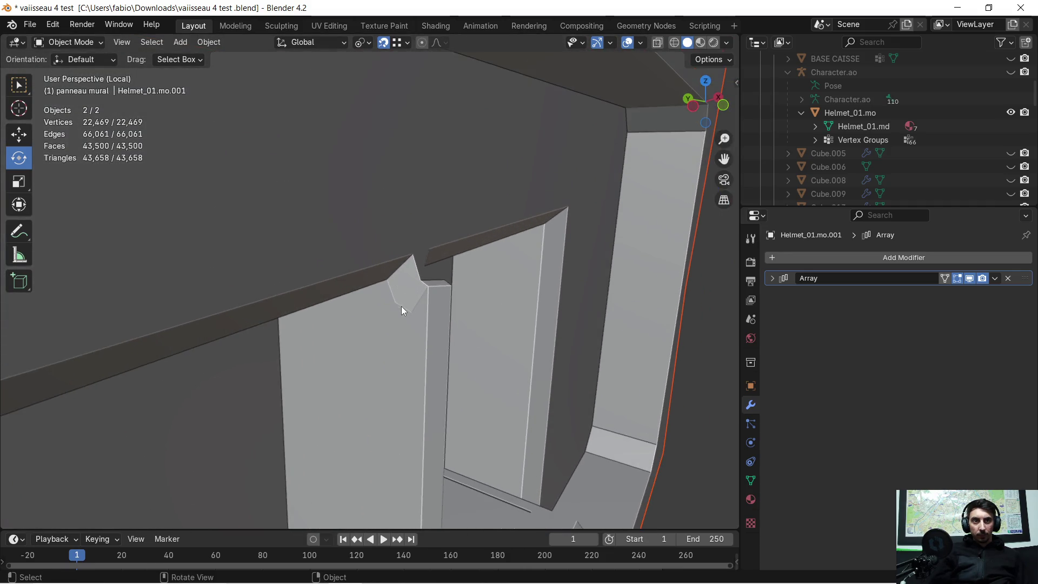
- In Edit Mode, raise the corner vertex atop the divider 0.070397 m along Z
key("Tab")
mouse_move(412, 307)
middle_mouse_down()
mouse_move(297, 303)
mouse_move(390, 275)
mouse_move(400, 262)
mouse_move(371, 268)
mouse_move(394, 276)
mouse_move(355, 301)
mouse_move(387, 283)
mouse_move(412, 312)
middle_mouse_up()
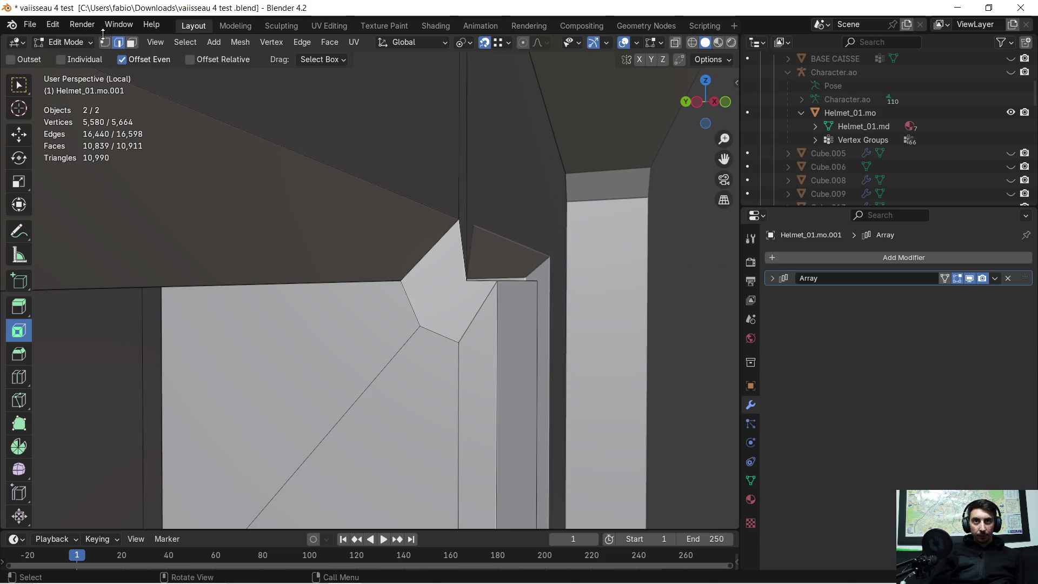
left_click(420, 326)
key("g")
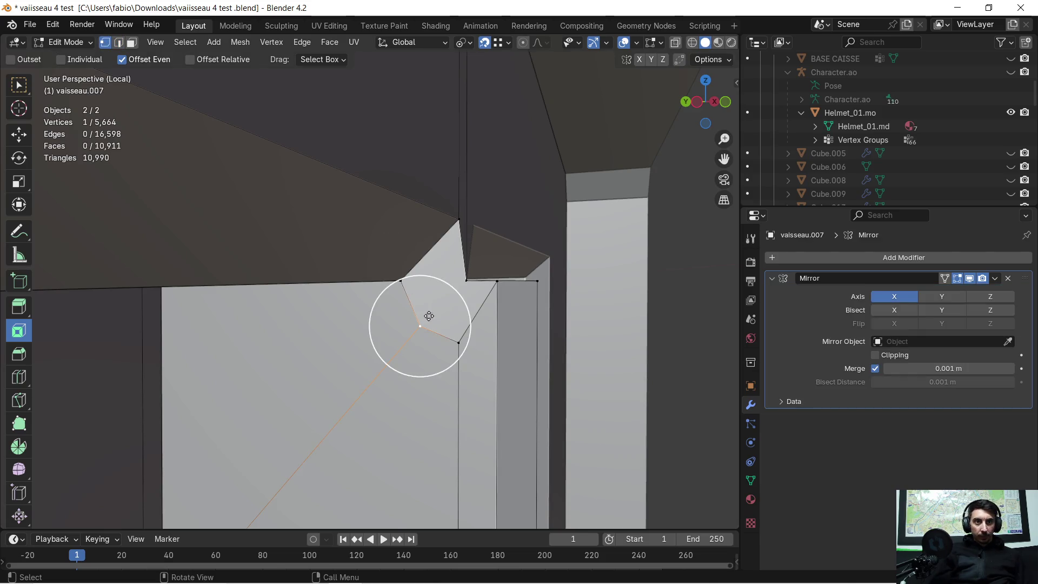
mouse_move(443, 301)
middle_mouse_down()
mouse_move(432, 292)
mouse_move(445, 298)
middle_mouse_up()
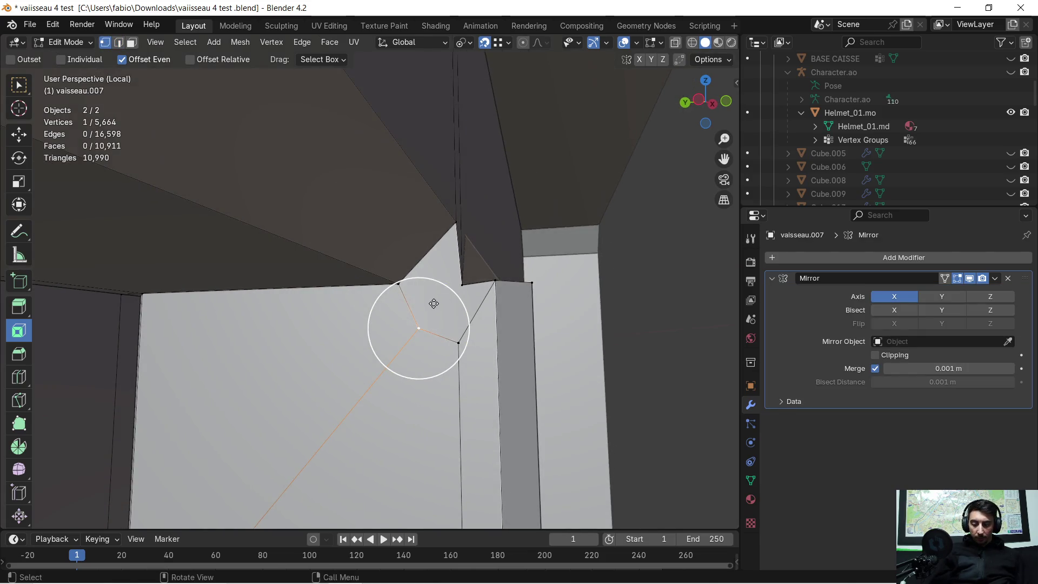
key("g")
key("z")
left_click(406, 284)
- Push the same divider-top vertex 0.032207 m along Y, leaving X unchanged
scroll(443, 286, "up", 2)
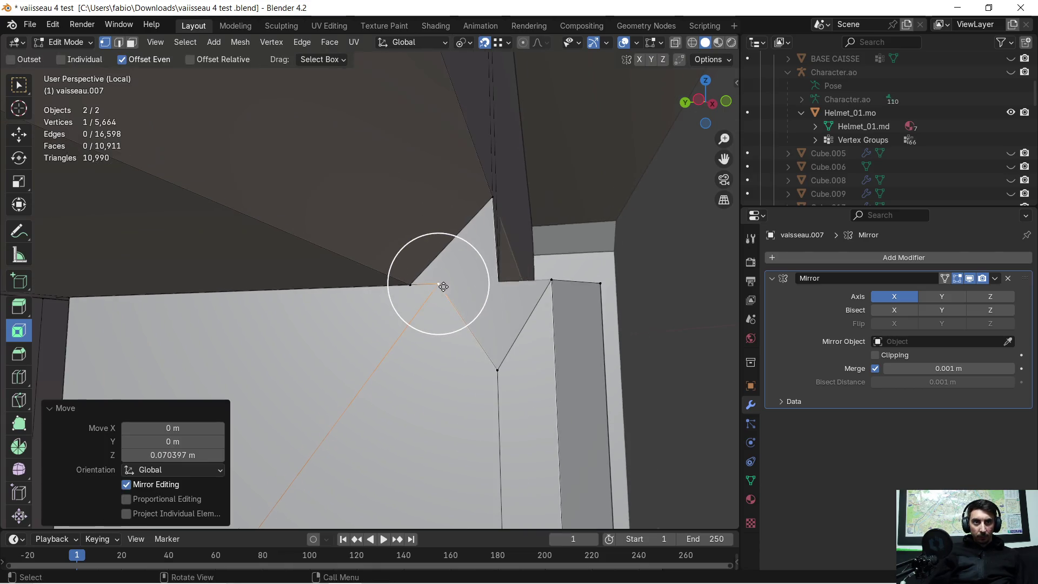
key("g")
key("x")
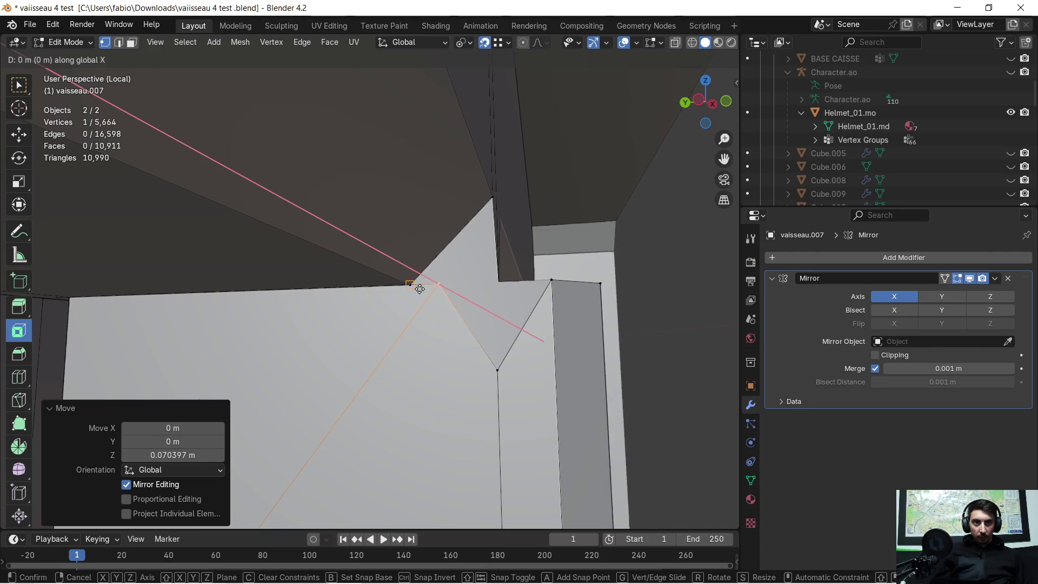
left_click(421, 289)
scroll(429, 293, "up", 3)
middle_click_drag(462, 292, 392, 262)
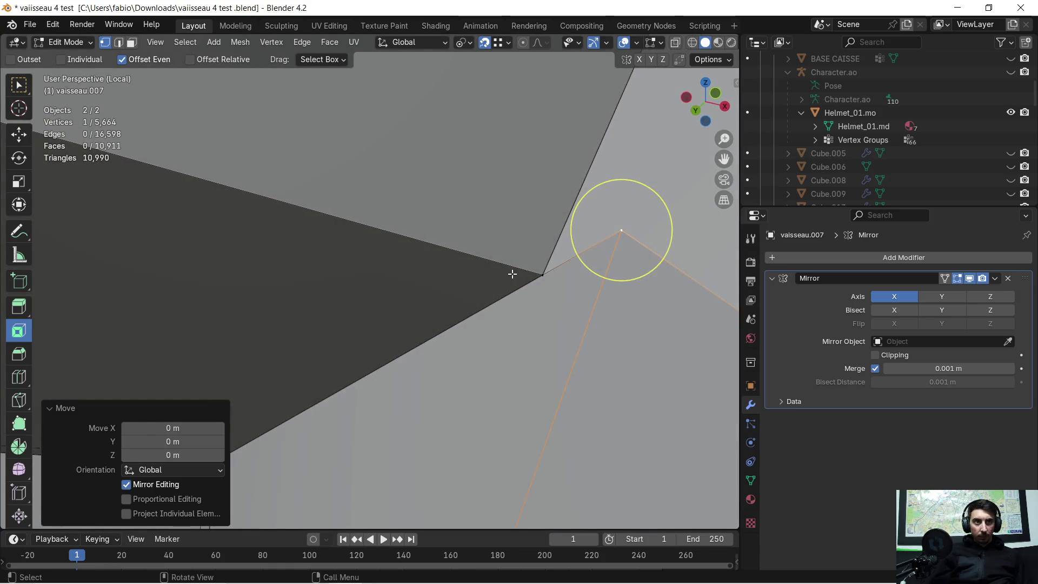
key("g")
key("y")
left_click(536, 275)
- Move the lower divider-front vertex up along Z onto the horizontal edge
scroll(549, 308, "down", 3)
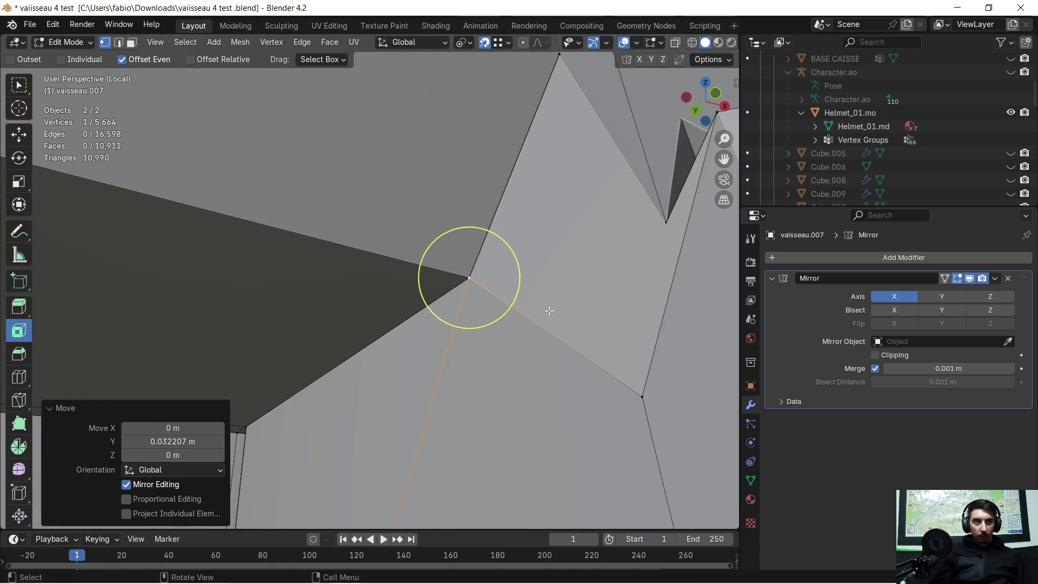
mouse_move(532, 306)
middle_mouse_down()
mouse_move(586, 375)
mouse_move(536, 373)
mouse_move(548, 349)
middle_mouse_up()
left_click(496, 379)
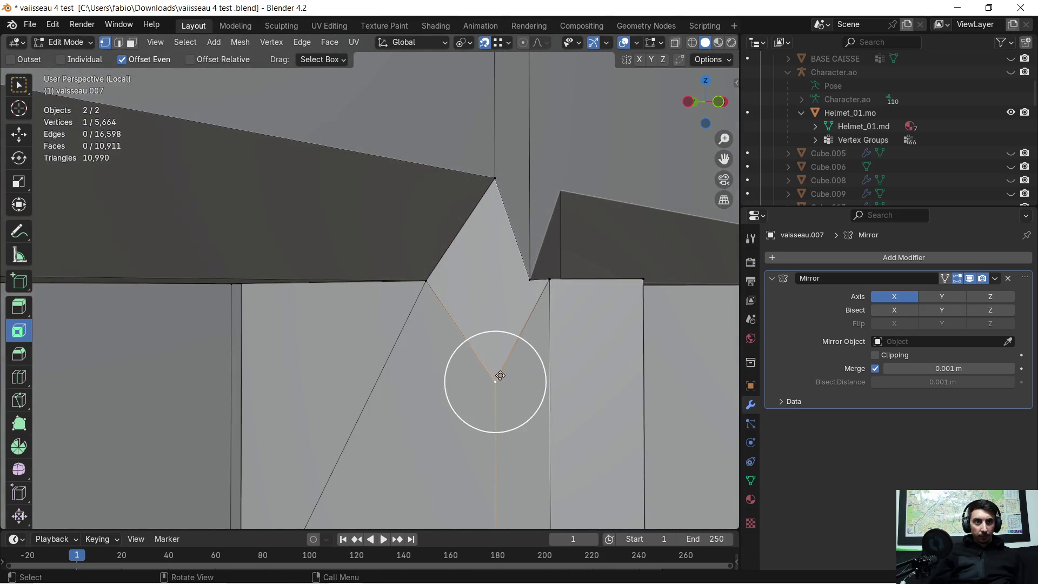
key("g")
key("z")
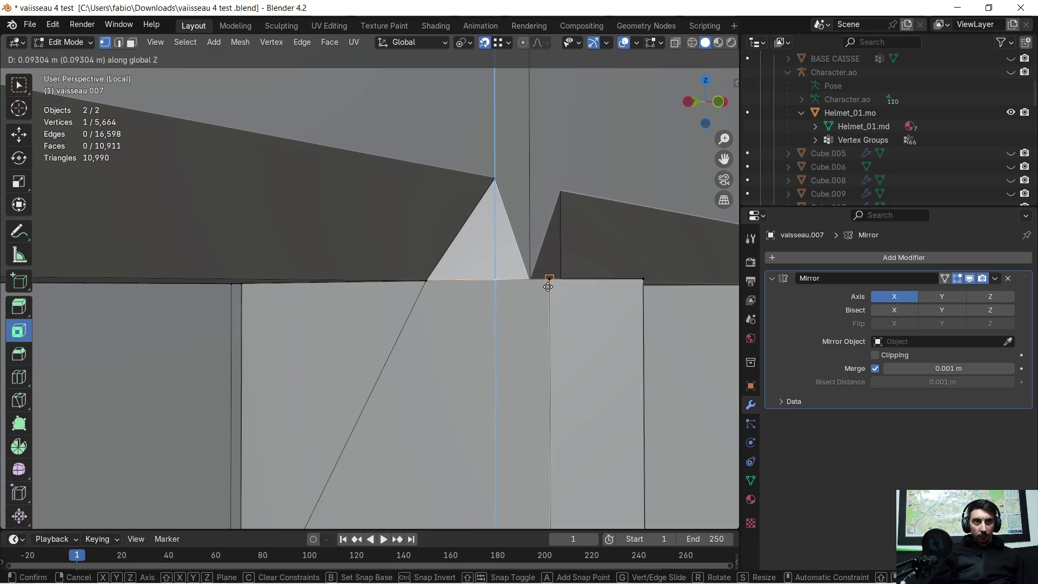
left_click(550, 285)
mouse_move(550, 285)
middle_mouse_down()
mouse_move(471, 324)
mouse_move(510, 309)
mouse_move(499, 312)
middle_mouse_up()
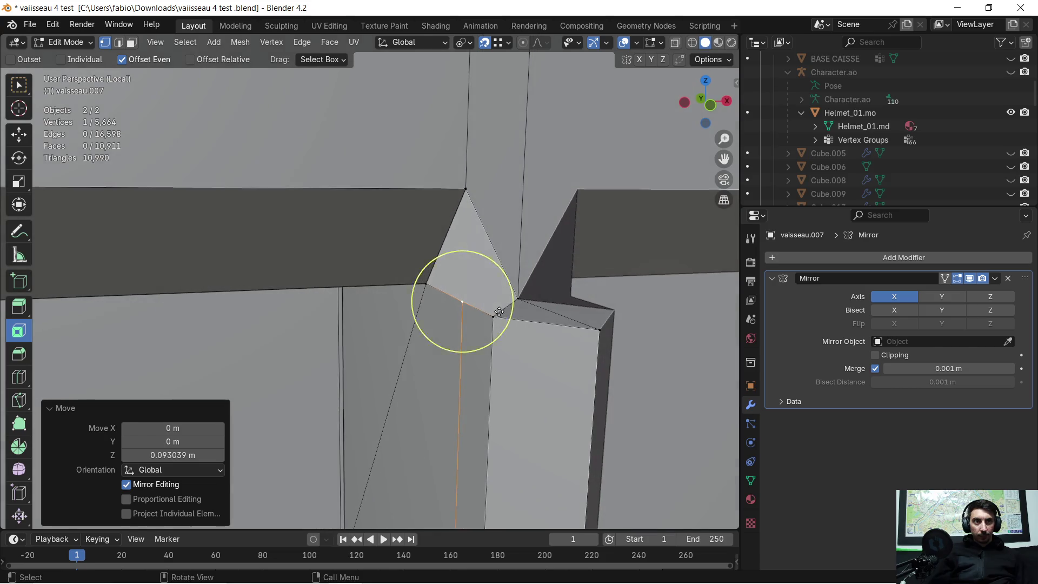
- Delete the stray triangle face and select the vertices bordering the resulting gap
left_click(131, 42)
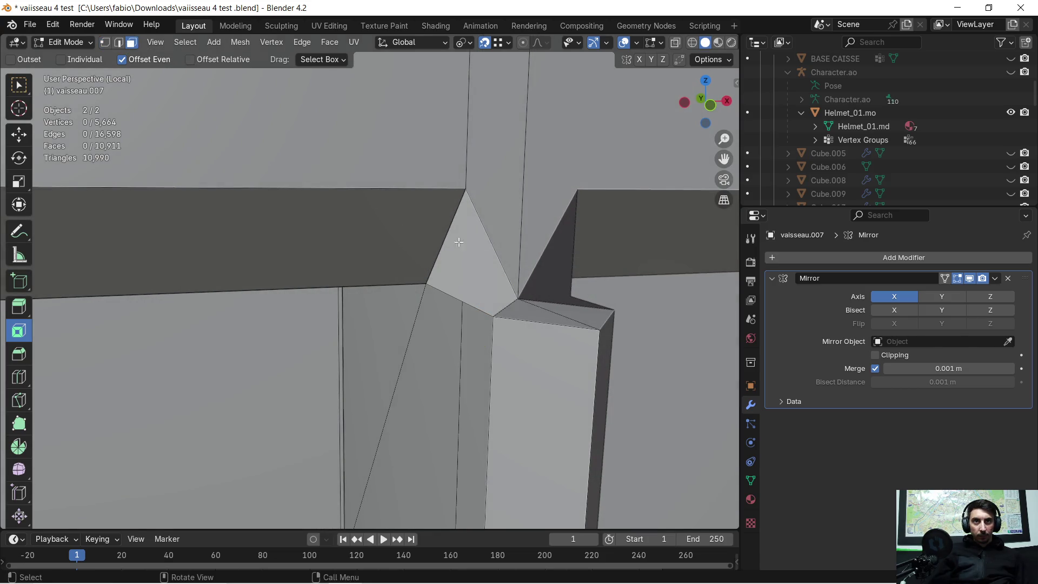
left_click(475, 267)
key("x")
left_click(475, 267)
mouse_move(476, 268)
middle_mouse_down()
mouse_move(491, 275)
mouse_move(448, 287)
mouse_move(477, 286)
middle_mouse_up()
mouse_move(356, 198)
middle_mouse_down()
mouse_move(475, 227)
mouse_move(450, 200)
mouse_move(408, 294)
mouse_move(365, 299)
mouse_move(376, 296)
mouse_move(324, 259)
middle_mouse_up()
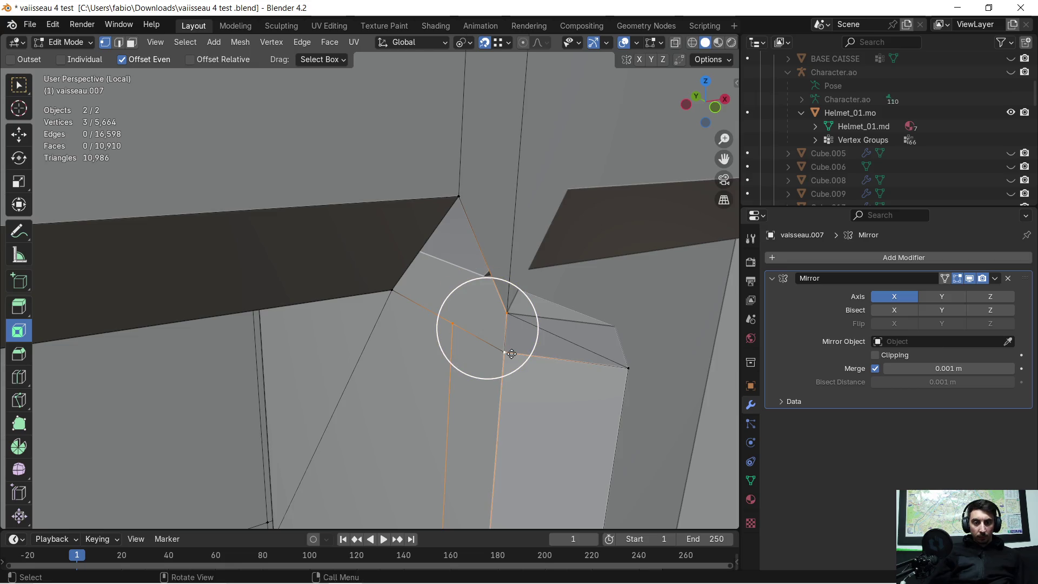
mouse_move(485, 328)
middle_mouse_down()
mouse_move(524, 338)
mouse_move(439, 322)
middle_mouse_up()
left_click(566, 100, "shift")
left_click(632, 336, "shift")
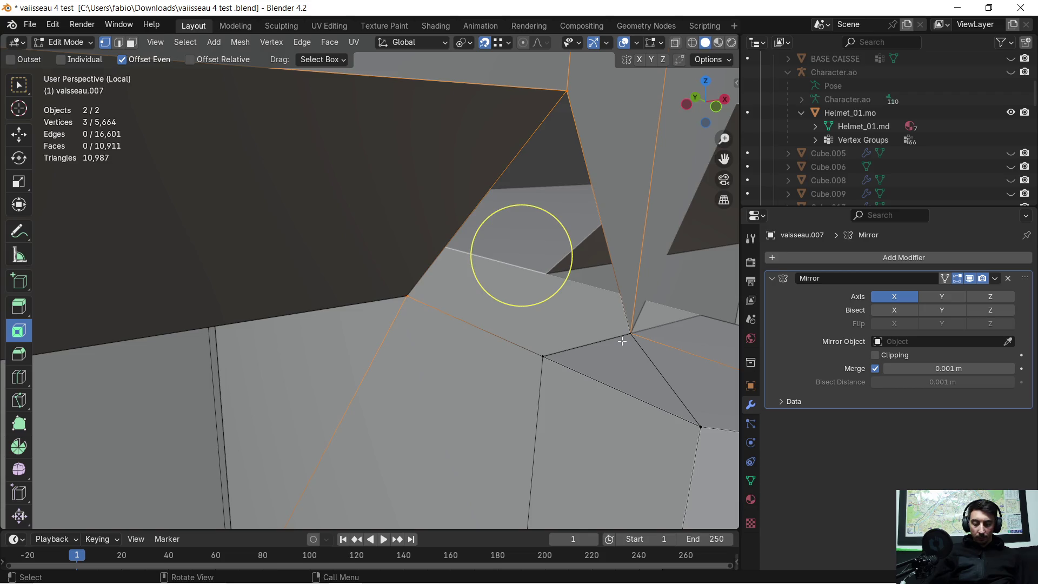
- Fill the gap with a triangle face, add a second triangle, then undo it
key("f")
middle_click_drag(603, 337, 486, 364)
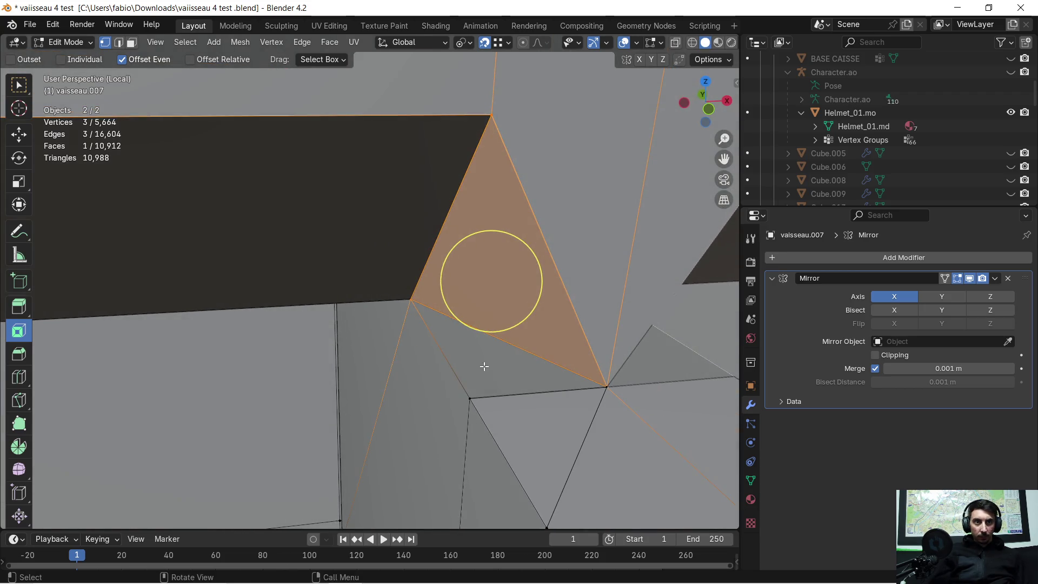
left_click(470, 399)
left_click(434, 339, "shift")
left_click(607, 383, "shift")
key("f")
middle_click_drag(602, 376, 534, 362)
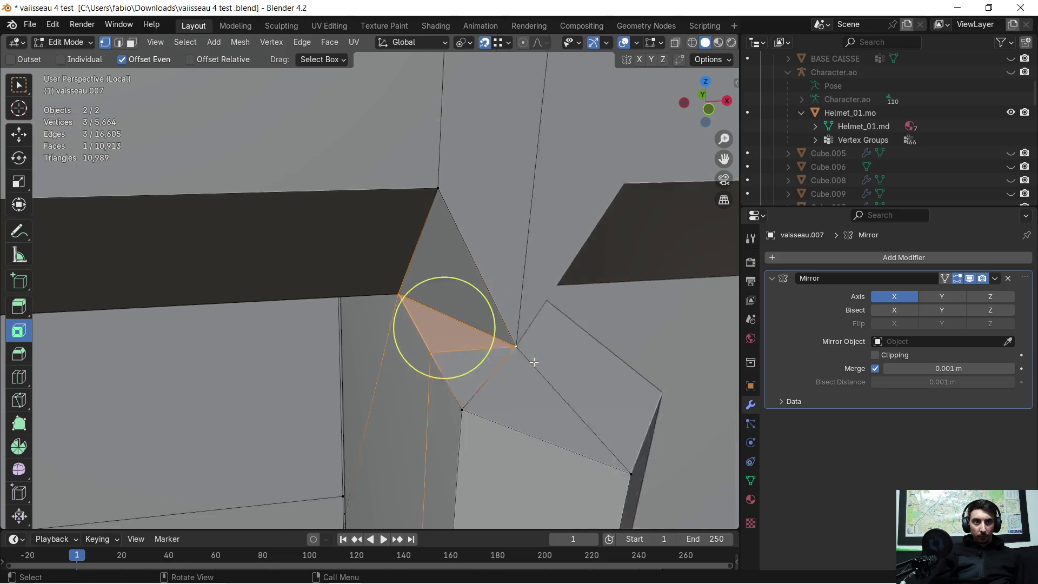
scroll(534, 362, "down", 6)
middle_click_drag(425, 370, 429, 359)
scroll(427, 292, "up", 6)
scroll(428, 292, "down", 2)
mouse_move(428, 292)
middle_mouse_down()
mouse_move(444, 319)
mouse_move(425, 338)
mouse_move(452, 306)
mouse_move(436, 348)
mouse_move(409, 303)
middle_mouse_up()
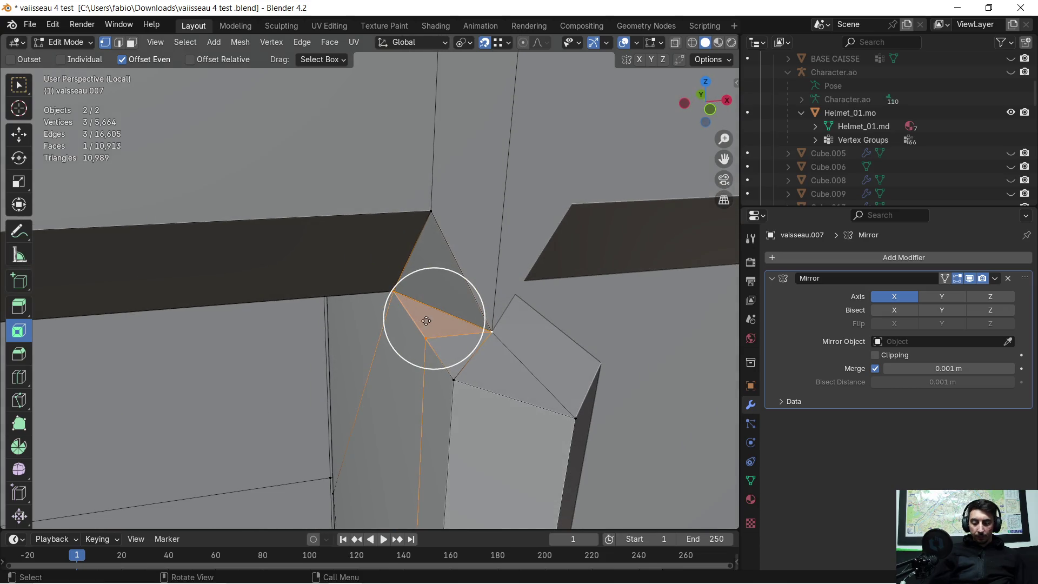
key("ctrl+z")
- Slide the divider-top corner vertex along the X axis
left_click(493, 332)
middle_click_drag(493, 332, 486, 342)
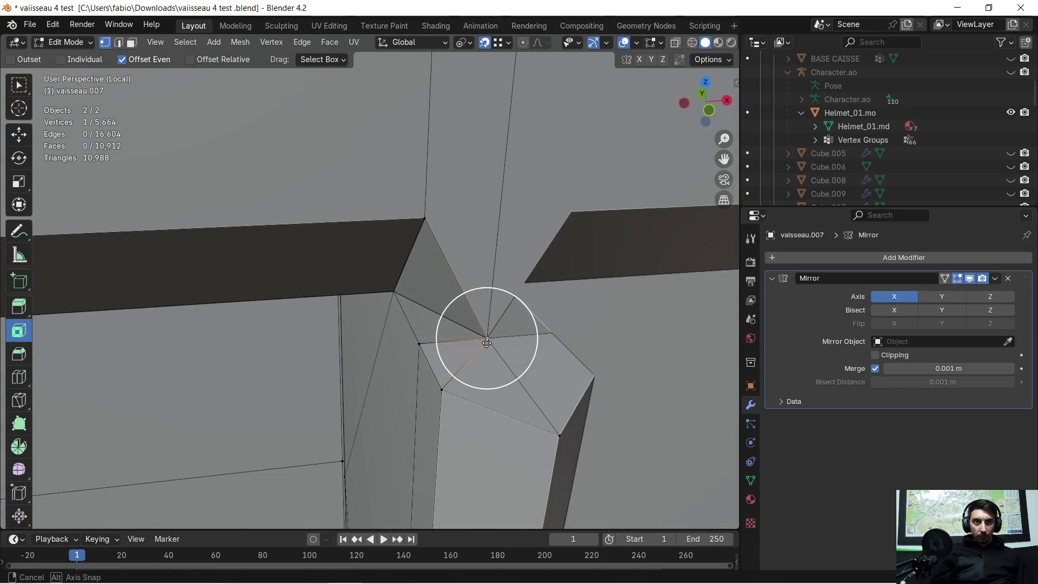
key("g")
key("x")
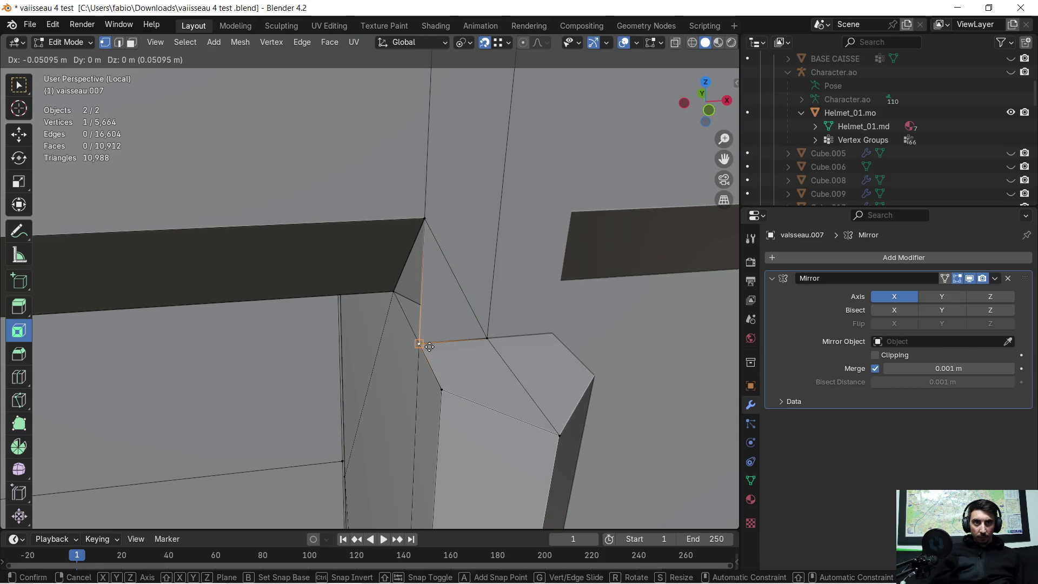
left_click(427, 352)
mouse_move(427, 351)
middle_mouse_down()
mouse_move(468, 334)
mouse_move(479, 290)
mouse_move(483, 299)
middle_mouse_up()
- Delete the stray face at the corner where the divider meets the frame
left_click(132, 43)
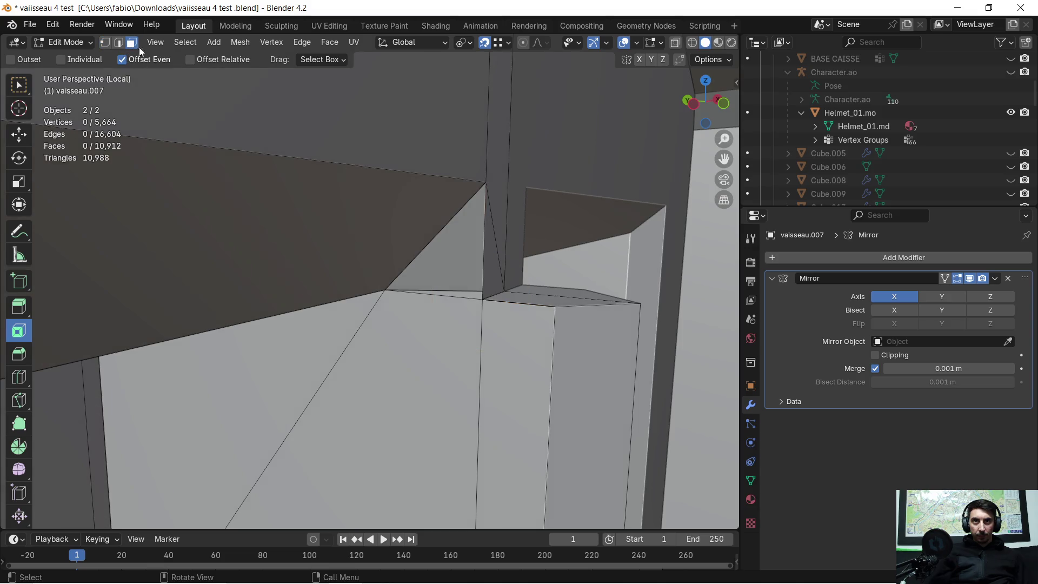
left_click(439, 254)
key("x")
left_click(440, 255)
mouse_move(440, 254)
middle_mouse_down()
mouse_move(451, 240)
mouse_move(409, 268)
middle_mouse_up()
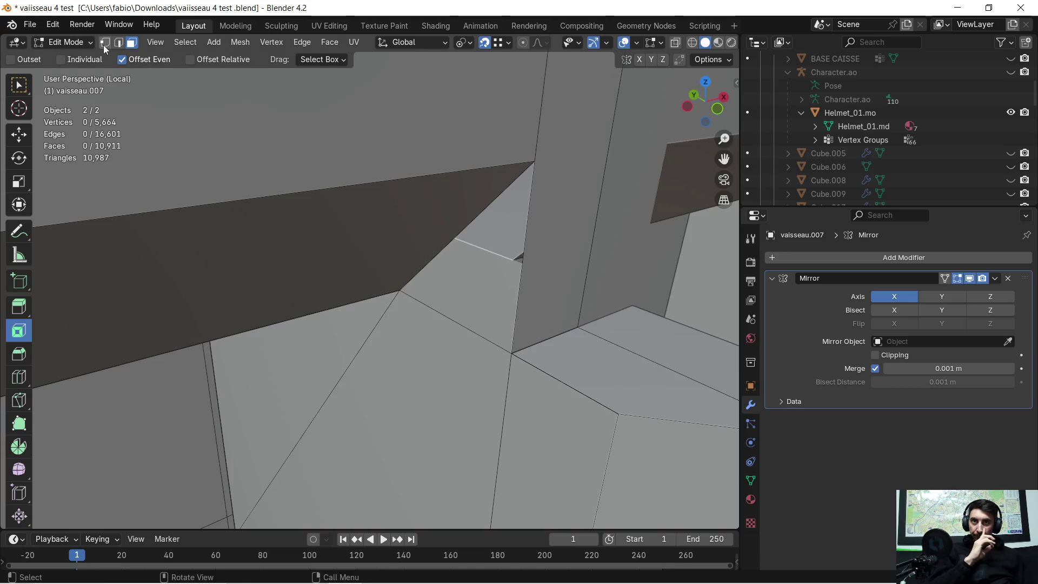
- Select the ledge corner vertices and fill the gap with a new face
left_click(519, 165)
key("g")
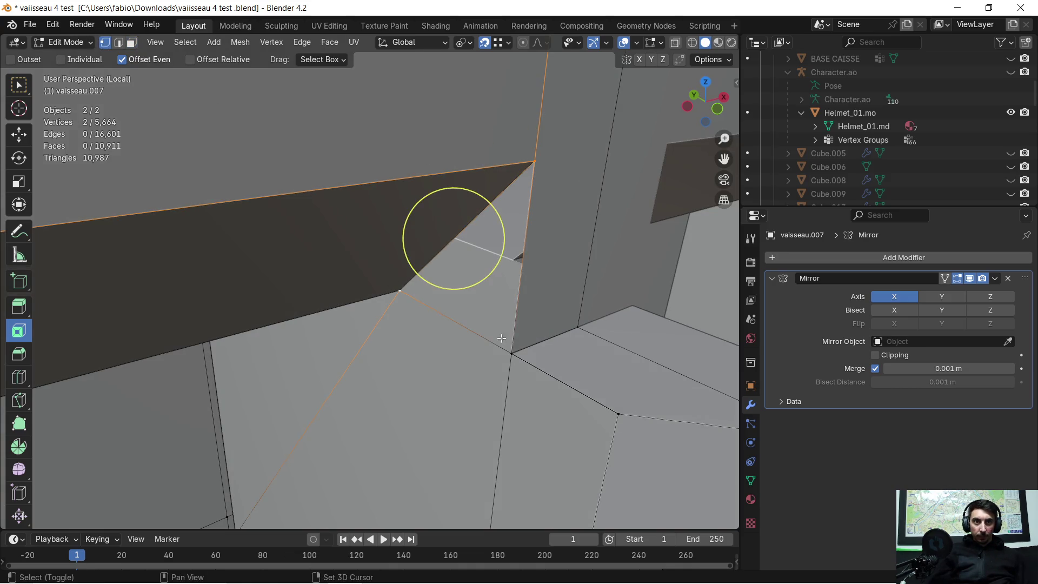
left_click(475, 277)
key("f")
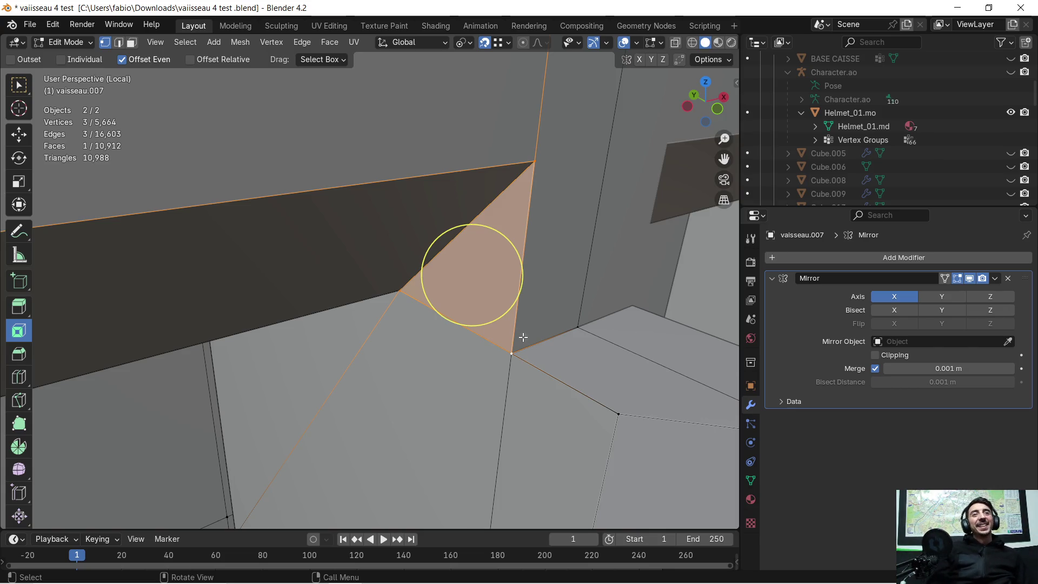
scroll(512, 309, "down", 5)
mouse_move(511, 346)
middle_mouse_down()
mouse_move(514, 359)
mouse_move(485, 322)
mouse_move(482, 285)
middle_mouse_up()
scroll(463, 225, "up", 3)
mouse_move(464, 225)
middle_mouse_down()
mouse_move(422, 171)
mouse_move(444, 171)
mouse_move(432, 186)
mouse_move(454, 328)
mouse_move(419, 319)
mouse_move(571, 300)
mouse_move(528, 330)
mouse_move(528, 313)
mouse_move(430, 192)
mouse_move(454, 127)
mouse_move(387, 121)
mouse_move(483, 139)
middle_mouse_up()
middle_click_drag(351, 266, 373, 296)
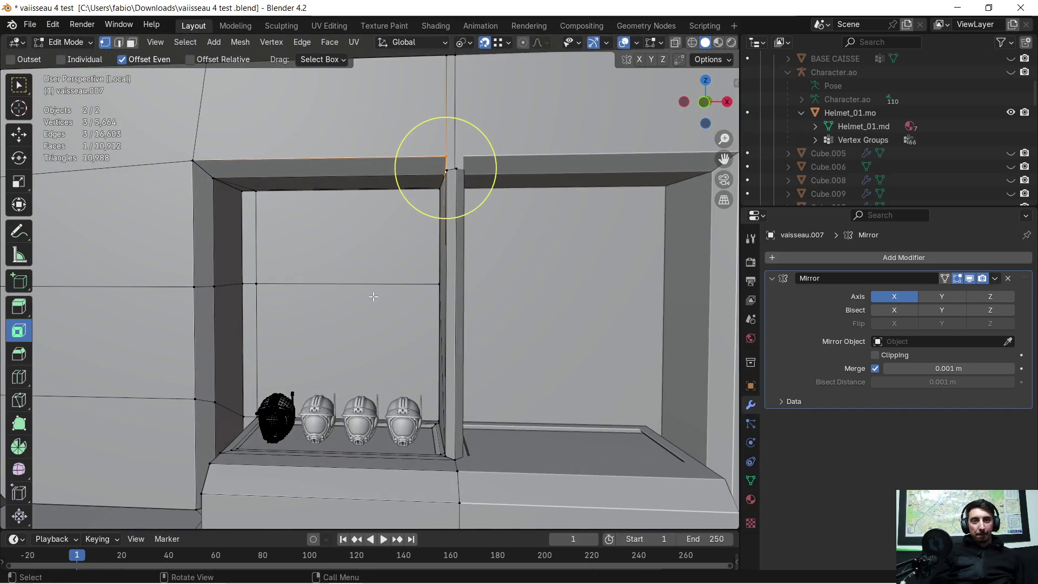
mouse_move(360, 339)
middle_mouse_down()
mouse_move(451, 274)
mouse_move(442, 260)
middle_mouse_up()
- Return to Object Mode with the wall panel selected and orbit around the frame
key("Tab")
left_click(421, 283)
key("Tab")
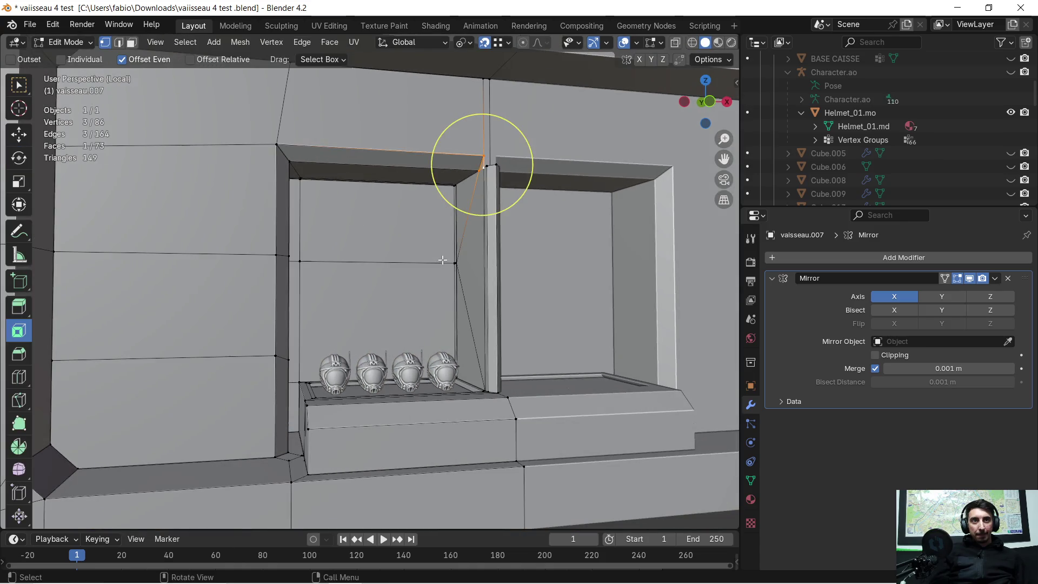
key("Tab")
scroll(442, 250, "down", 4)
mouse_move(465, 226)
middle_mouse_down()
mouse_move(412, 341)
mouse_move(437, 308)
mouse_move(526, 306)
mouse_move(514, 317)
mouse_move(458, 329)
mouse_move(519, 265)
middle_mouse_up()
scroll(520, 265, "up", 8)
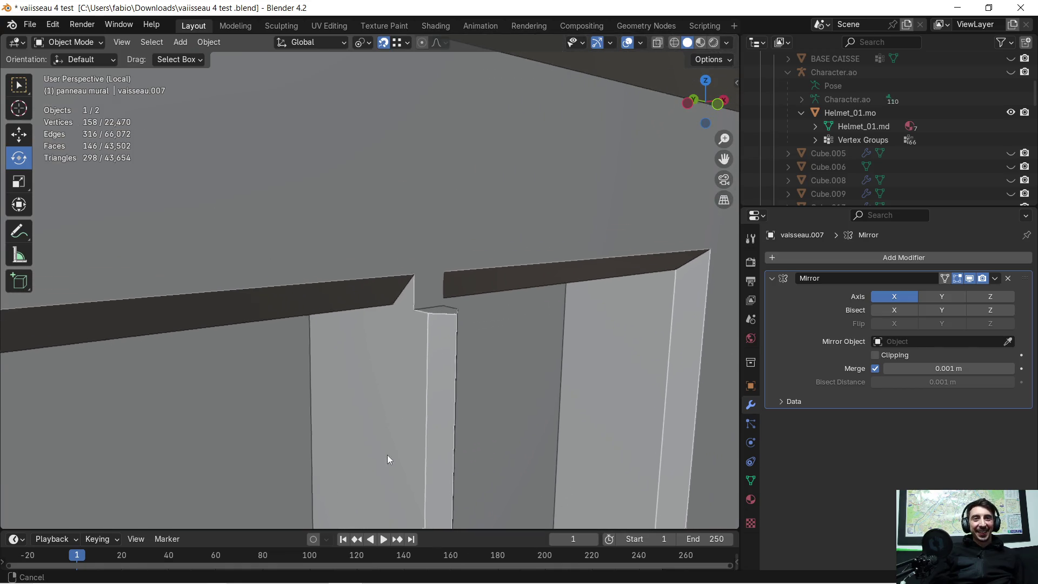
- Move the divider-top vertex along Y, then undo that move
key("Tab")
left_click(416, 292)
mouse_move(435, 323)
middle_mouse_down()
mouse_move(485, 352)
mouse_move(510, 343)
mouse_move(388, 324)
mouse_move(435, 321)
middle_mouse_up()
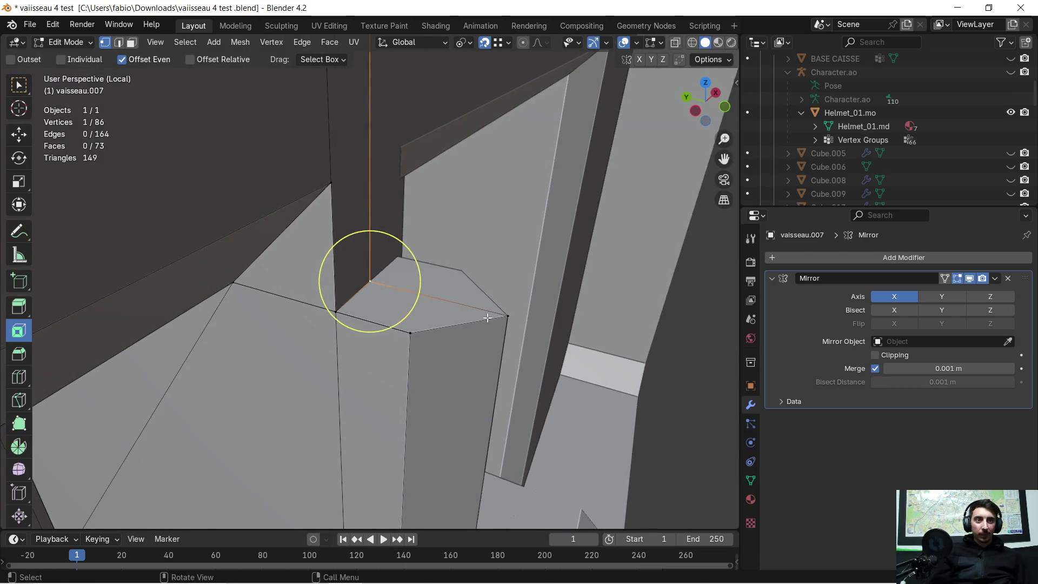
key("g")
key("y")
left_click(505, 313)
mouse_move(504, 313)
middle_mouse_down()
mouse_move(385, 313)
mouse_move(395, 296)
mouse_move(368, 335)
mouse_move(411, 294)
mouse_move(430, 301)
mouse_move(400, 302)
mouse_move(424, 307)
mouse_move(417, 318)
mouse_move(461, 310)
mouse_move(436, 320)
middle_mouse_up()
key("ctrl+z")
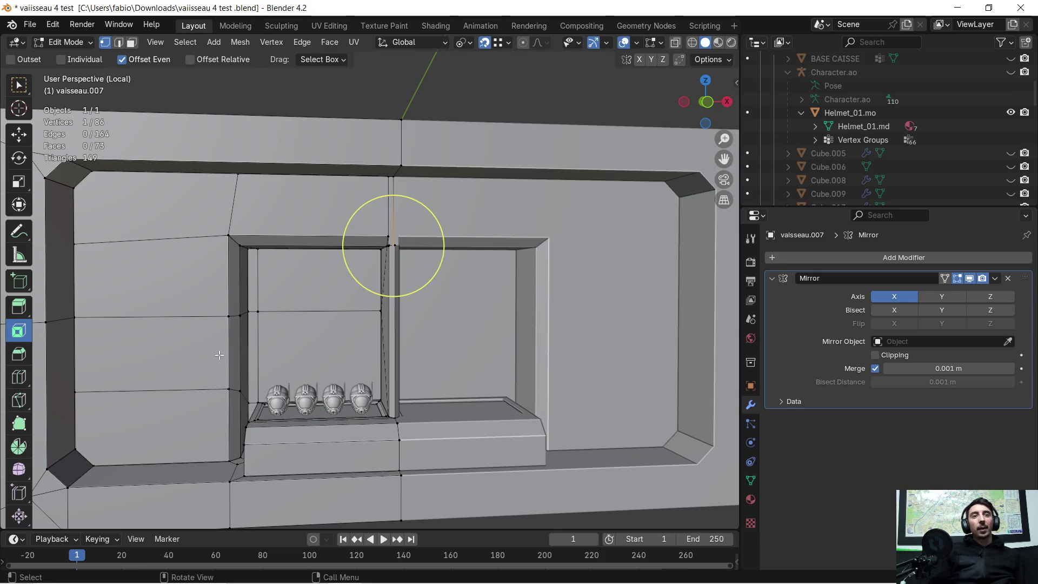
scroll(227, 352, "up", 5)
mouse_move(244, 364)
middle_mouse_down()
mouse_move(343, 248)
mouse_move(378, 269)
mouse_move(332, 281)
mouse_move(325, 262)
mouse_move(255, 273)
middle_mouse_up()
- Extrude the alcove's inner edge twice along X to form a thin shelf spanning the bay
key("g")
left_click(119, 43)
middle_click_drag(222, 256, 251, 249)
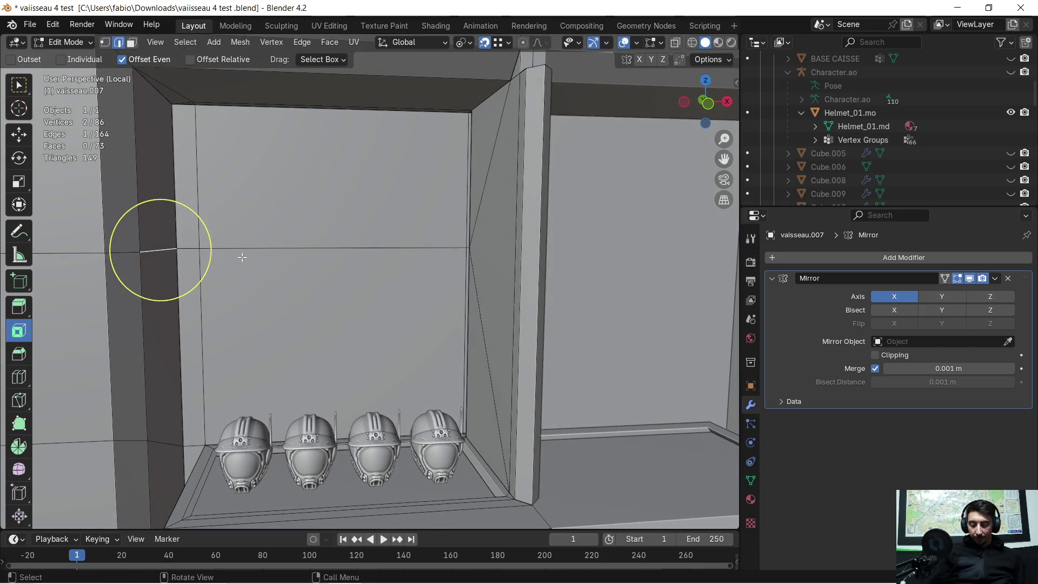
key("e")
key("y")
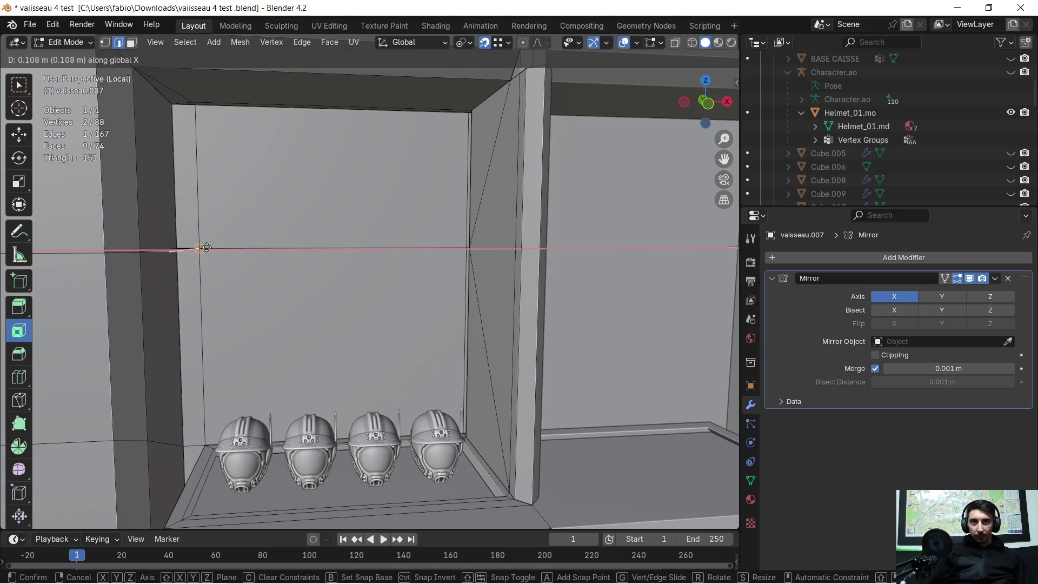
left_click(207, 247)
key("e")
key("x")
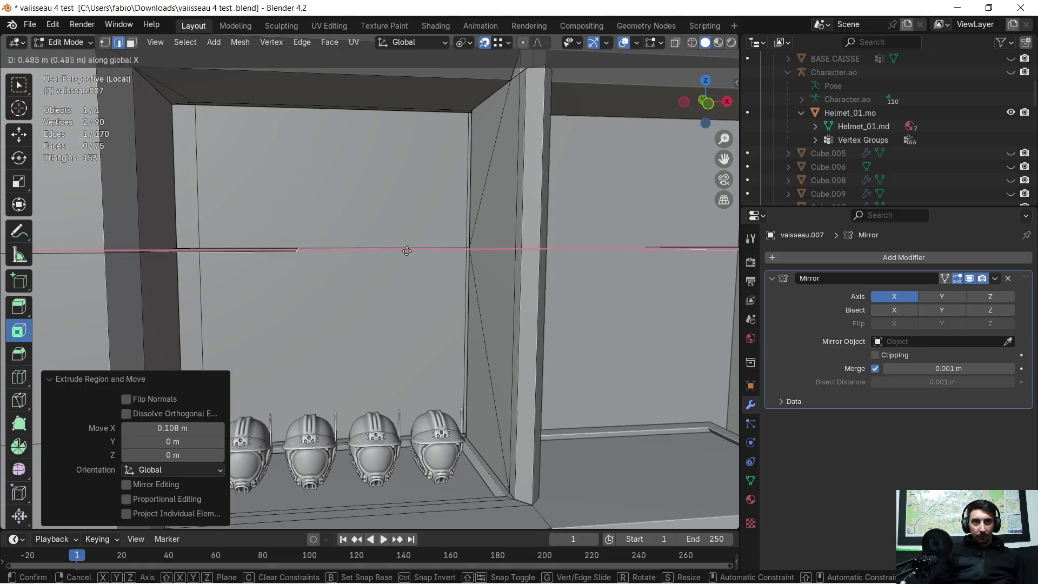
left_click(435, 241)
scroll(436, 241, "down", 5)
mouse_move(435, 241)
middle_mouse_down()
mouse_move(356, 285)
mouse_move(482, 309)
middle_mouse_up()
scroll(380, 290, "down", 3)
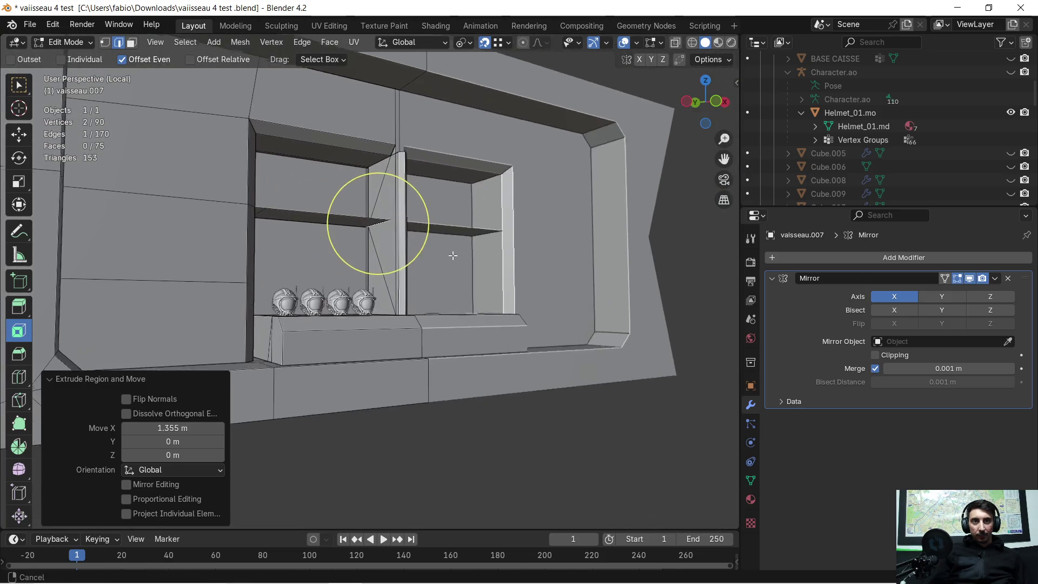
scroll(426, 268, "up", 2)
mouse_move(426, 269)
middle_mouse_down()
mouse_move(379, 276)
mouse_move(381, 289)
middle_mouse_up()
scroll(346, 259, "up", 1)
scroll(377, 295, "up", 3)
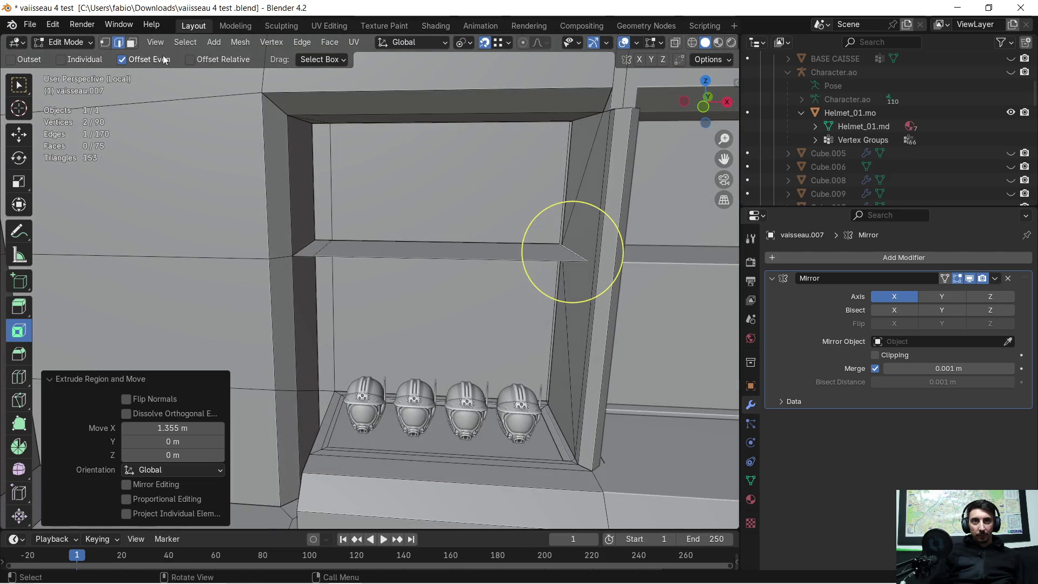
- Select the shelf's top faces and raise them 0.342 m along Z
left_click(134, 44)
key("c")
mouse_move(363, 249)
left_mouse_down()
mouse_move(440, 243)
mouse_move(394, 250)
left_mouse_up()
middle_click_drag(394, 250, 364, 225)
key("Escape")
key("g")
key("z")
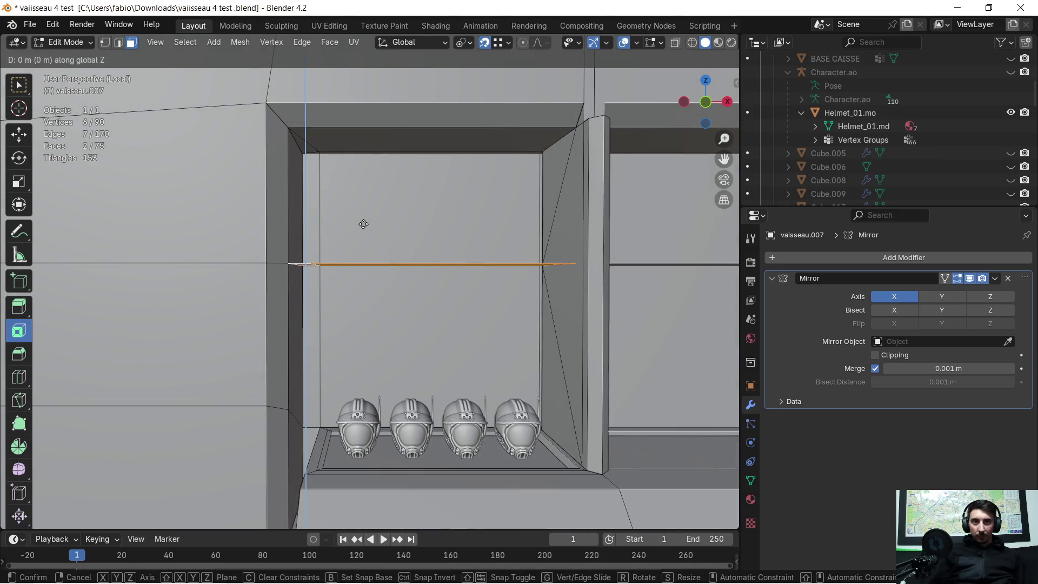
left_click(380, 164)
- Inspect the raised shelf frame from several angles, then undo the raise
key("c")
scroll(383, 249, "down", 3)
mouse_move(390, 272)
middle_mouse_down()
mouse_move(424, 271)
mouse_move(436, 283)
mouse_move(409, 254)
mouse_move(440, 276)
middle_mouse_up()
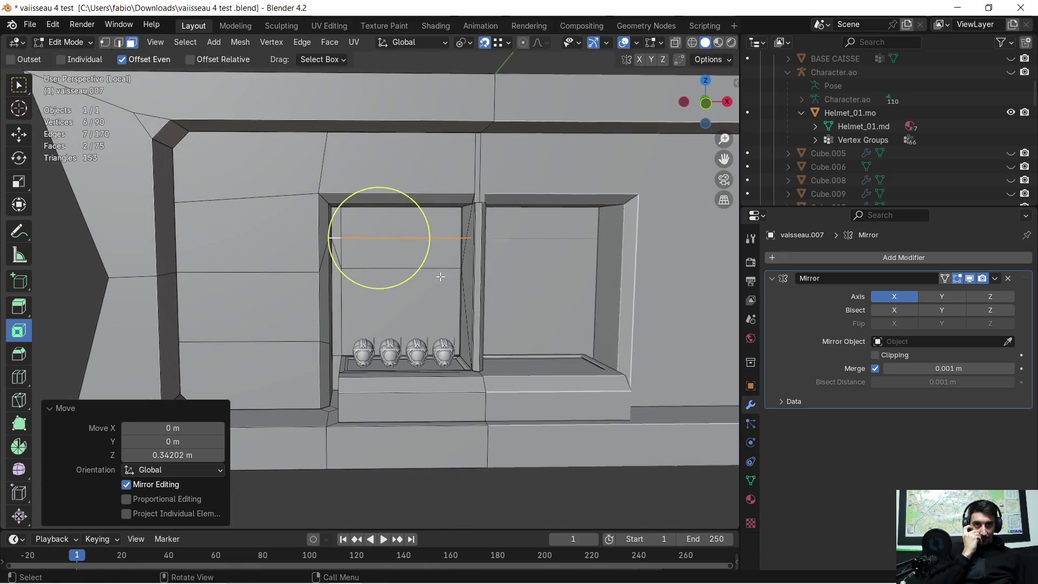
scroll(440, 277, "down", 2)
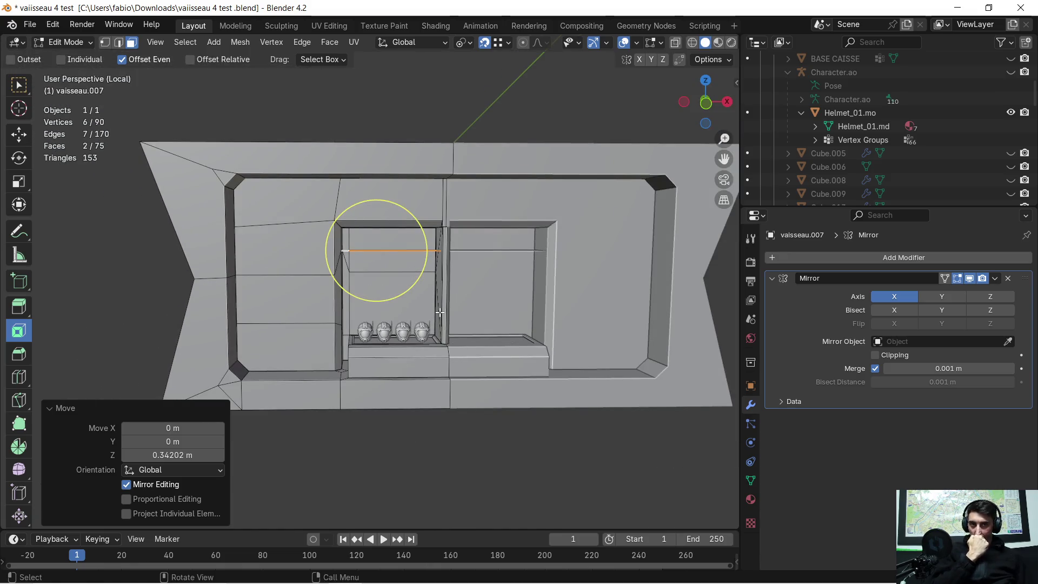
mouse_move(450, 299)
middle_mouse_down()
mouse_move(489, 292)
mouse_move(412, 280)
middle_mouse_up()
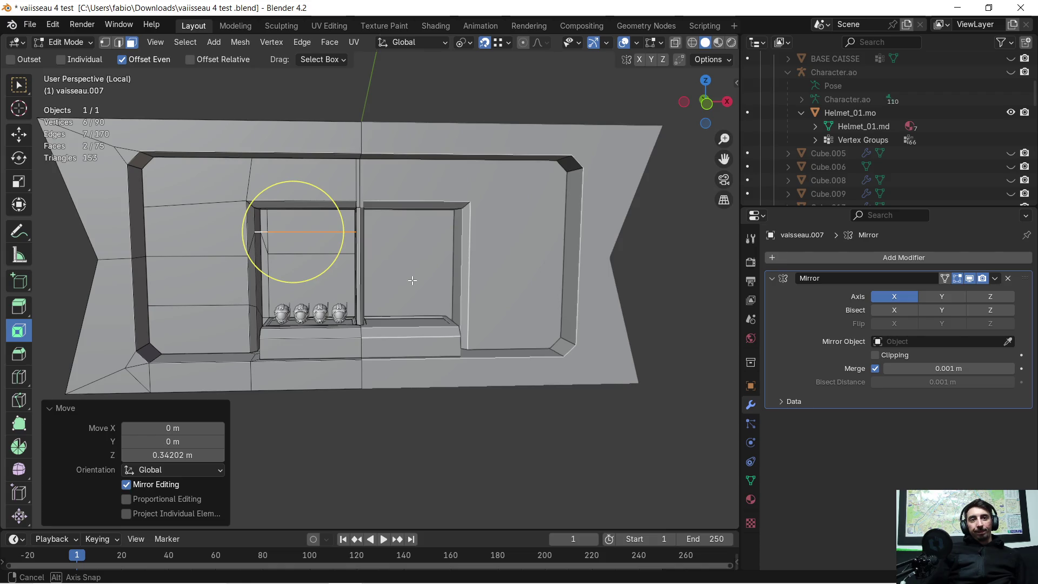
middle_click_drag(413, 280, 411, 281)
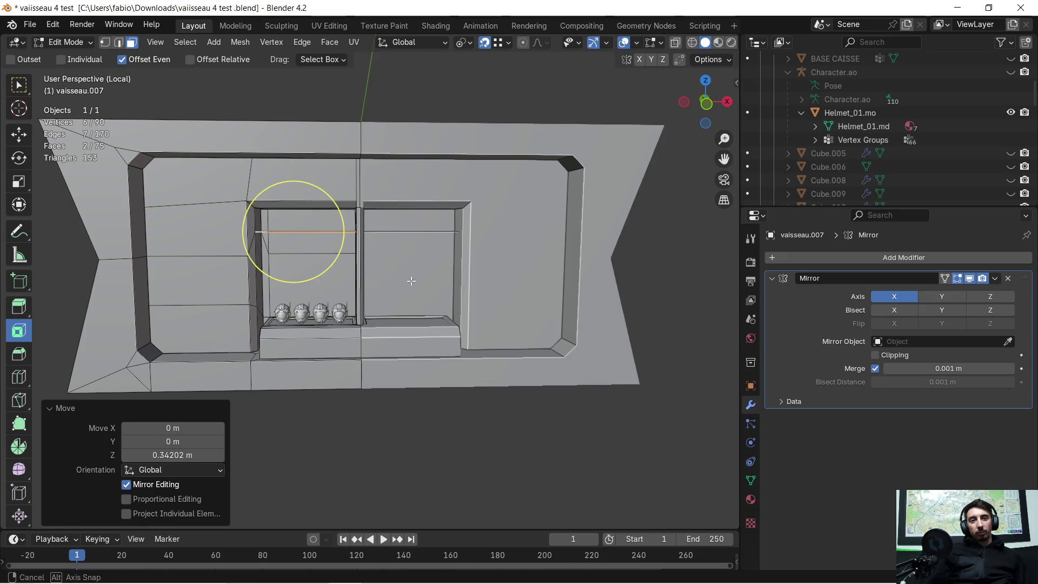
mouse_move(411, 281)
middle_mouse_down()
mouse_move(341, 284)
mouse_move(378, 293)
mouse_move(331, 276)
mouse_move(317, 296)
middle_mouse_up()
scroll(373, 284, "up", 3)
key("ctrl+z")
key("ctrl+z")
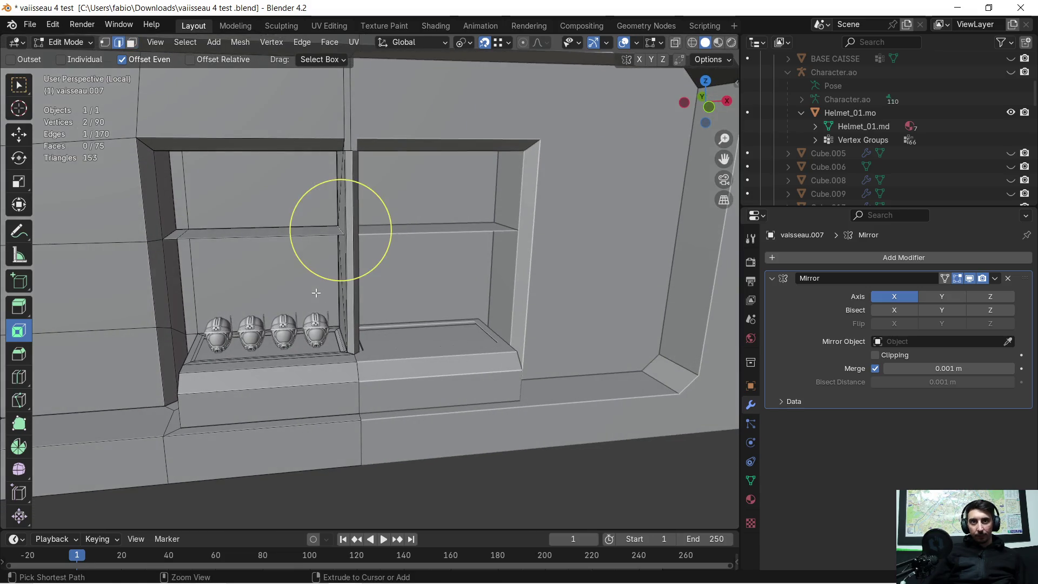
- Undo the shelf extrusion and select the inner wall faces and the ledge's front face
key("ctrl+z")
mouse_move(236, 292)
middle_mouse_down()
mouse_move(282, 262)
mouse_move(216, 281)
mouse_move(183, 261)
middle_mouse_up()
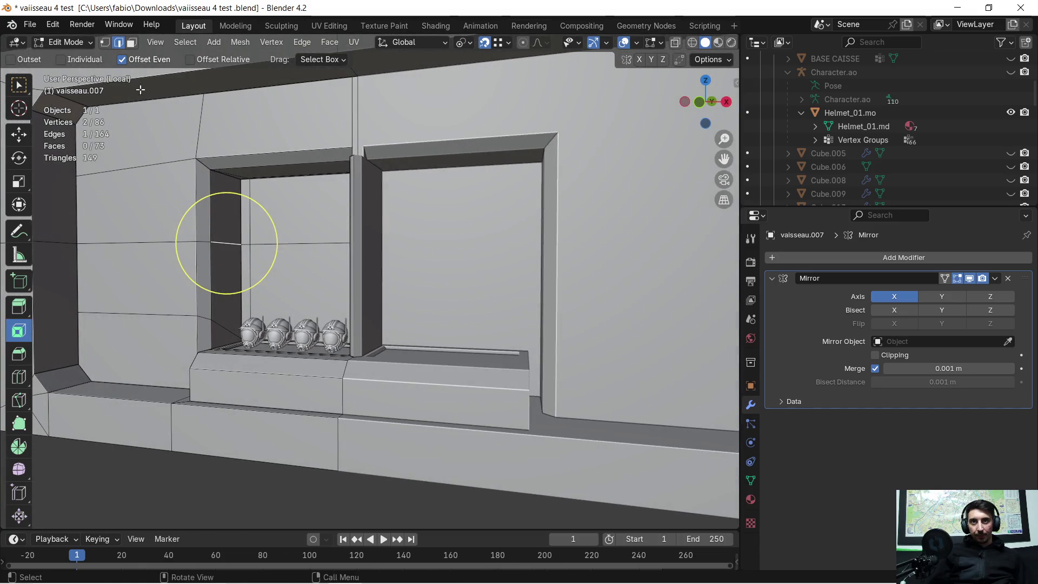
left_click(132, 45)
scroll(192, 190, "up", 2)
left_click(180, 208)
left_click(180, 296, "shift")
mouse_move(180, 296)
middle_mouse_down("shift")
mouse_move(327, 336)
mouse_move(417, 331)
middle_mouse_up("shift")
left_click(301, 331, "shift")
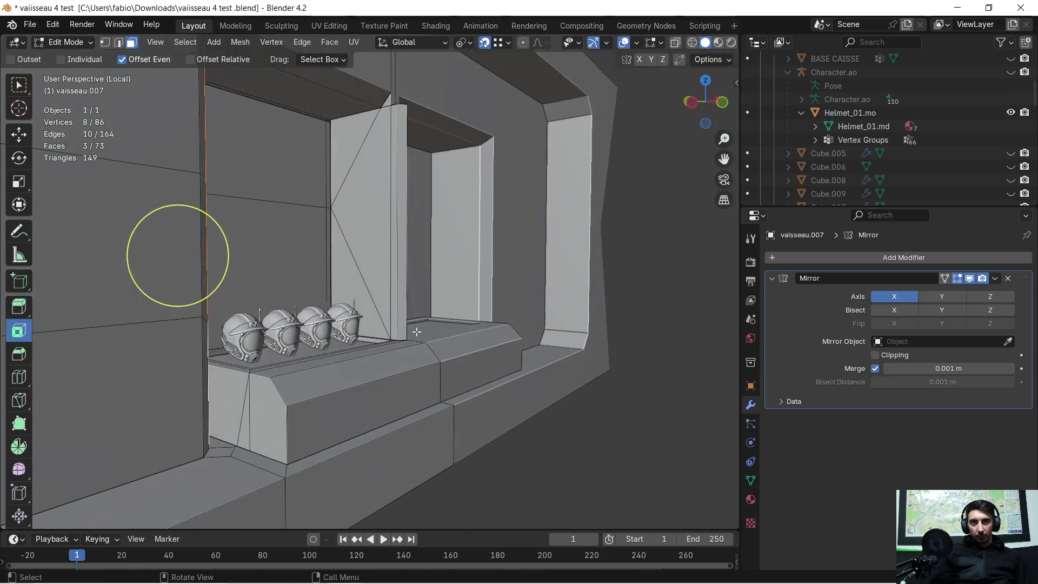
left_click(275, 425, "shift")
middle_click_drag(235, 414, 281, 387)
scroll(303, 368, "up", 3)
mouse_move(324, 357)
middle_mouse_down()
mouse_move(351, 335)
mouse_move(327, 344)
mouse_move(418, 350)
middle_mouse_up()
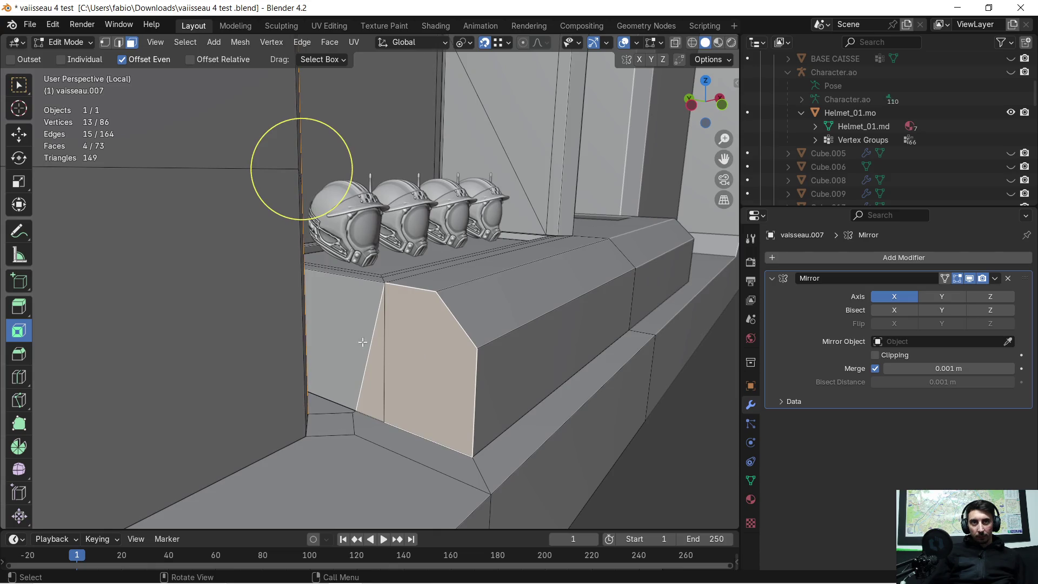
- Move a vertex at the ledge base 0.108 m along Y onto its neighbour
left_click(105, 44)
left_click(354, 411)
scroll(387, 430, "up", 2)
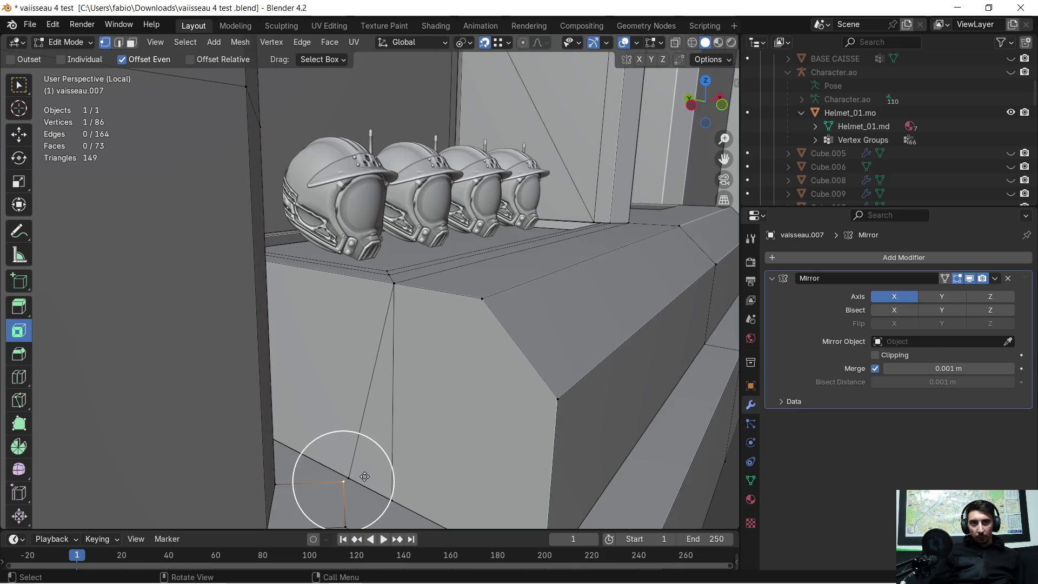
scroll(364, 477, "up", 3)
mouse_move(383, 487)
middle_mouse_down("shift")
mouse_move(373, 465)
mouse_move(398, 265)
mouse_move(367, 343)
mouse_move(414, 352)
middle_mouse_up("shift")
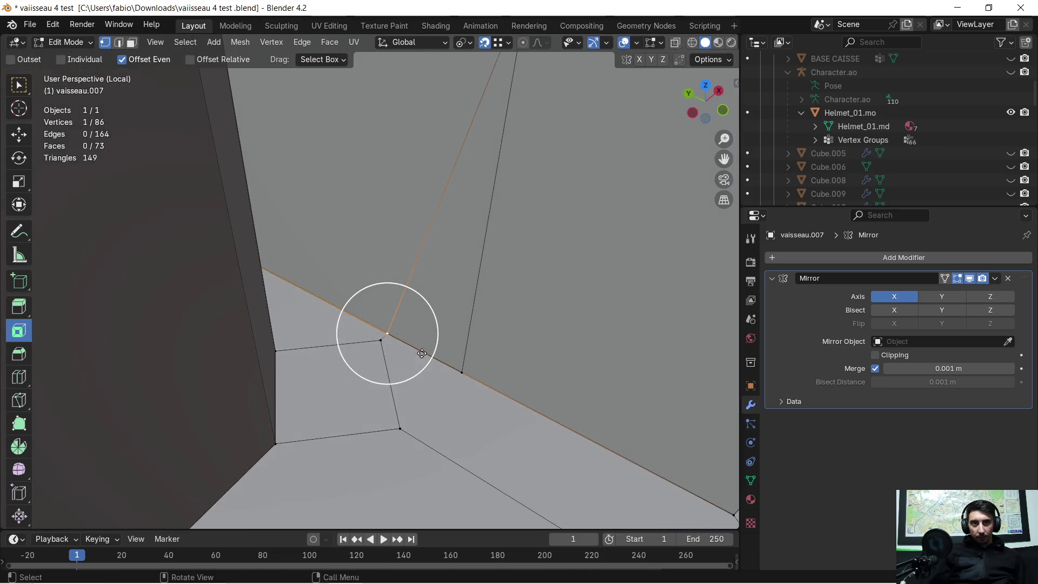
left_click_drag(461, 377, 465, 373)
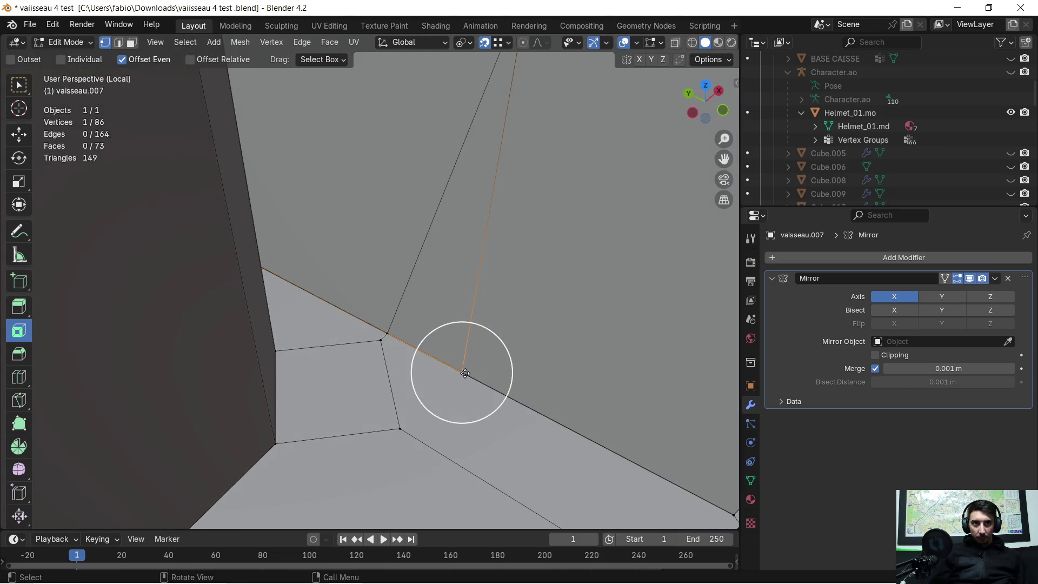
key("g")
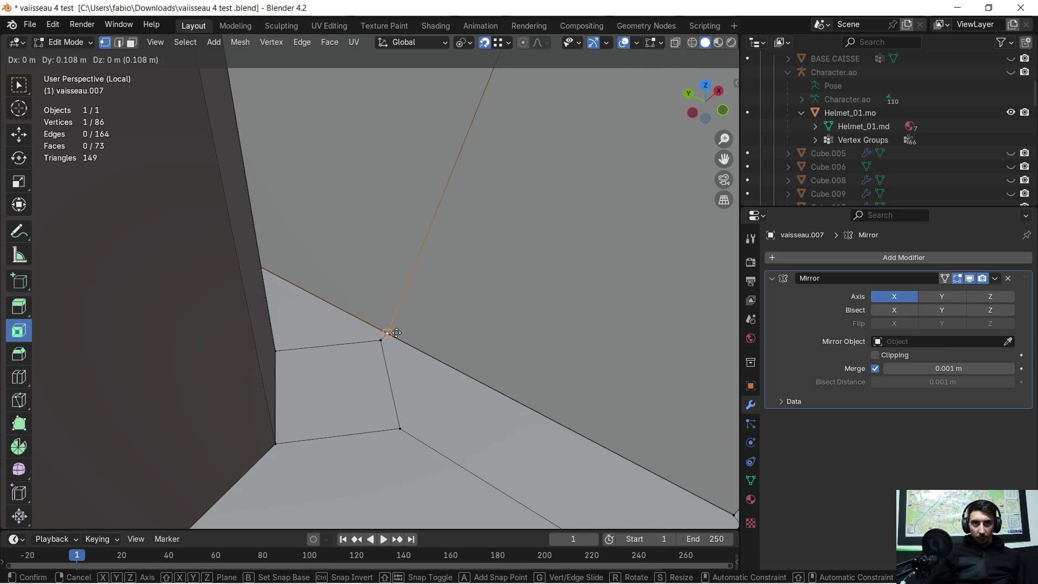
left_click(383, 339)
scroll(451, 302, "down", 3)
middle_click_drag(452, 301, 429, 274)
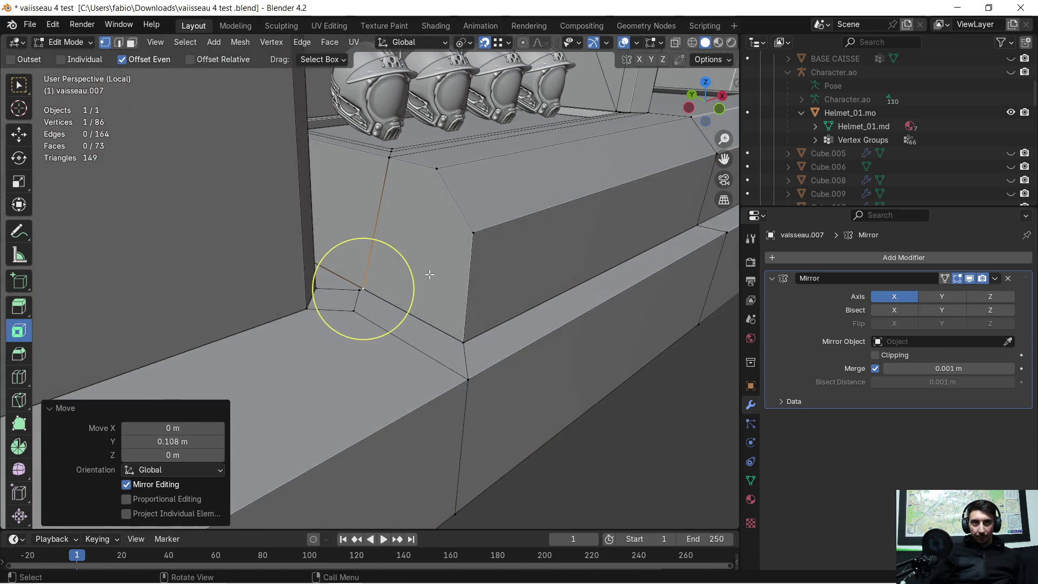
- Select the whole mesh and merge by distance, removing 4 duplicate vertices
key("a")
key("m")
left_click(429, 273)
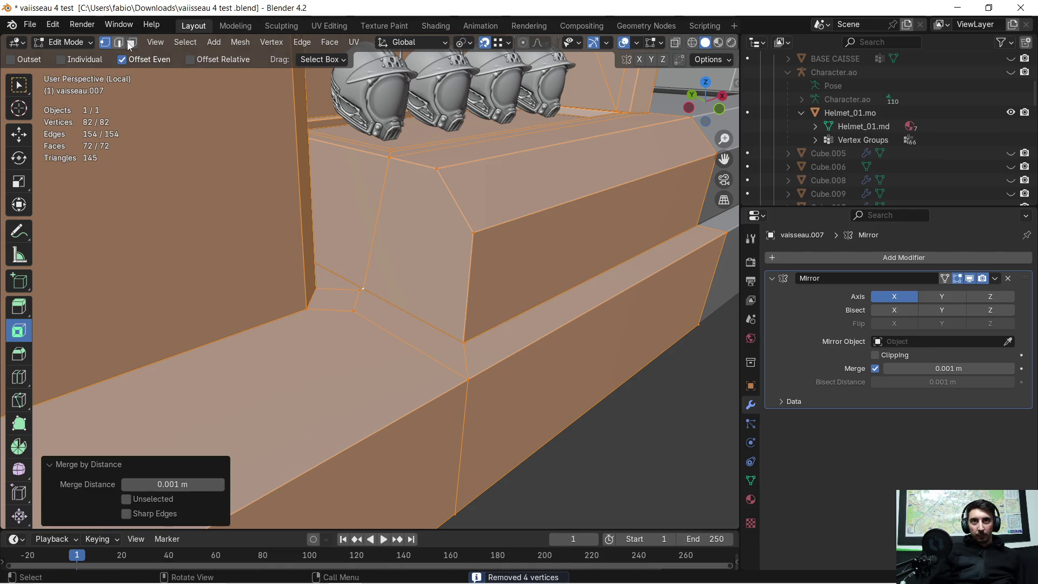
- Clear the selection and brush-select a strip of ledge faces
left_click(132, 43)
key("alt+a")
key("c")
left_click_drag(422, 246, 359, 202)
- Add another ledge face and the upper and lower pillar faces to the selection
middle_click_drag(359, 201, 308, 209)
mouse_move(318, 208)
middle_mouse_down()
mouse_move(324, 225)
mouse_move(317, 216)
middle_mouse_up()
left_click(317, 216, "shift")
mouse_move(311, 108)
middle_mouse_down("shift")
mouse_move(325, 208)
mouse_move(343, 193)
middle_mouse_up("shift")
left_click(349, 73, "shift")
left_click(320, 103, "shift")
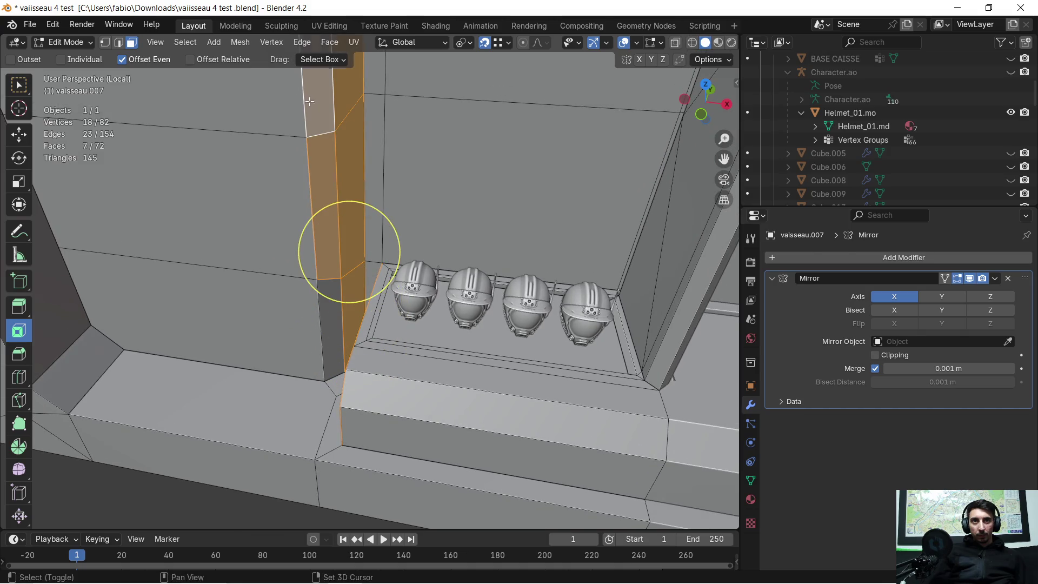
middle_click_drag(324, 108, 327, 151, "shift")
left_click(336, 363, "shift")
- Add the faces beside the pillar to the selection
middle_click_drag(338, 356, 381, 248)
scroll(381, 248, "down", 4)
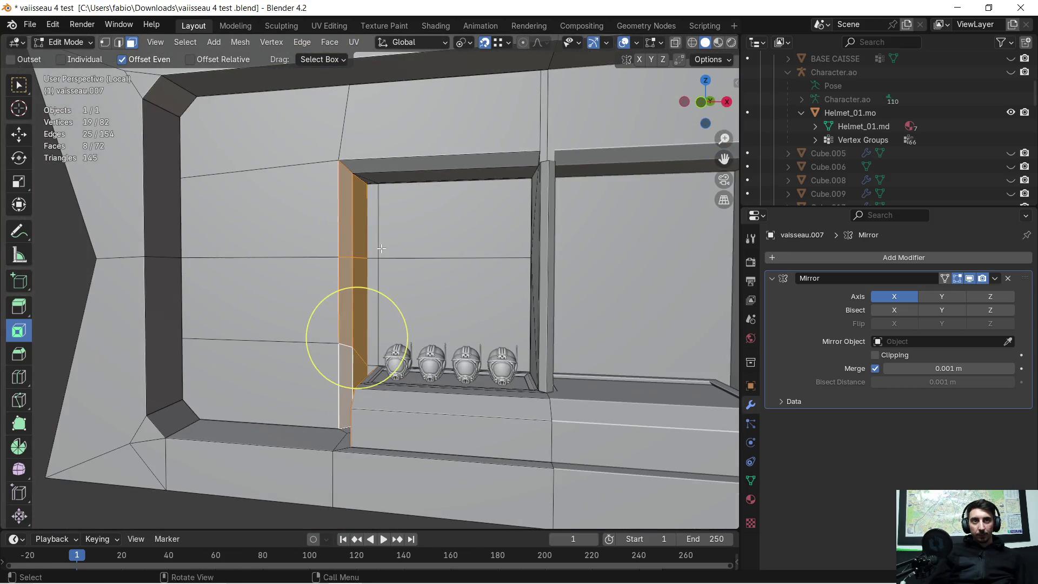
scroll(382, 222, "up", 3)
left_click(379, 215, "shift")
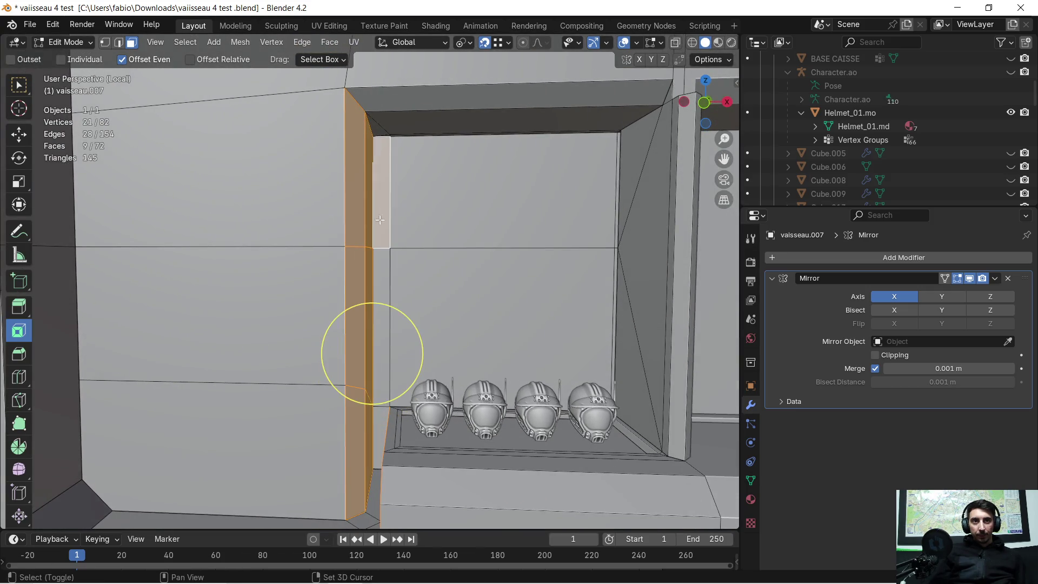
left_click(380, 260, "shift")
middle_click_drag(380, 260, 376, 216, "shift")
left_click(378, 127, "shift")
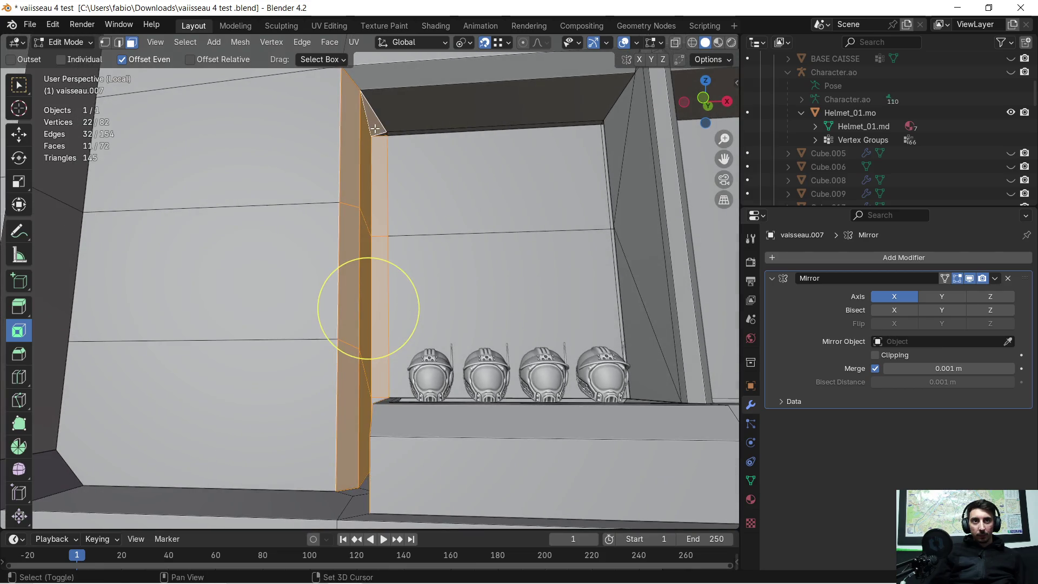
- Move the selected side-wall faces along the X axis
scroll(400, 128, "up", 2)
scroll(400, 127, "up", 1)
scroll(407, 62, "down", 5)
middle_click_drag(416, 178, 423, 289)
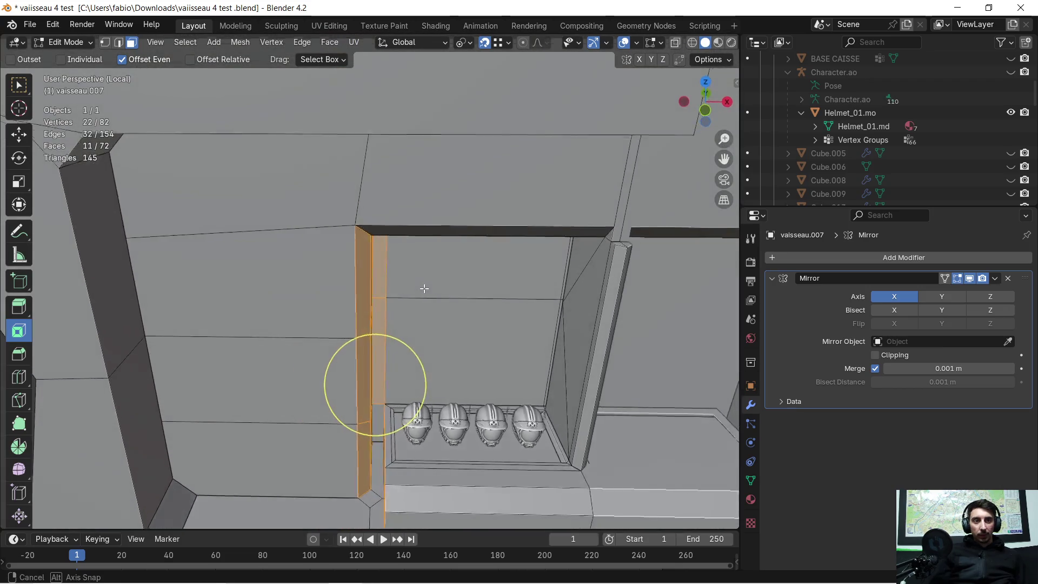
scroll(423, 289, "down", 5)
middle_click_drag(430, 246, 426, 238)
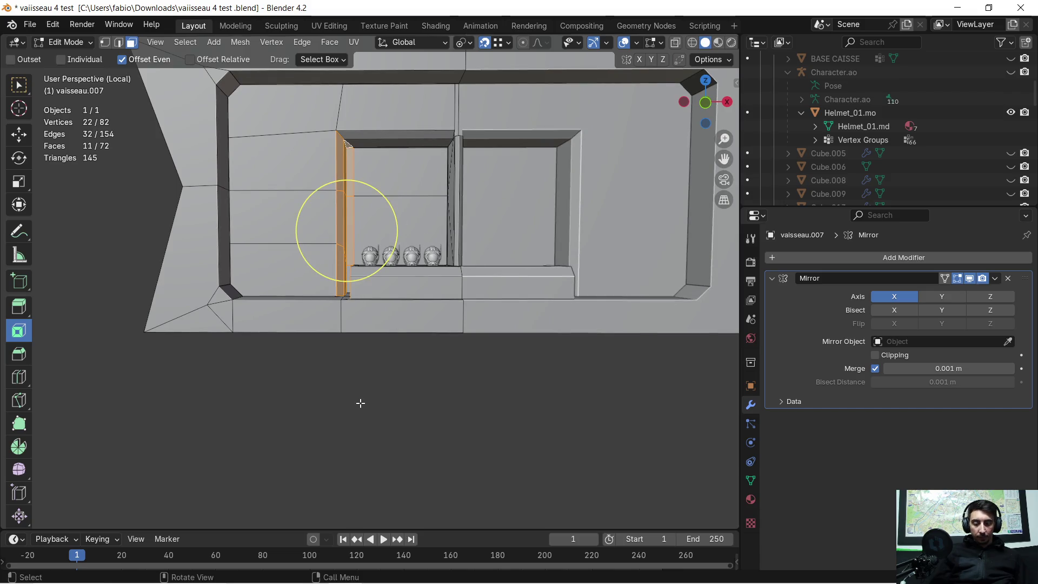
key("g")
key("x")
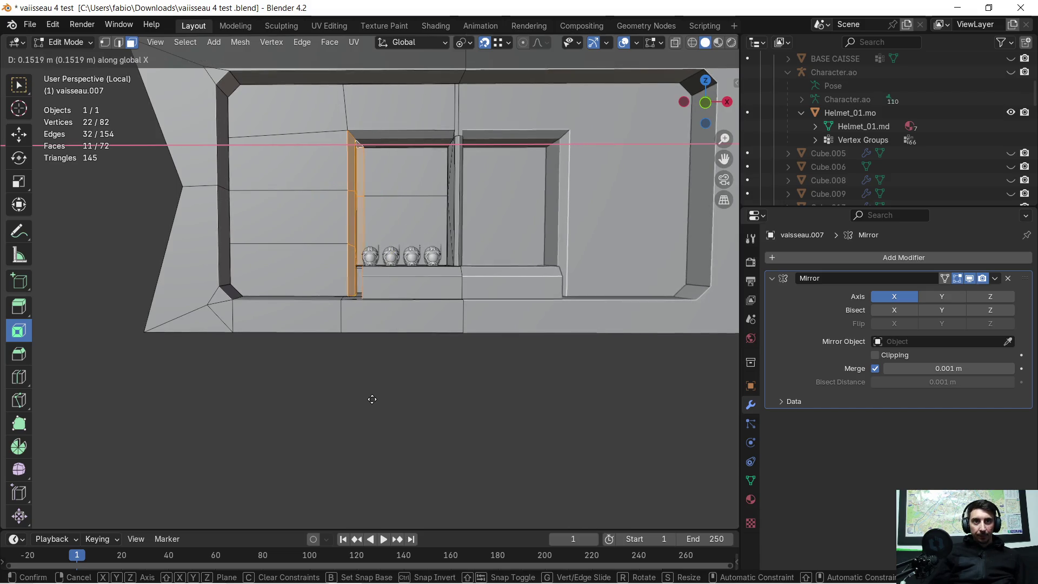
left_click(372, 399)
- Add the shelf-side face and bevel strip, nudge them along X, then undo
scroll(359, 317, "up", 4)
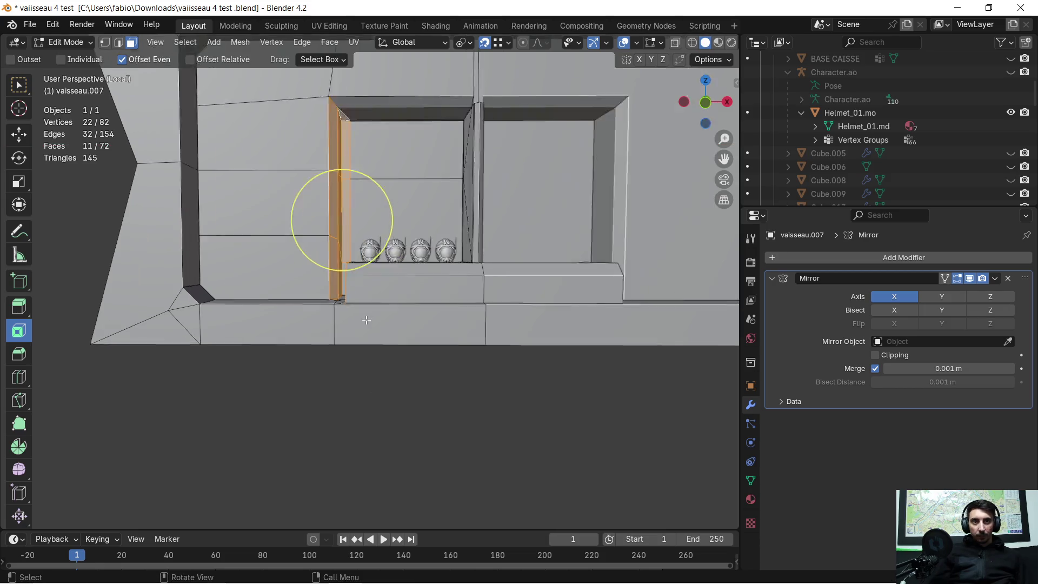
middle_click_drag(360, 307, 355, 306)
scroll(355, 306, "up", 3)
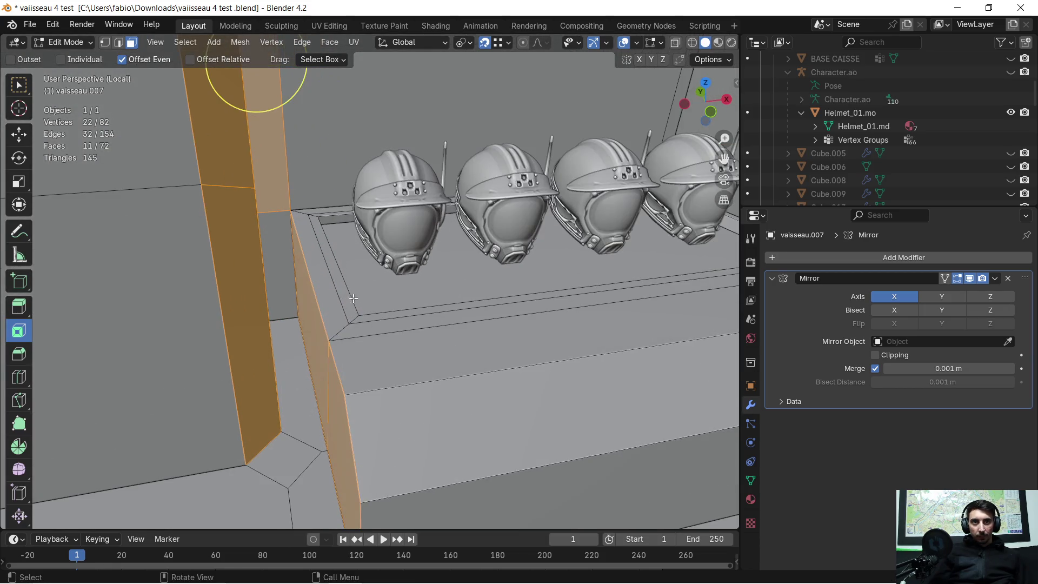
left_click(344, 336, "shift")
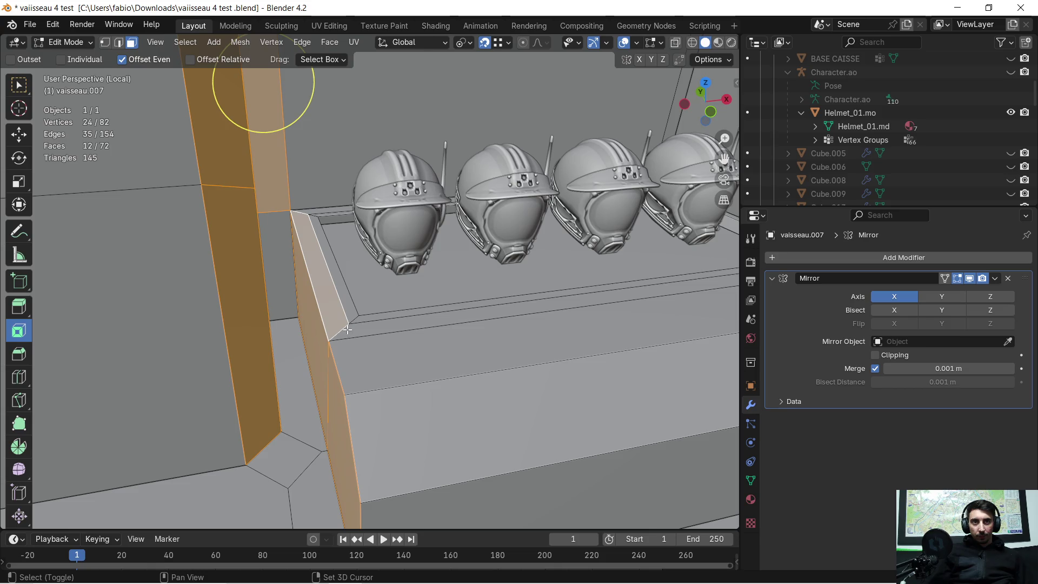
middle_click_drag(347, 329, 354, 329)
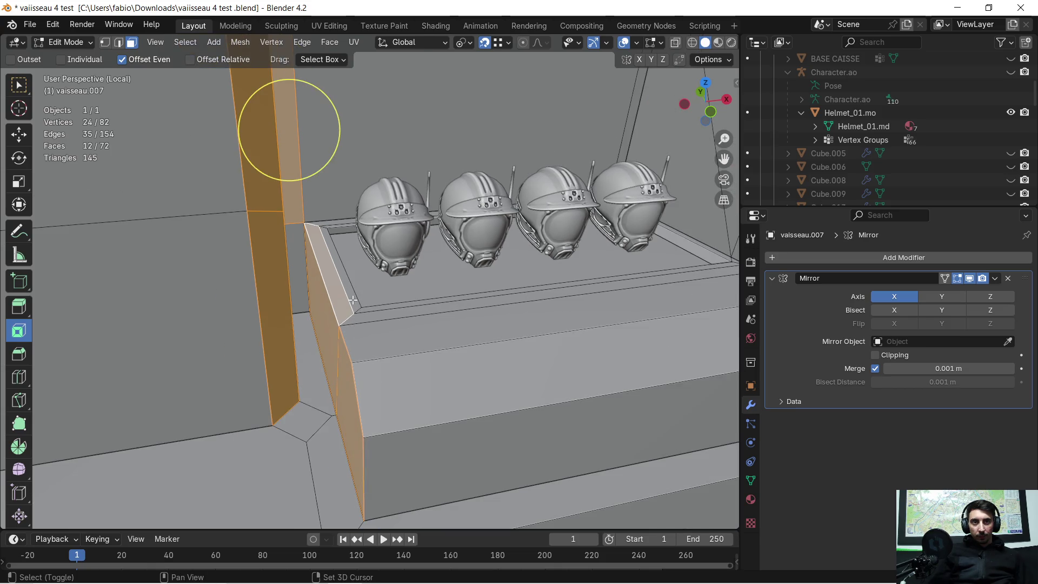
left_click(352, 312, "shift")
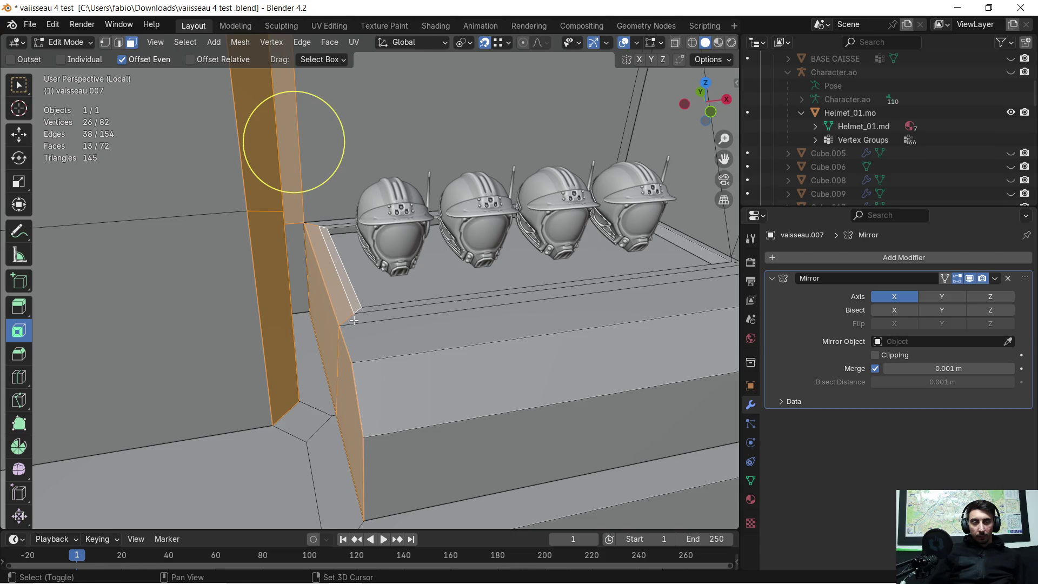
scroll(354, 320, "down", 3)
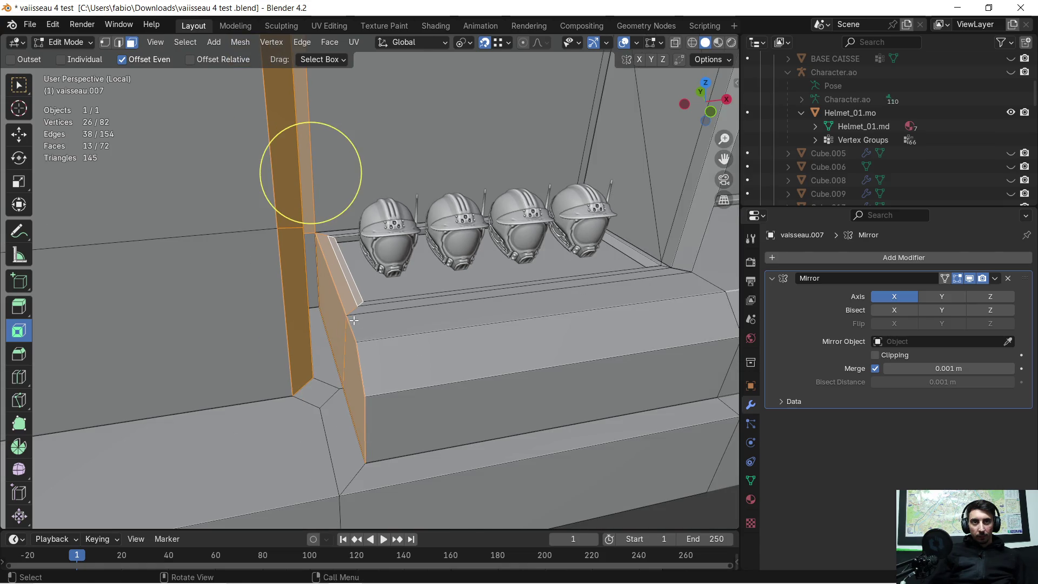
mouse_move(370, 341)
middle_mouse_down()
mouse_move(368, 326)
mouse_move(405, 412)
middle_mouse_up()
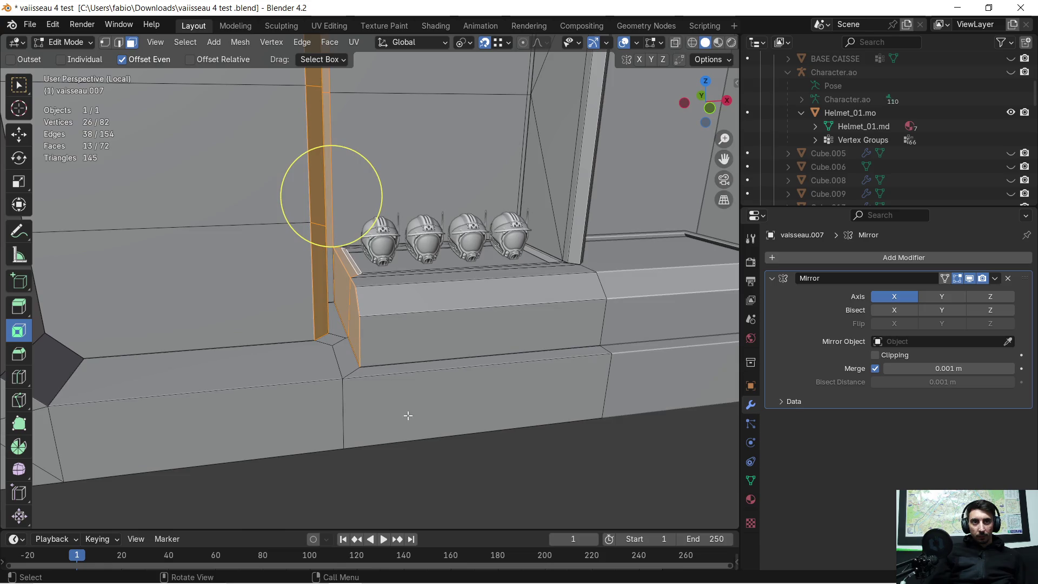
scroll(407, 419, "down", 2)
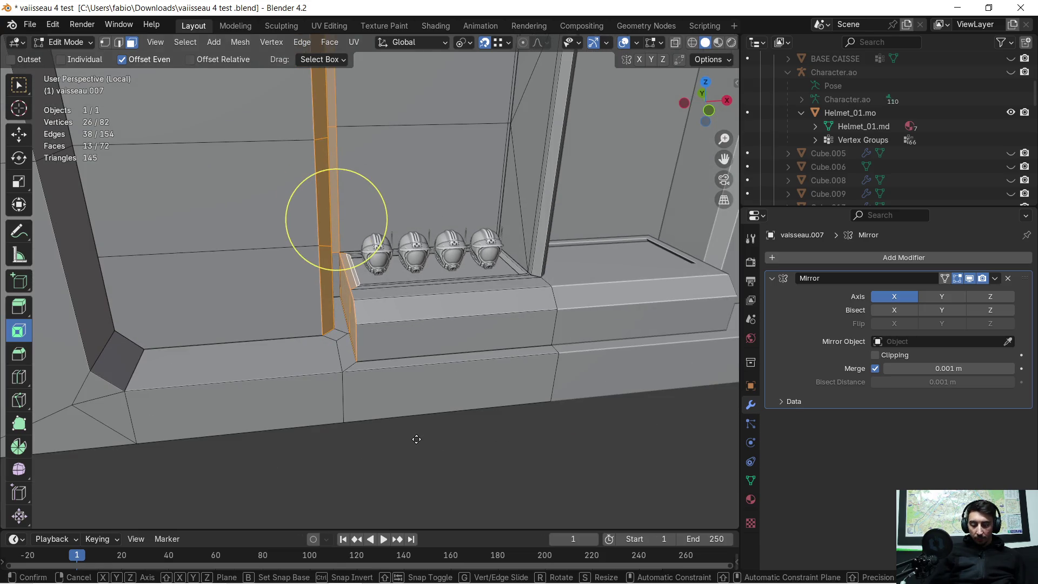
key("g")
key("x")
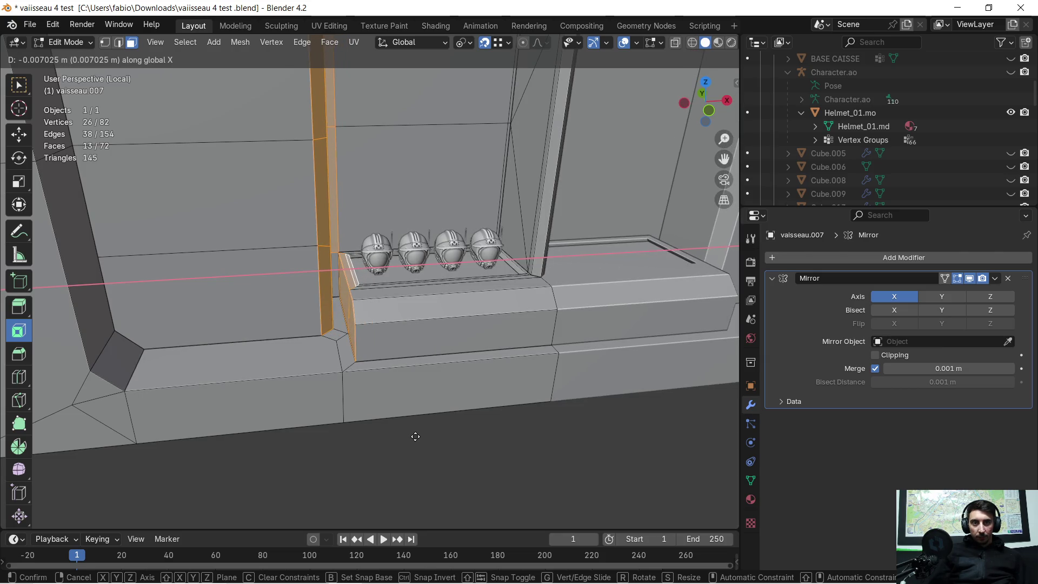
left_click(402, 407)
scroll(359, 283, "up", 6)
mouse_move(359, 283)
middle_mouse_down()
mouse_move(327, 290)
mouse_move(220, 250)
mouse_move(232, 243)
mouse_move(209, 249)
mouse_move(271, 255)
mouse_move(250, 237)
middle_mouse_up()
key("ctrl+z")
key("ctrl+z")
- Reselect the side faces and slide them 0.47404 m along global X
left_click(240, 255, "shift")
left_click(241, 256, "shift")
left_click(243, 161, "shift")
mouse_move(243, 161)
middle_mouse_down()
mouse_move(232, 86)
mouse_move(285, 151)
mouse_move(310, 270)
mouse_move(328, 274)
middle_mouse_up()
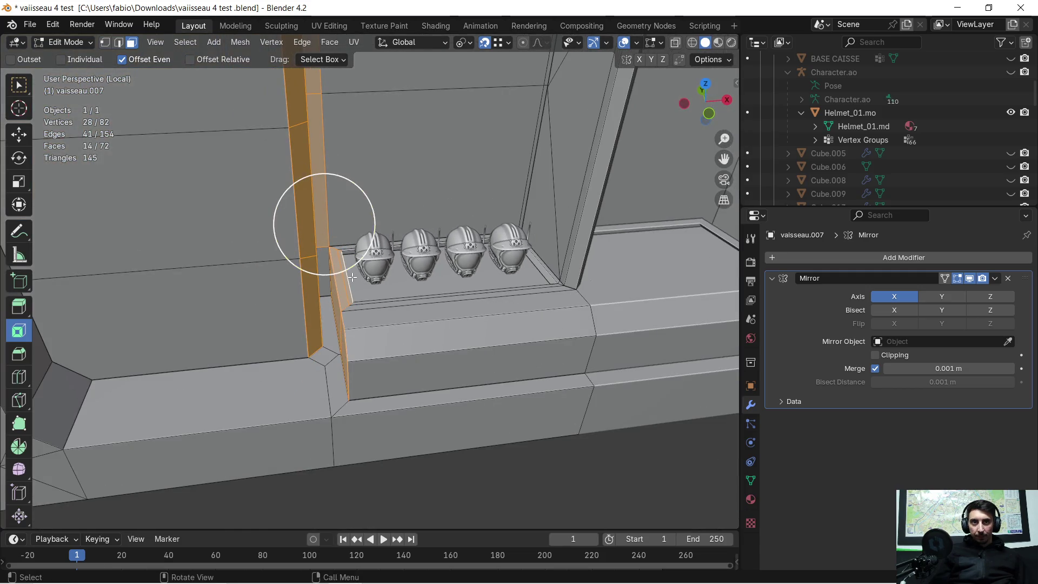
left_click(325, 277, "shift")
scroll(325, 278, "down", 3)
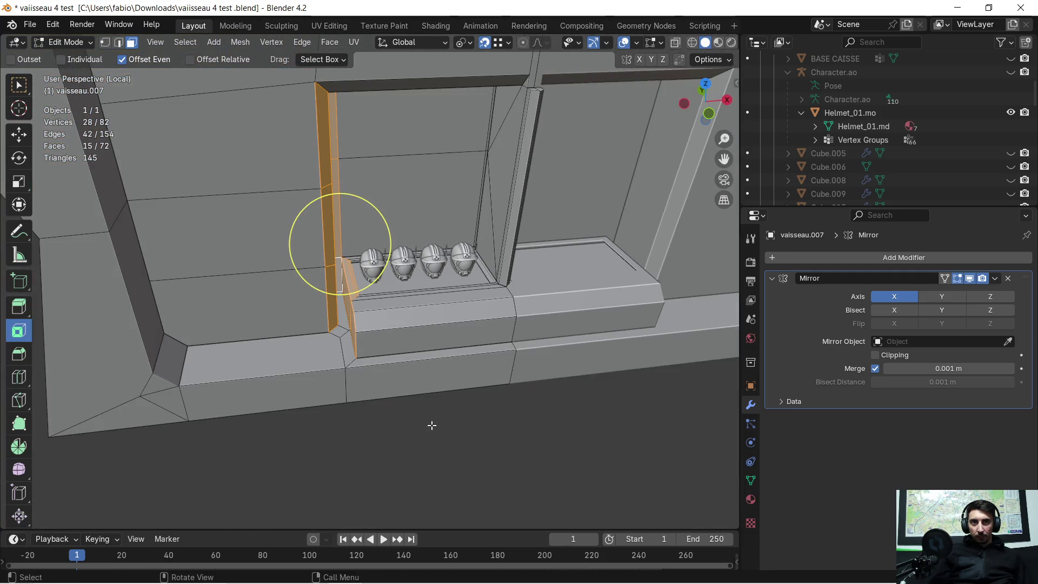
key("g")
key("x")
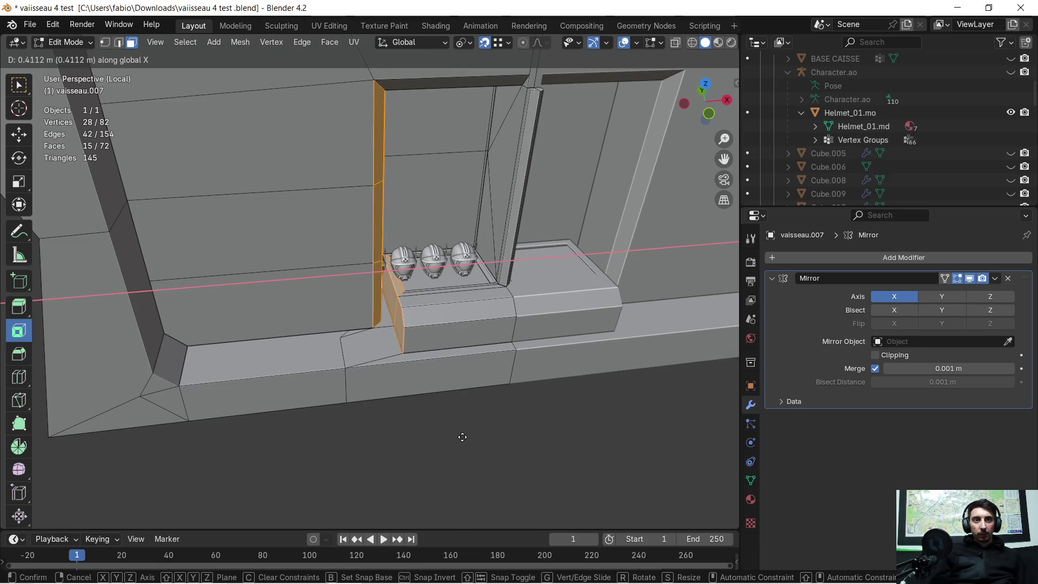
left_click(468, 433)
- Orbit around the wall to check the narrowed opening, helmets and ledge
mouse_move(469, 433)
middle_mouse_down()
mouse_move(512, 419)
mouse_move(498, 362)
middle_mouse_up()
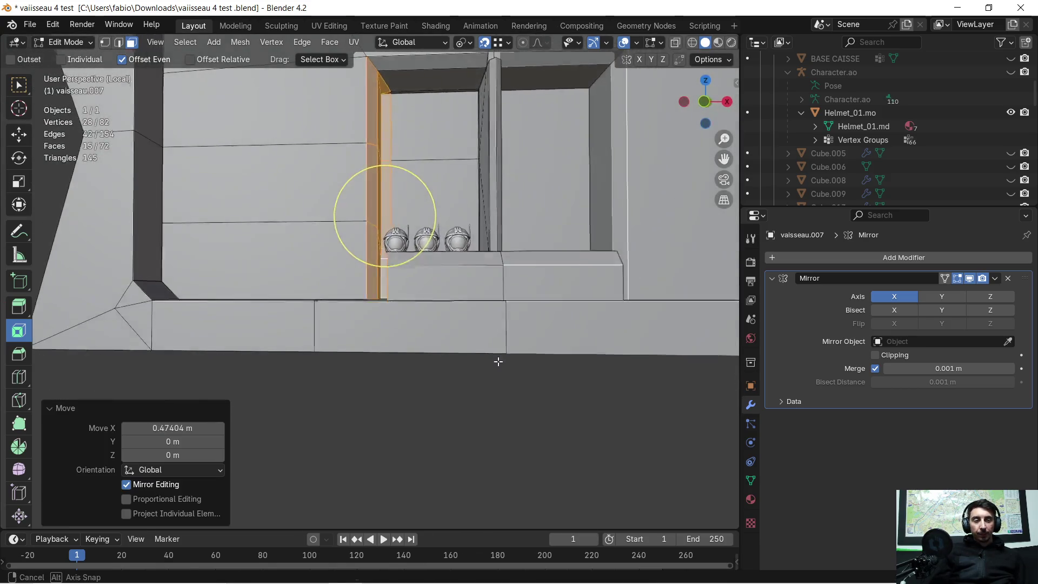
scroll(498, 362, "down", 3)
mouse_move(420, 354)
middle_mouse_down()
mouse_move(449, 366)
mouse_move(378, 394)
middle_mouse_up()
scroll(328, 331, "up", 4)
mouse_move(328, 331)
middle_mouse_down()
mouse_move(304, 385)
mouse_move(367, 347)
middle_mouse_up()
scroll(304, 384, "up", 3)
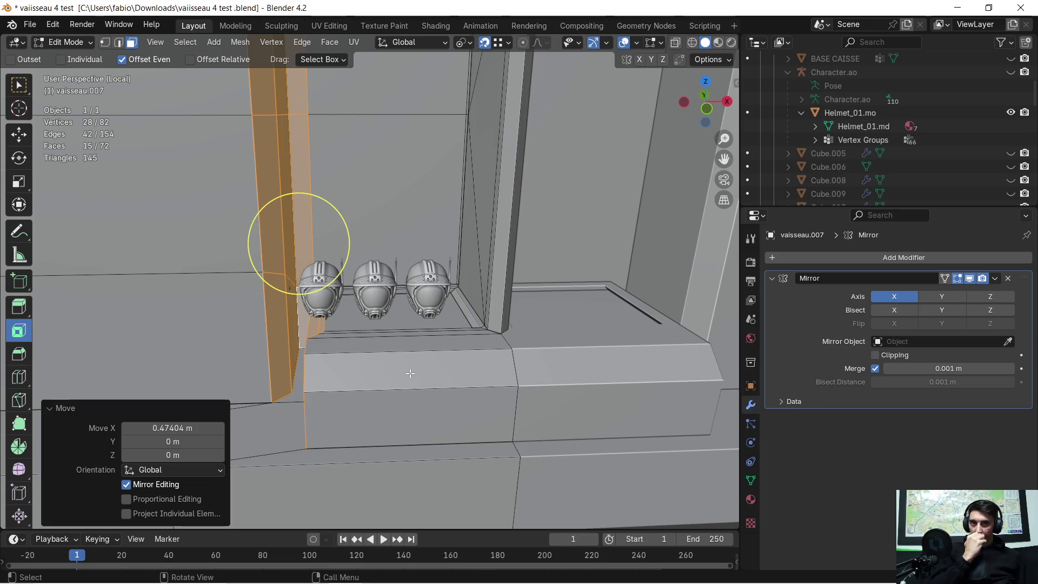
mouse_move(412, 373)
middle_mouse_down()
mouse_move(389, 338)
mouse_move(355, 364)
mouse_move(531, 352)
mouse_move(504, 382)
mouse_move(535, 322)
mouse_move(506, 249)
mouse_move(489, 246)
middle_mouse_up()
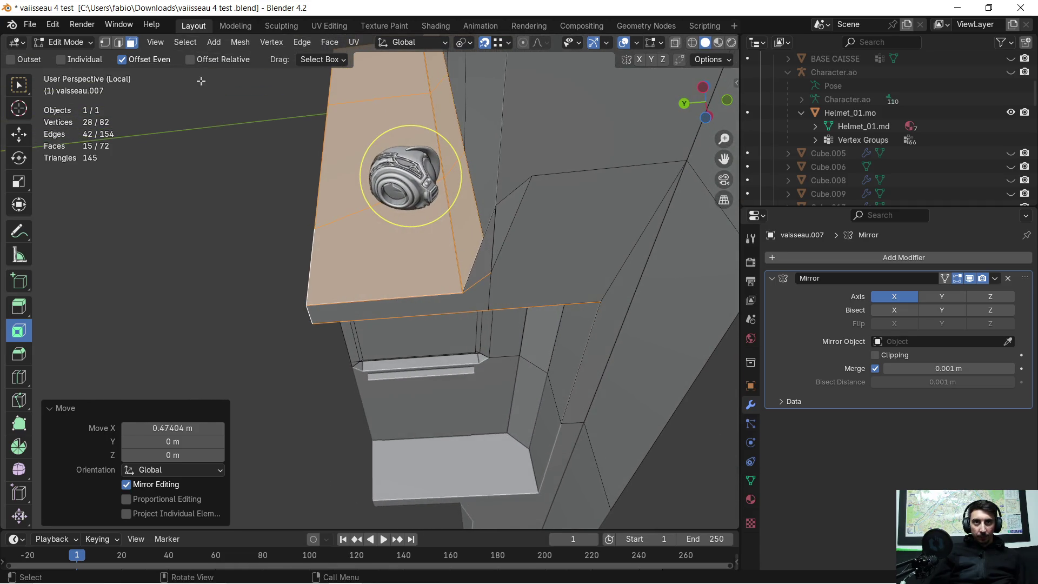
- Delete the thin face and the adjacent L-shaped face on the wall top
left_click(476, 265)
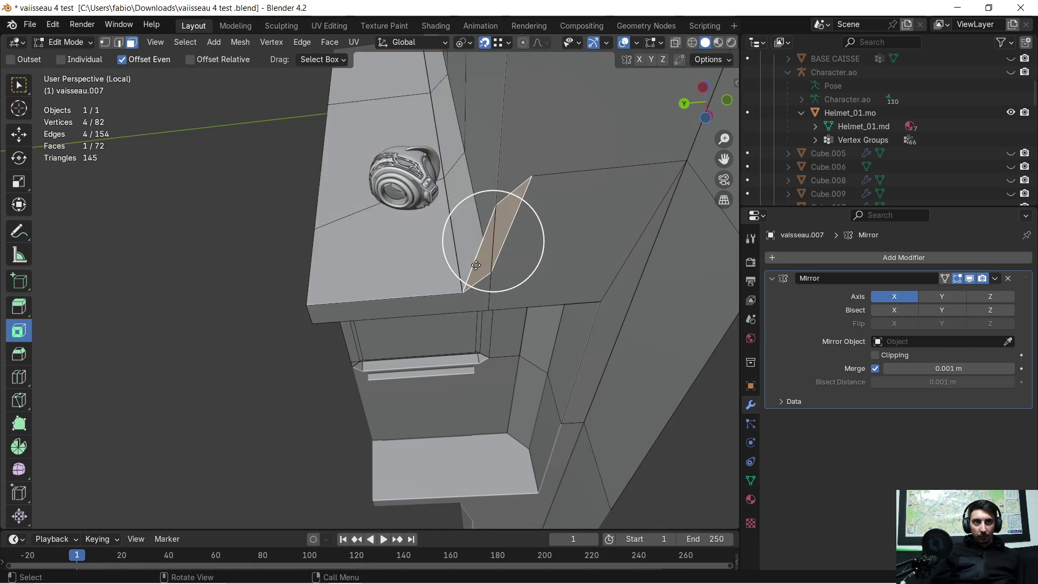
key("x")
left_click(477, 264)
left_click(487, 263)
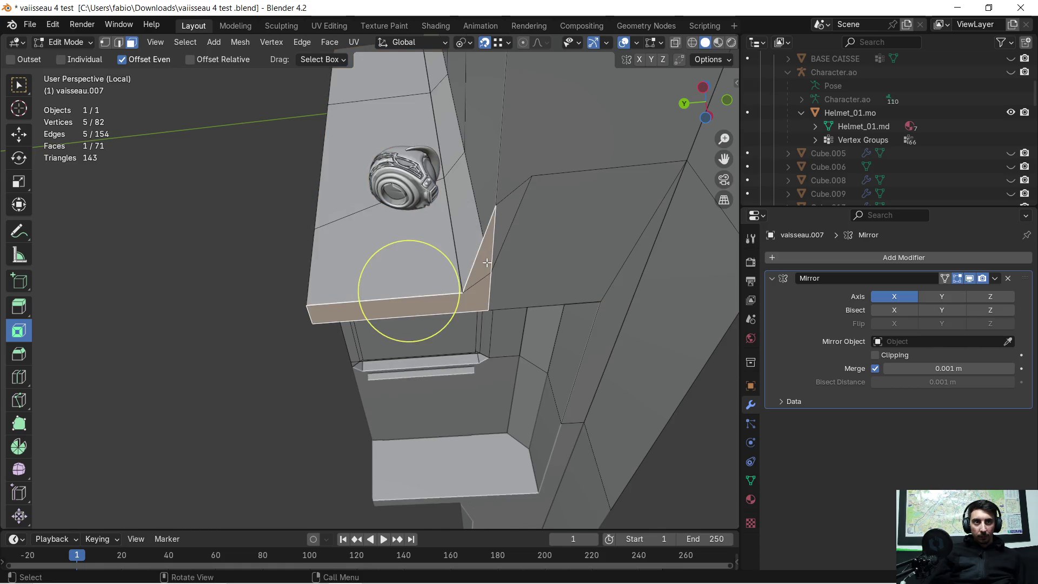
key("x")
left_click(487, 262)
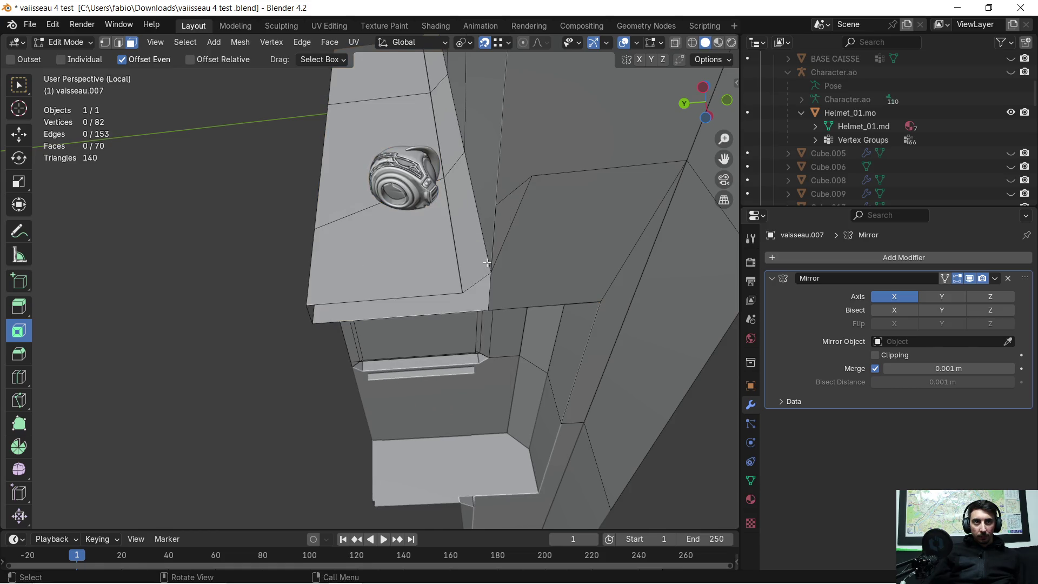
- Delete the large face beside them and the light face behind the panel
left_click(504, 222)
mouse_move(504, 219)
middle_mouse_down()
mouse_move(410, 286)
mouse_move(429, 300)
mouse_move(510, 316)
mouse_move(479, 260)
mouse_move(621, 156)
mouse_move(479, 250)
mouse_move(410, 348)
mouse_move(528, 285)
mouse_move(236, 384)
mouse_move(546, 283)
mouse_move(631, 270)
middle_mouse_up()
key("c")
key("Escape")
key("x")
left_click(411, 309)
key("c")
left_click(510, 317)
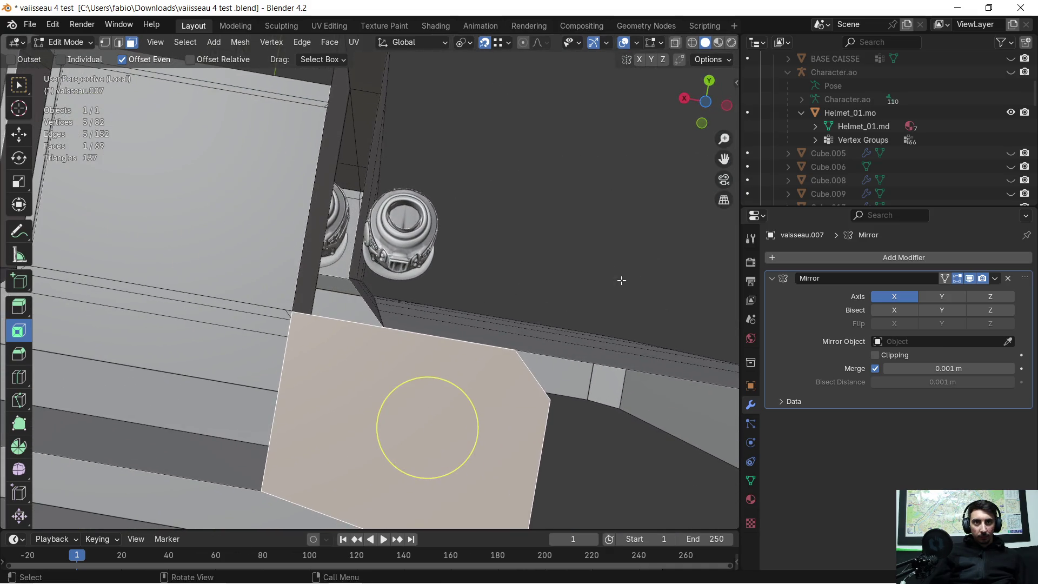
mouse_move(470, 323)
middle_mouse_down()
mouse_move(613, 243)
mouse_move(540, 308)
mouse_move(508, 297)
mouse_move(433, 338)
middle_mouse_up()
key("x")
left_click(371, 347)
mouse_move(326, 324)
middle_mouse_down()
mouse_move(459, 332)
mouse_move(534, 452)
mouse_move(519, 336)
mouse_move(471, 273)
mouse_move(403, 293)
mouse_move(400, 267)
middle_mouse_up()
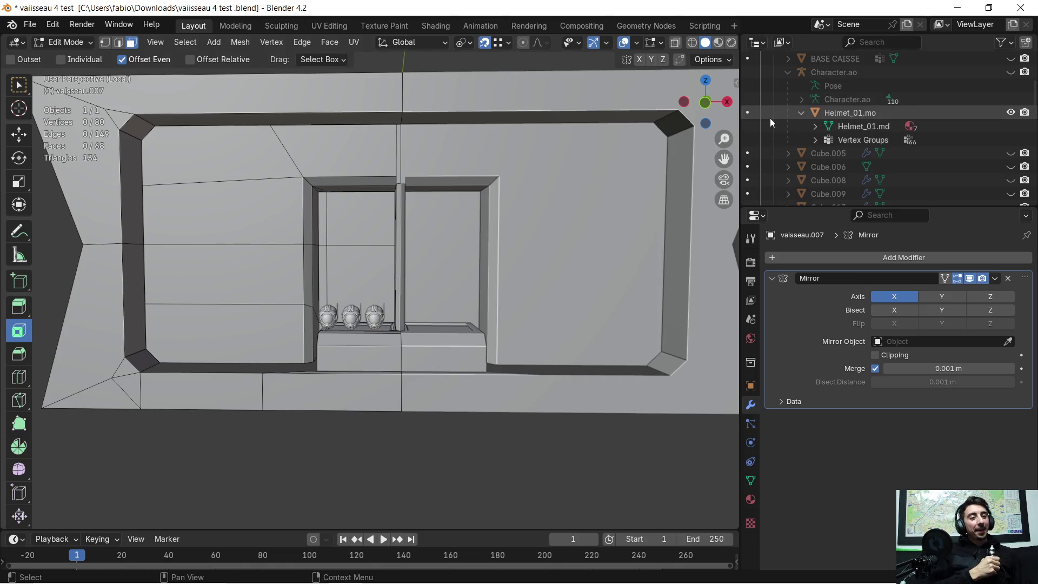
- Leave the wall's mesh editing and enter Edit Mode on the helmet row object
scroll(378, 167, "up", 4)
scroll(359, 201, "down", 3)
scroll(371, 266, "up", 3)
mouse_move(371, 266)
middle_mouse_down()
mouse_move(411, 291)
mouse_move(343, 314)
mouse_move(378, 293)
middle_mouse_up()
scroll(297, 322, "up", 2)
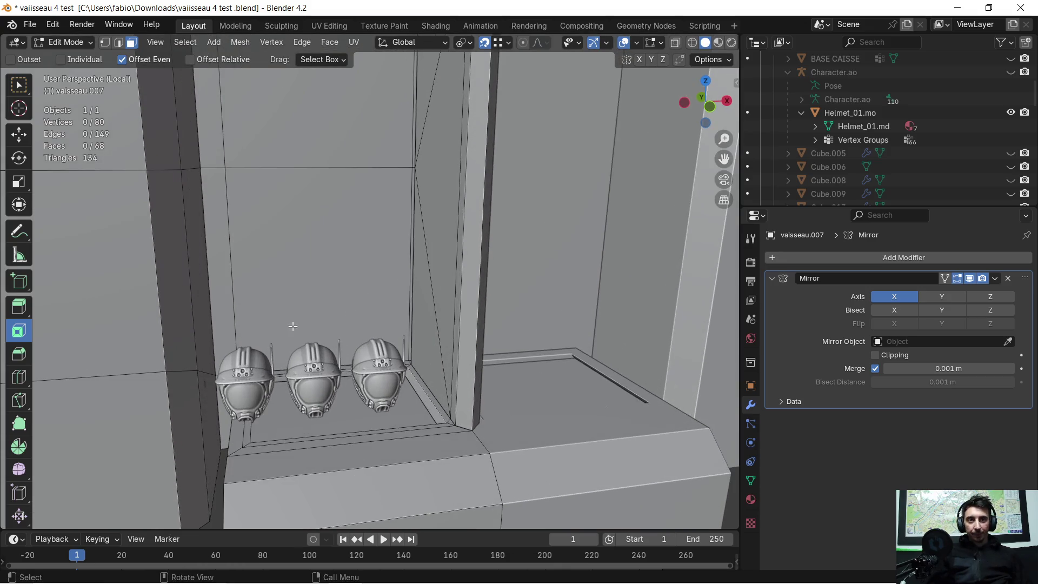
middle_click_drag(297, 323, 260, 354)
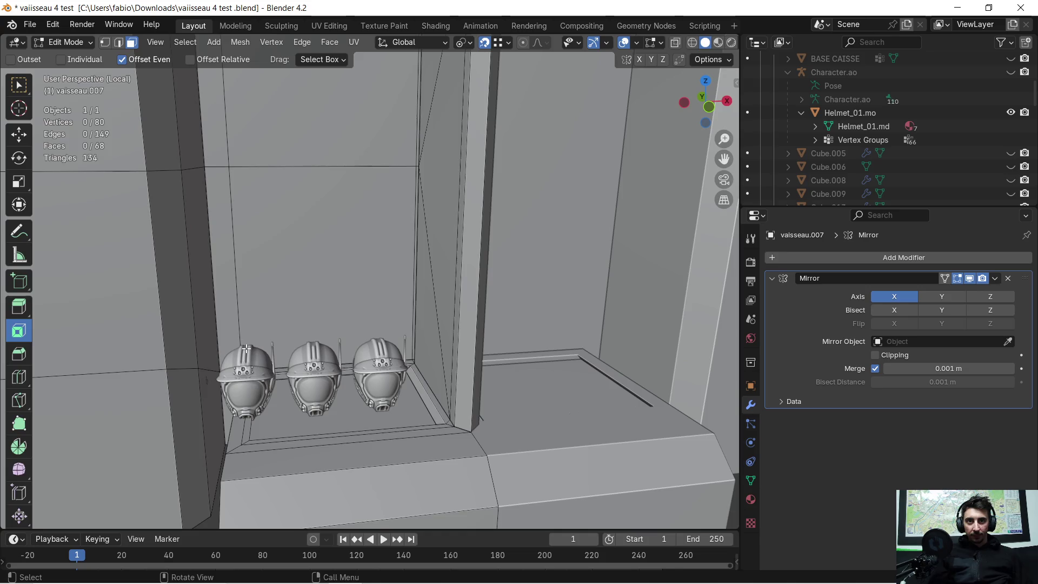
key("Tab")
left_click(246, 358)
key("Tab")
- Select the entire helmet mesh and slide it along the X axis
mouse_move(237, 366)
middle_mouse_down()
mouse_move(342, 359)
mouse_move(364, 343)
middle_mouse_up()
scroll(364, 343, "up", 3)
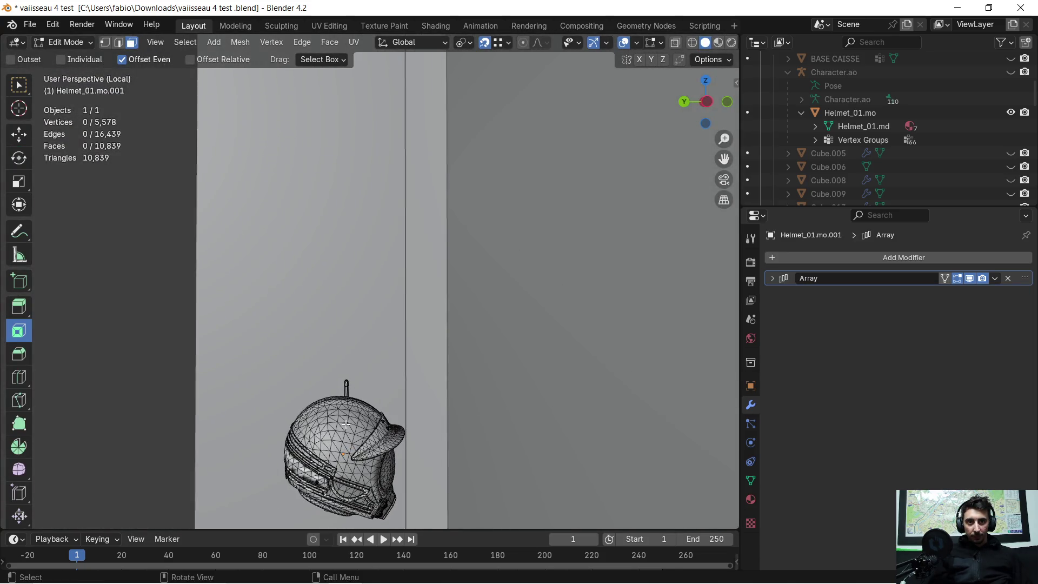
key("a")
scroll(348, 419, "down", 5)
middle_click_drag(348, 418, 271, 397)
key("g")
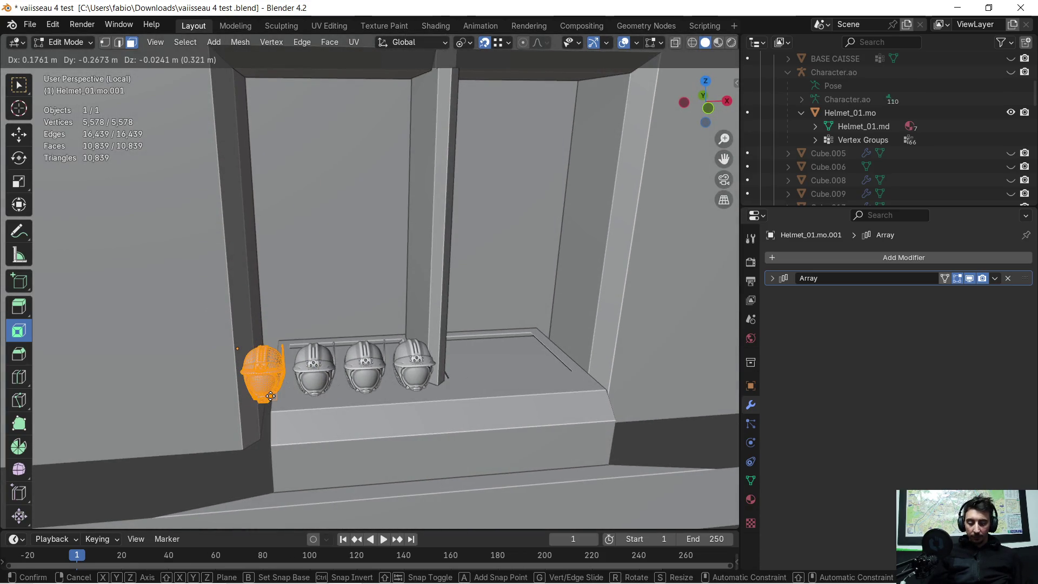
key("x")
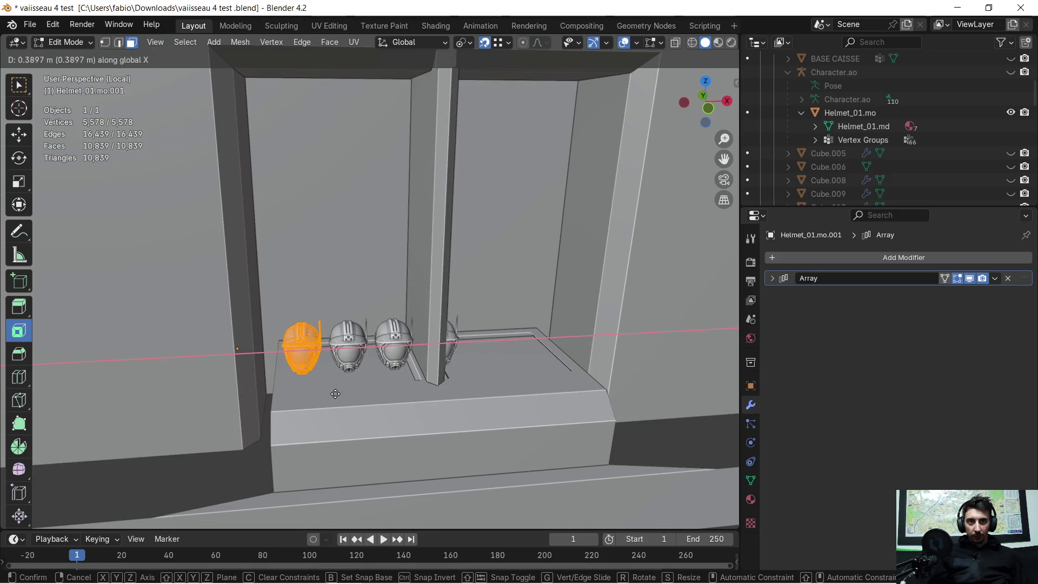
left_click(336, 394)
- Reduce the helmet Array modifier Count from 4 to 3
scroll(347, 380, "up", 3)
middle_click_drag(346, 380, 349, 367)
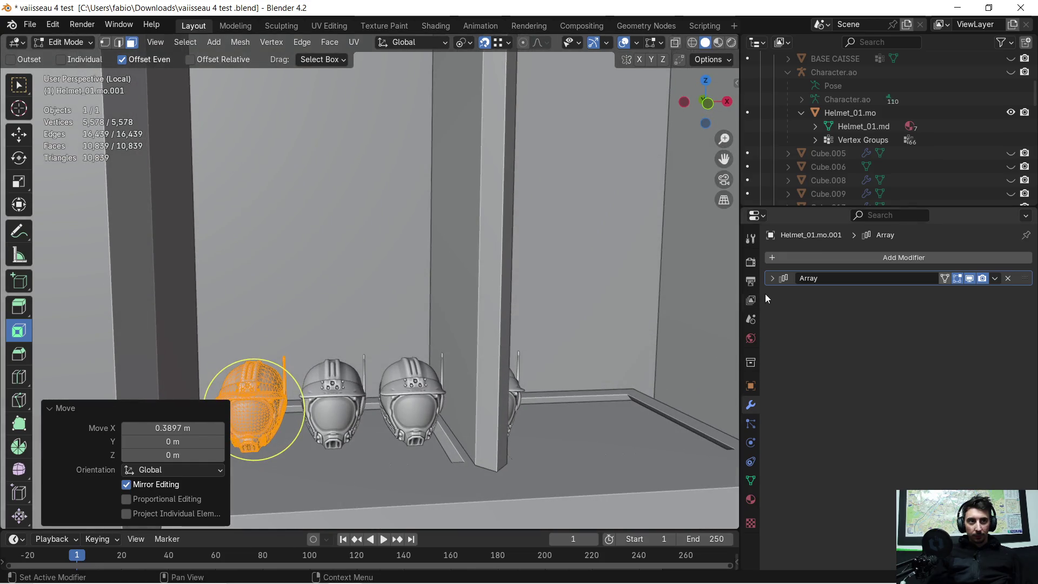
left_click(772, 278)
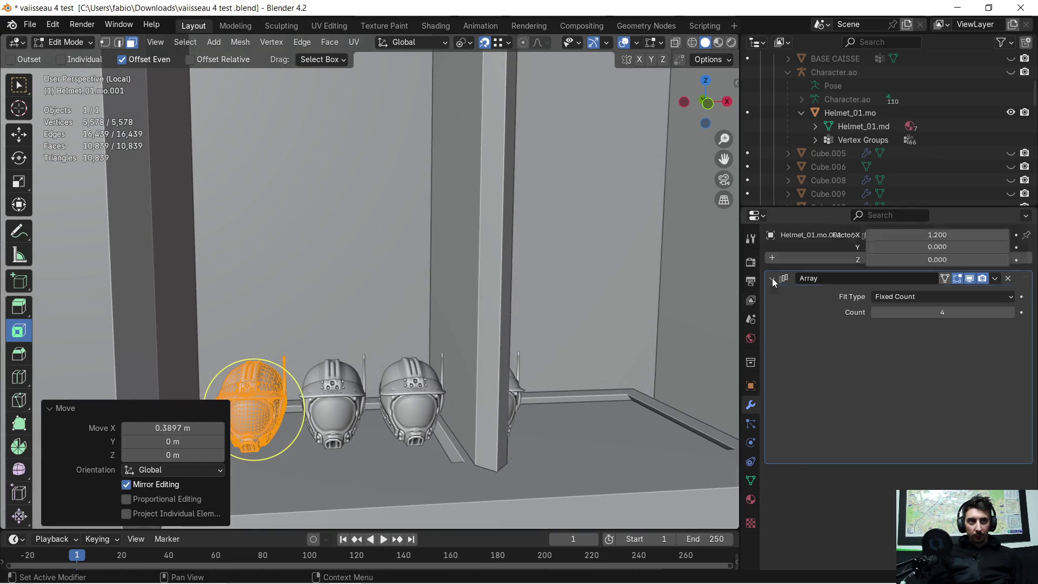
left_click(875, 313)
scroll(587, 330, "down", 4)
scroll(587, 331, "up", 1)
middle_click_drag(587, 330, 567, 335)
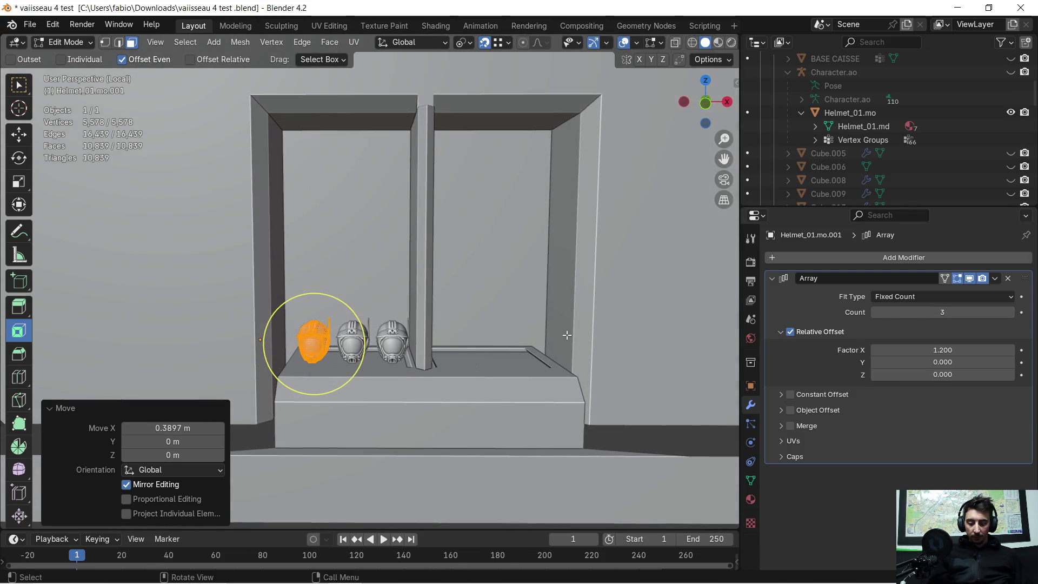
- Fine-tune the helmets with two X-axis moves so they sit on the left bay's shelf
key("g")
key("x")
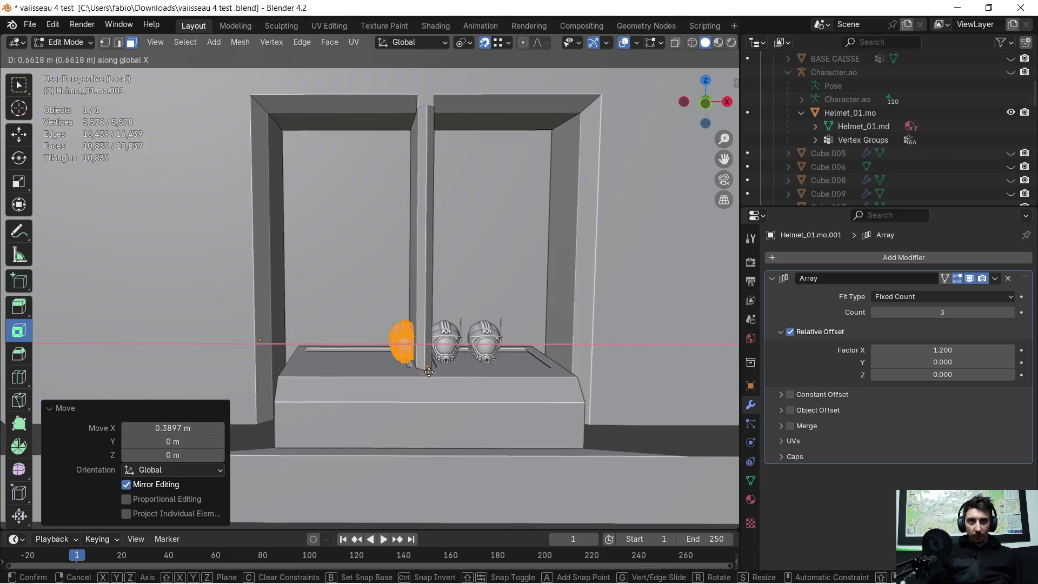
left_click(340, 488)
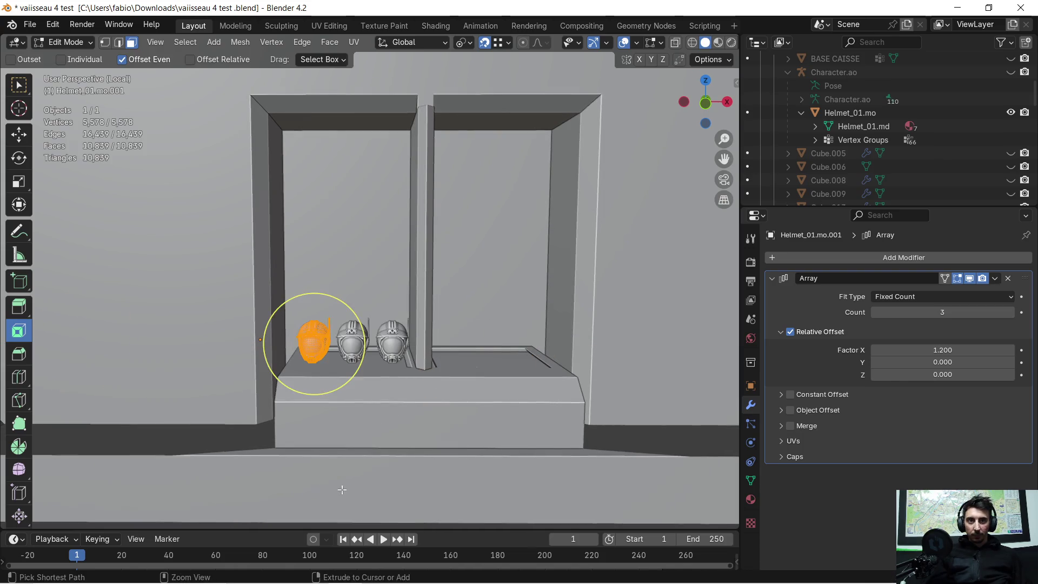
scroll(364, 476, "down", 2)
key("g")
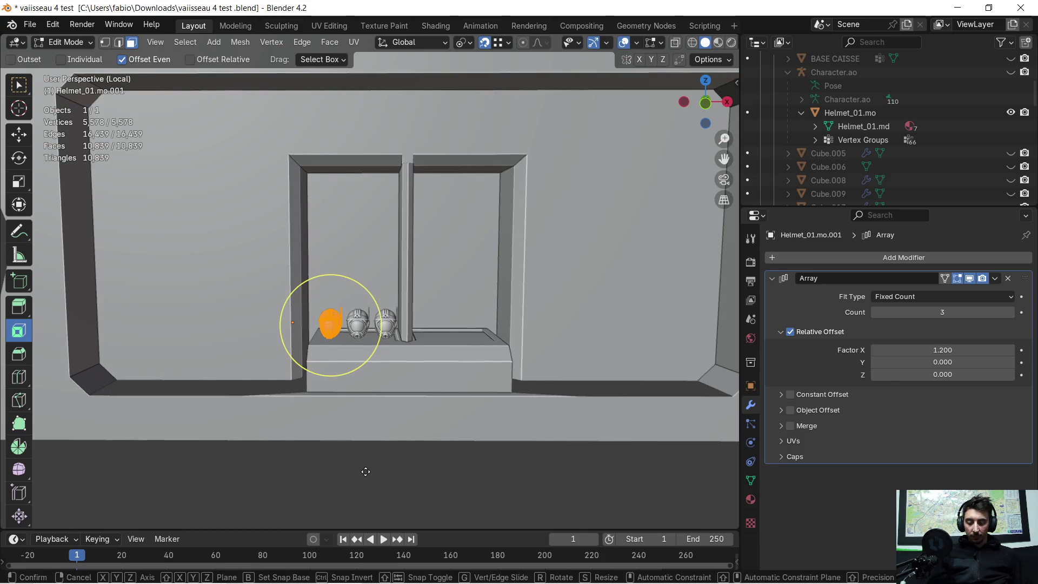
key("x")
left_click(363, 471)
mouse_move(359, 426)
middle_mouse_down()
mouse_move(399, 416)
mouse_move(388, 443)
mouse_move(394, 433)
middle_mouse_up()
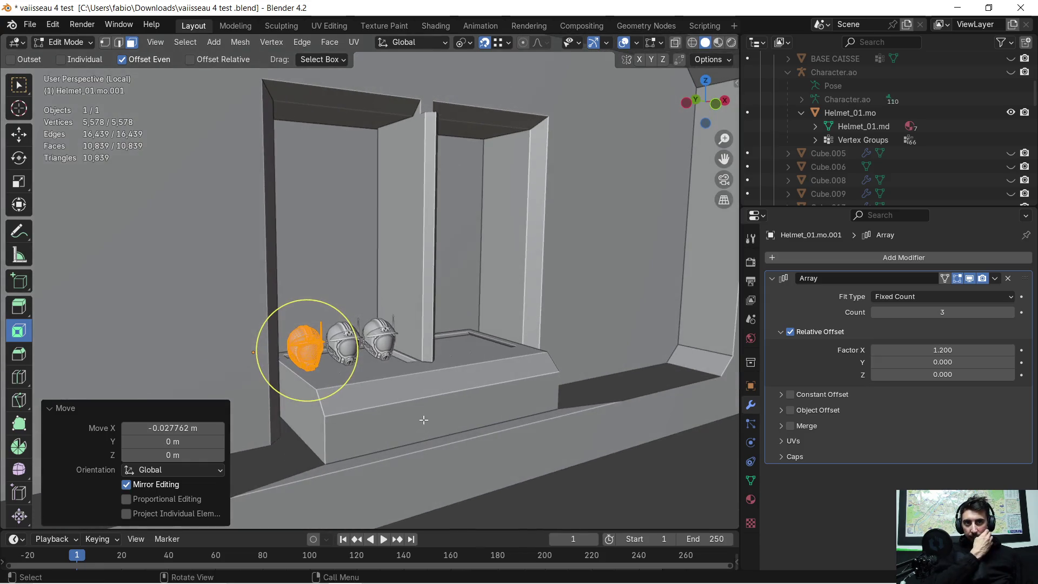
scroll(458, 390, "up", 3)
mouse_move(458, 389)
middle_mouse_down()
mouse_move(397, 434)
mouse_move(361, 431)
middle_mouse_up()
- Switch from the helmets to editing the wall panel mesh
key("Tab")
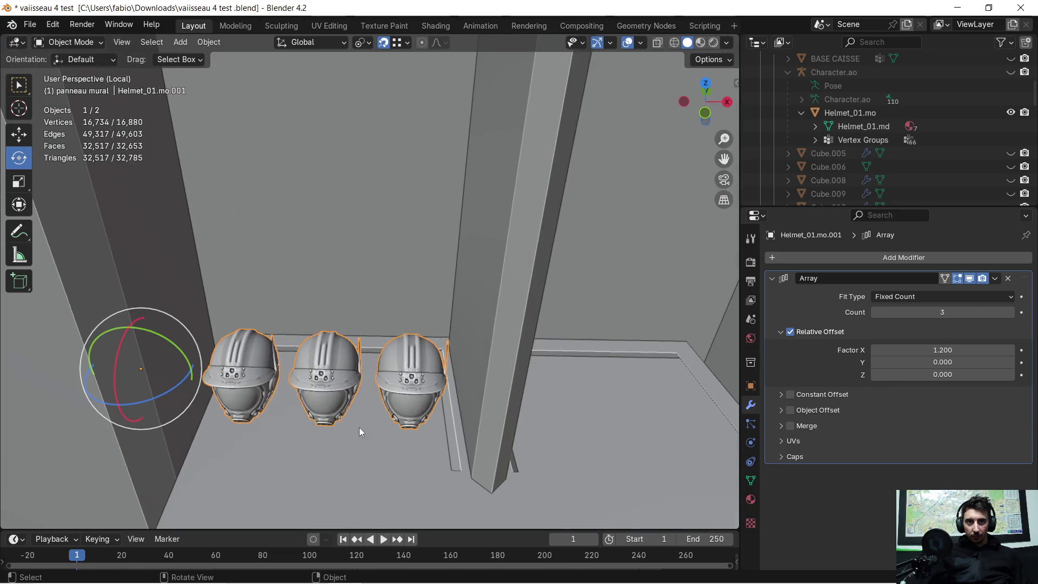
left_click(350, 450)
key("Tab")
- Nudge the shelf floor face under the helmets slightly along X, then deselect it
scroll(321, 447, "up", 4)
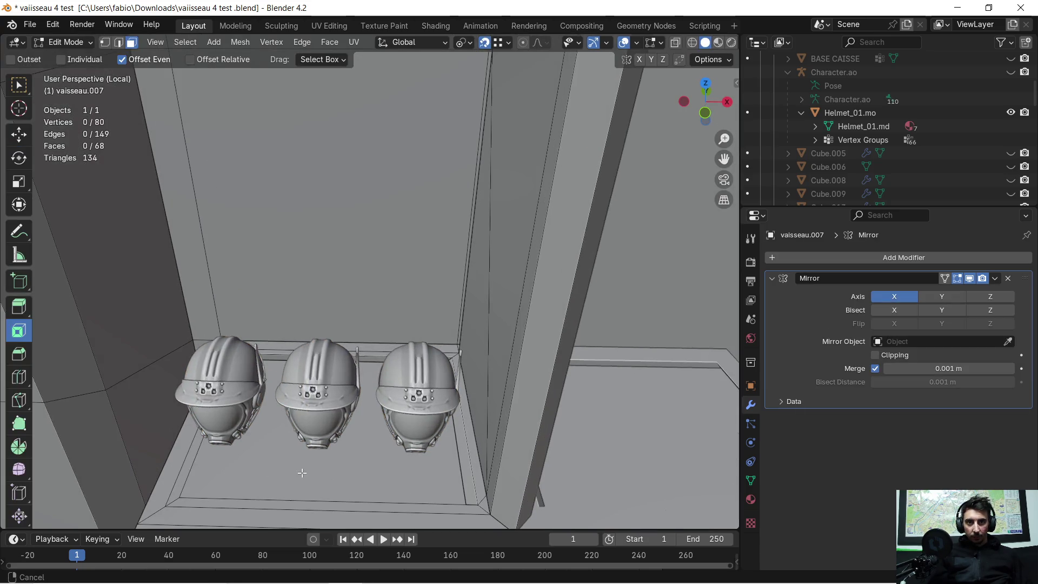
left_click(321, 447)
middle_click_drag(320, 447, 297, 455)
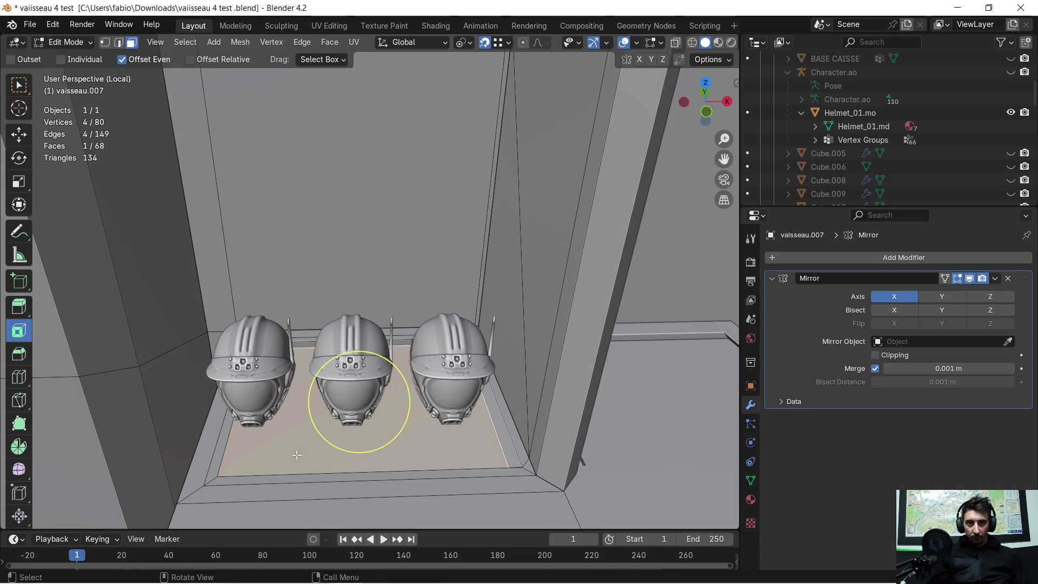
key("g")
key("x")
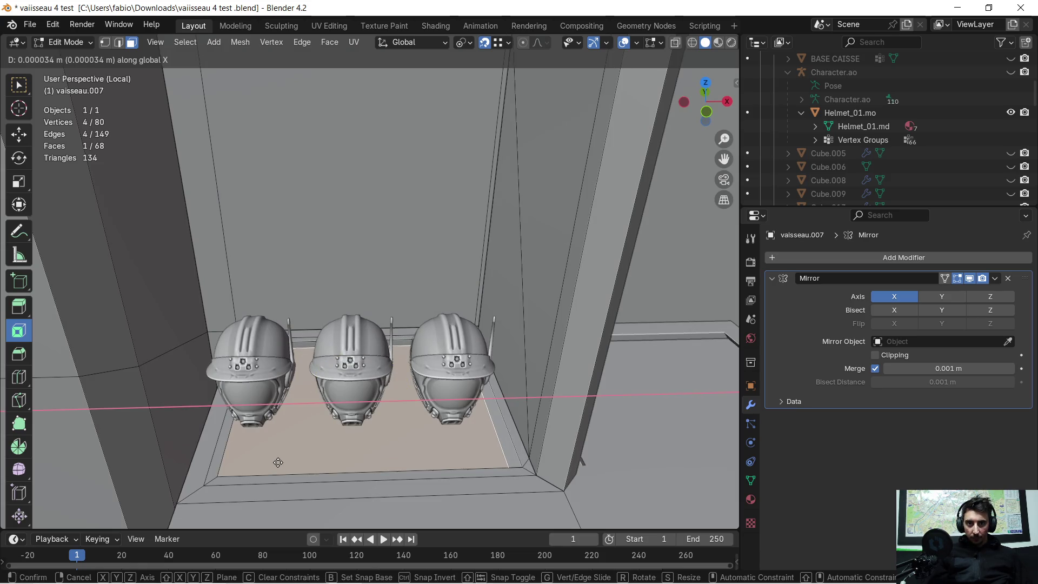
left_click(227, 474)
scroll(325, 457, "down", 6)
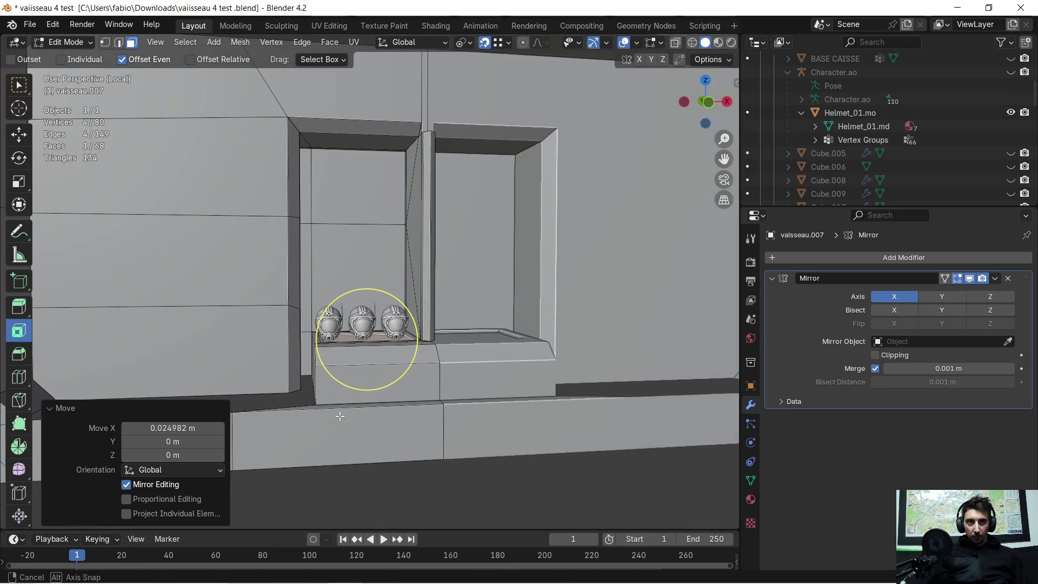
middle_click_drag(340, 416, 341, 416)
left_click(546, 508)
scroll(500, 441, "down", 4)
mouse_move(521, 390)
middle_mouse_down()
mouse_move(478, 419)
mouse_move(448, 405)
mouse_move(499, 437)
middle_mouse_up()
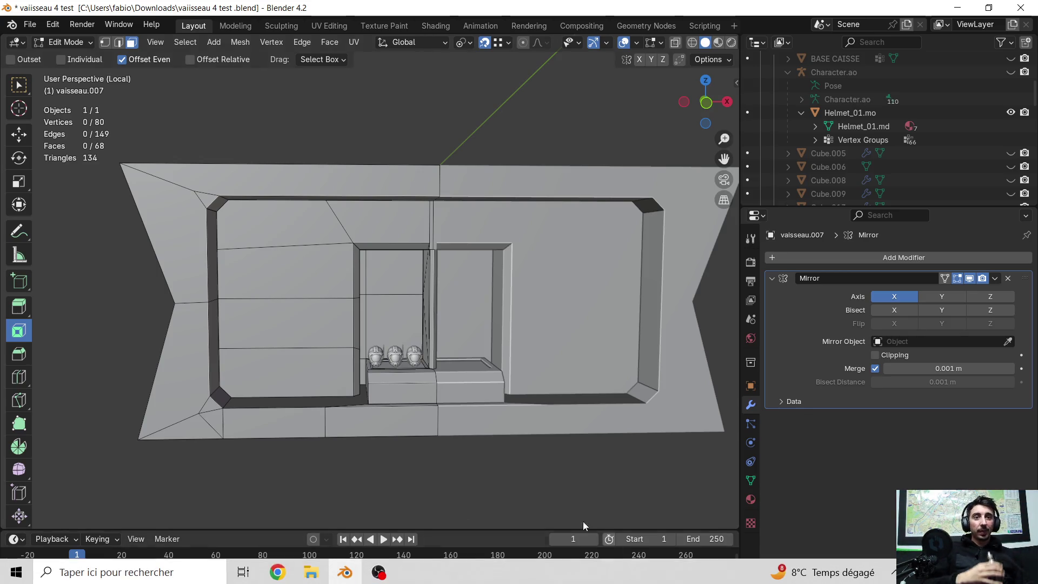
scroll(411, 368, "up", 4)
scroll(411, 369, "down", 2)
mouse_move(411, 369)
middle_mouse_down()
mouse_move(443, 379)
mouse_move(417, 360)
mouse_move(427, 317)
mouse_move(362, 342)
mouse_move(372, 441)
mouse_move(391, 298)
mouse_move(404, 359)
mouse_move(385, 364)
mouse_move(392, 343)
mouse_move(380, 296)
middle_mouse_up()
scroll(373, 440, "up", 2)
scroll(386, 276, "down", 4)
scroll(463, 292, "up", 2)
scroll(463, 292, "down", 2)
mouse_move(463, 291)
middle_mouse_down()
mouse_move(313, 242)
mouse_move(329, 233)
mouse_move(319, 241)
middle_mouse_up()
scroll(422, 292, "up", 3)
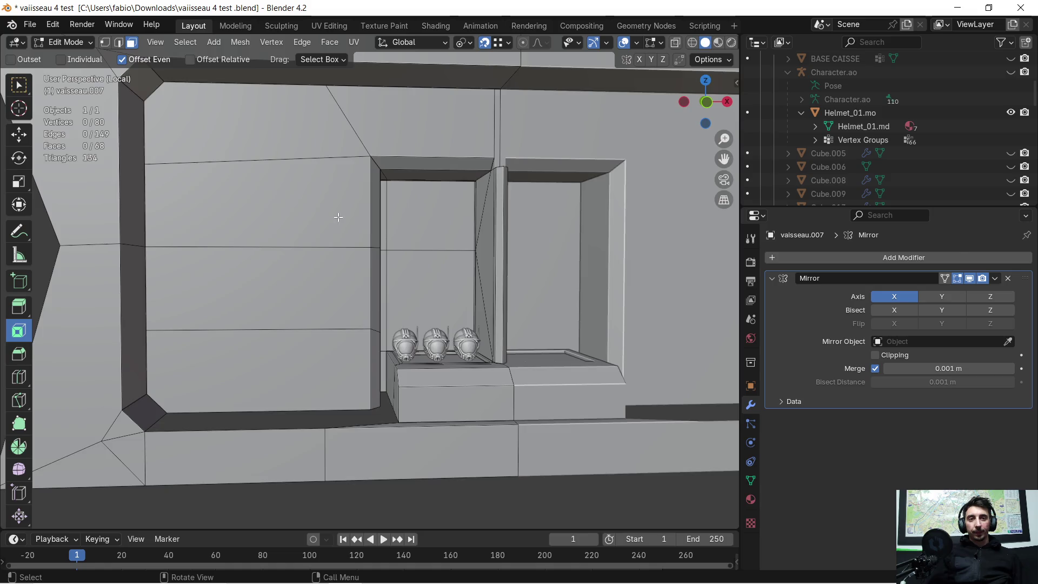
scroll(338, 217, "down", 3)
middle_click_drag(423, 221, 401, 227, "shift")
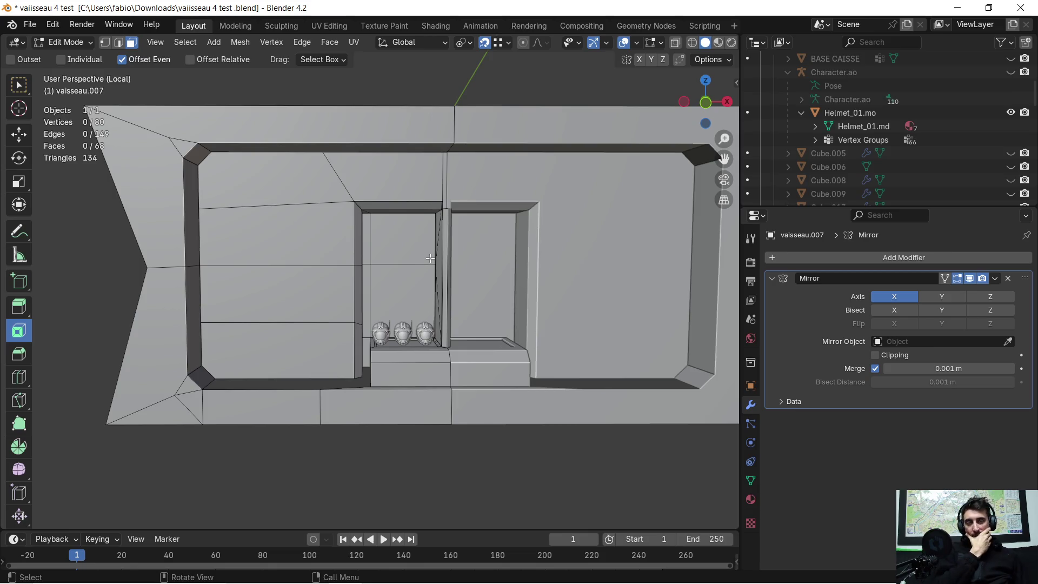
scroll(417, 267, "down", 1)
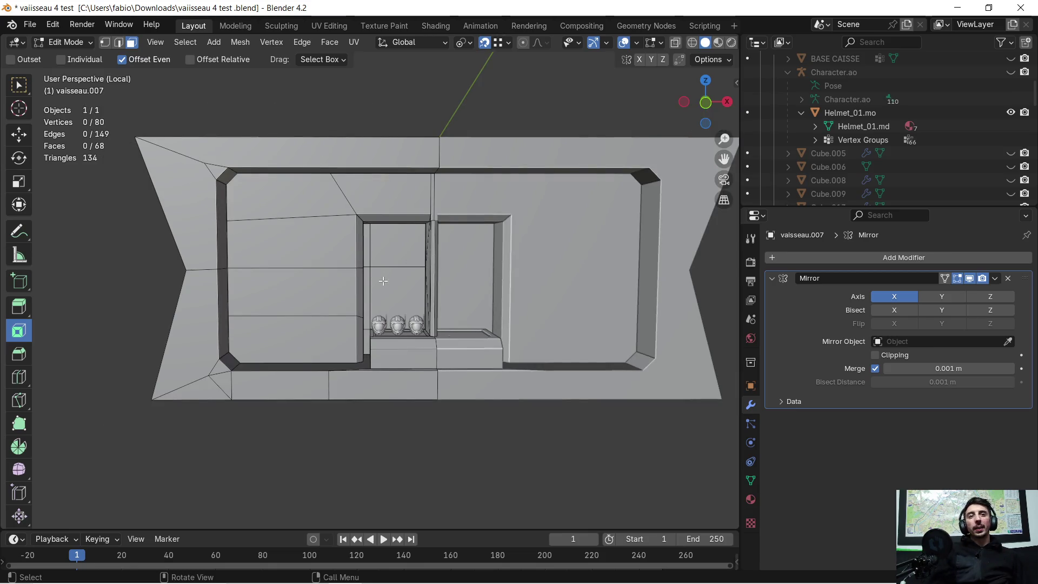
key("KP_Divide")
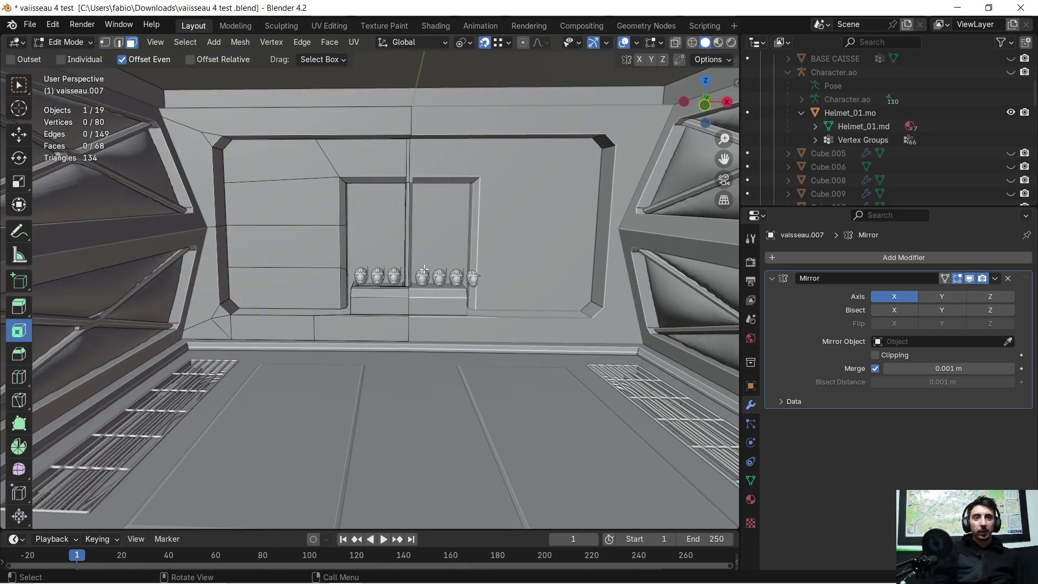
- Orbit and zoom to view the wall panel within the corridor's back wall
mouse_move(399, 324)
middle_mouse_down()
mouse_move(404, 310)
mouse_move(404, 332)
middle_mouse_up()
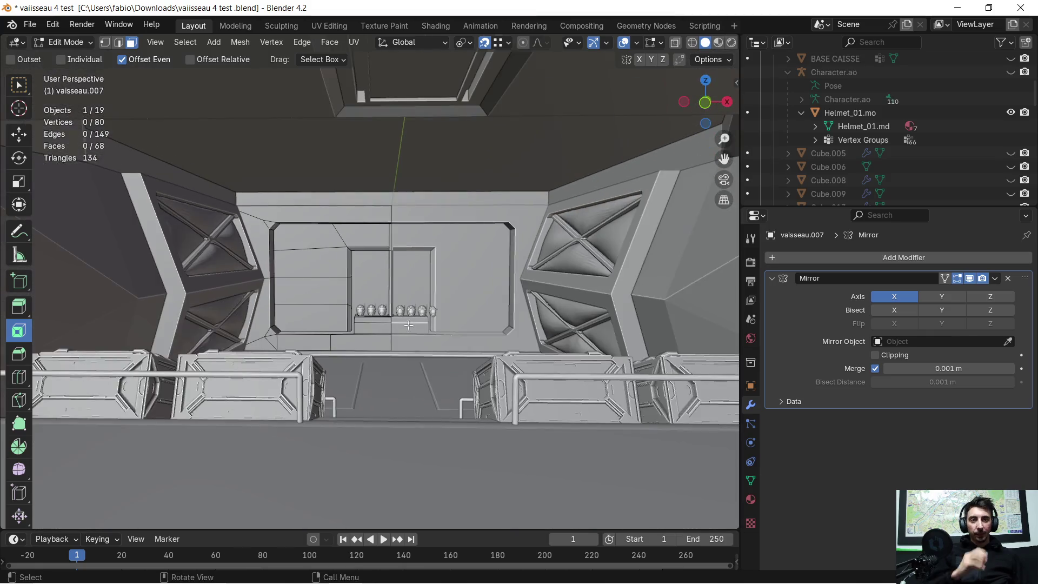
middle_click_drag(431, 288, 431, 285)
scroll(440, 250, "up", 1)
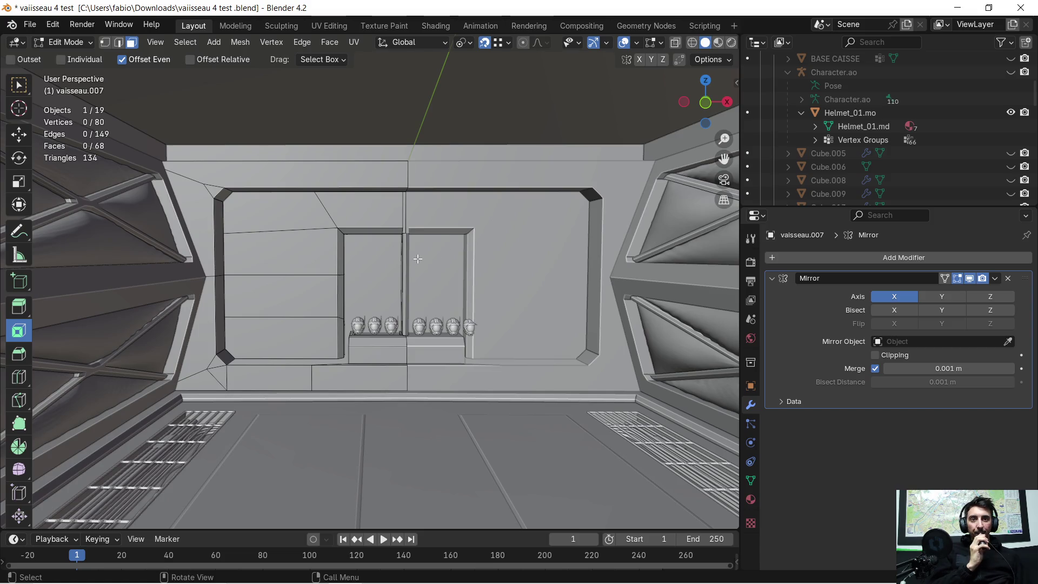
scroll(418, 259, "up", 1)
scroll(423, 245, "down", 1)
mouse_move(401, 255)
middle_mouse_down()
mouse_move(390, 249)
mouse_move(409, 248)
middle_mouse_up()
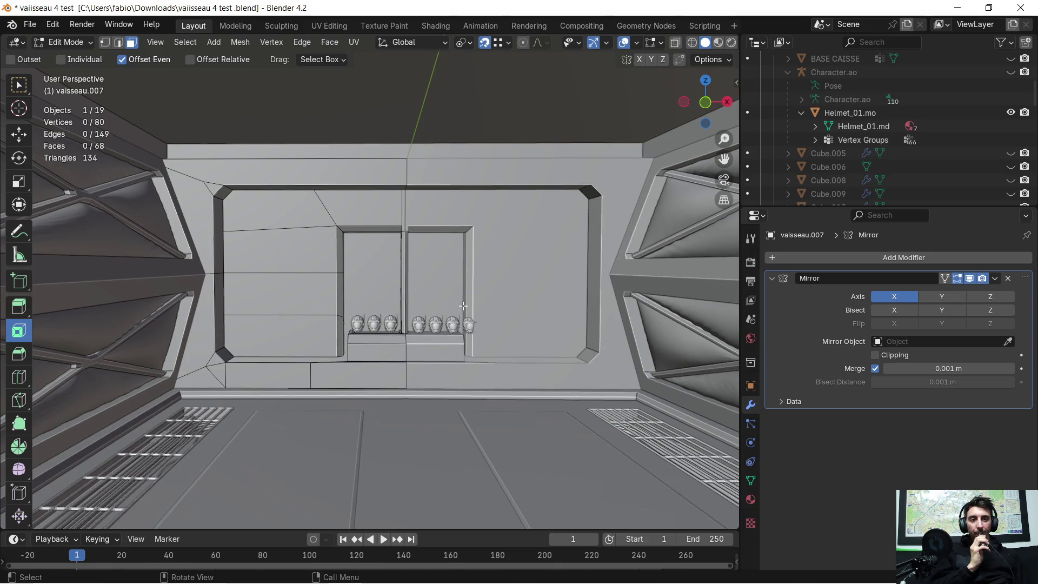
scroll(464, 305, "up", 3)
scroll(478, 306, "up", 2)
middle_click_drag(494, 319, 493, 316)
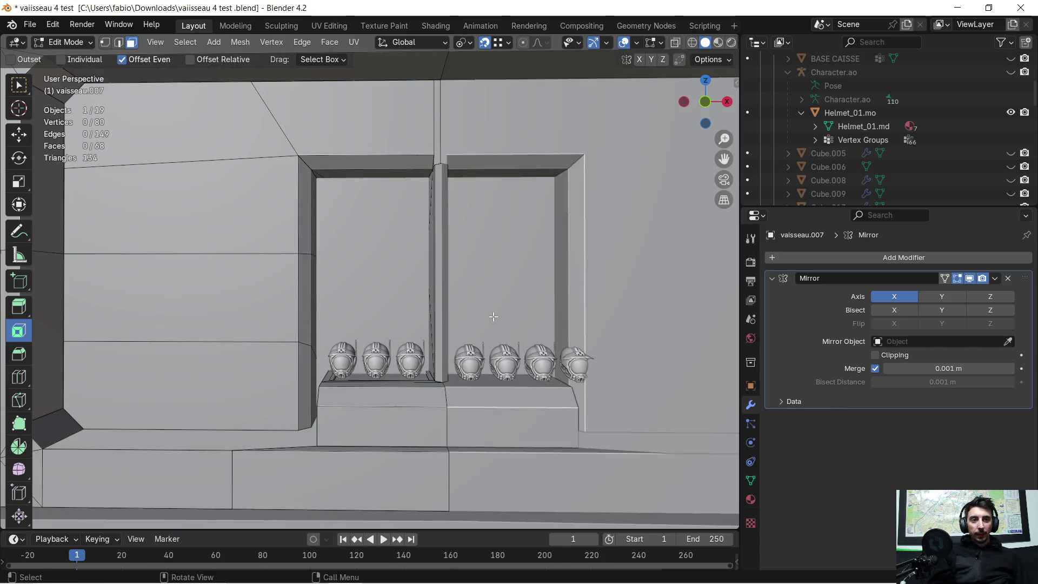
- Delete the right bay's helmet row and inspect the remaining three-helmet shelf from the side
key("Tab")
left_click(474, 359)
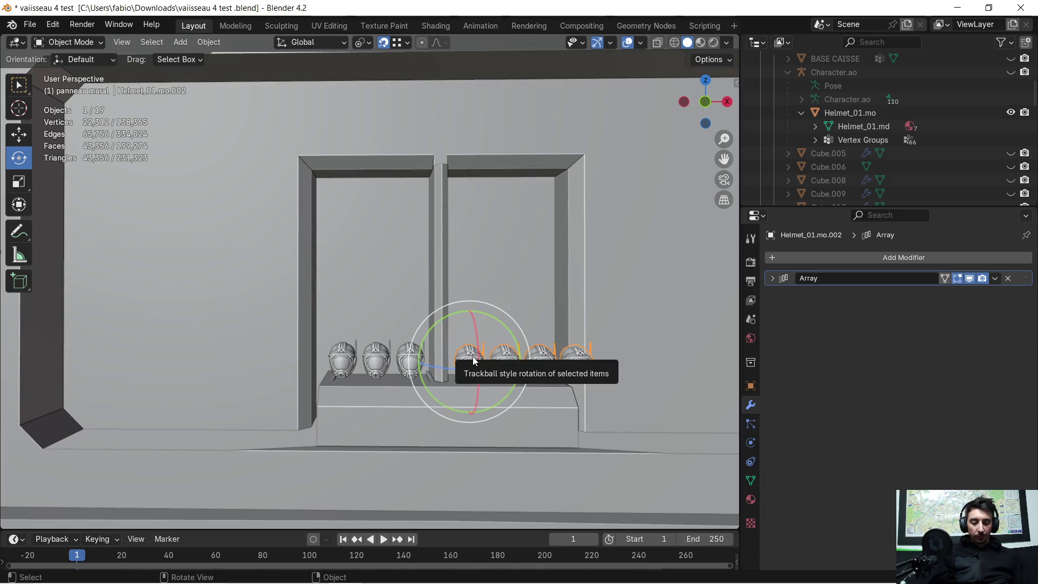
key("x")
left_click(473, 356)
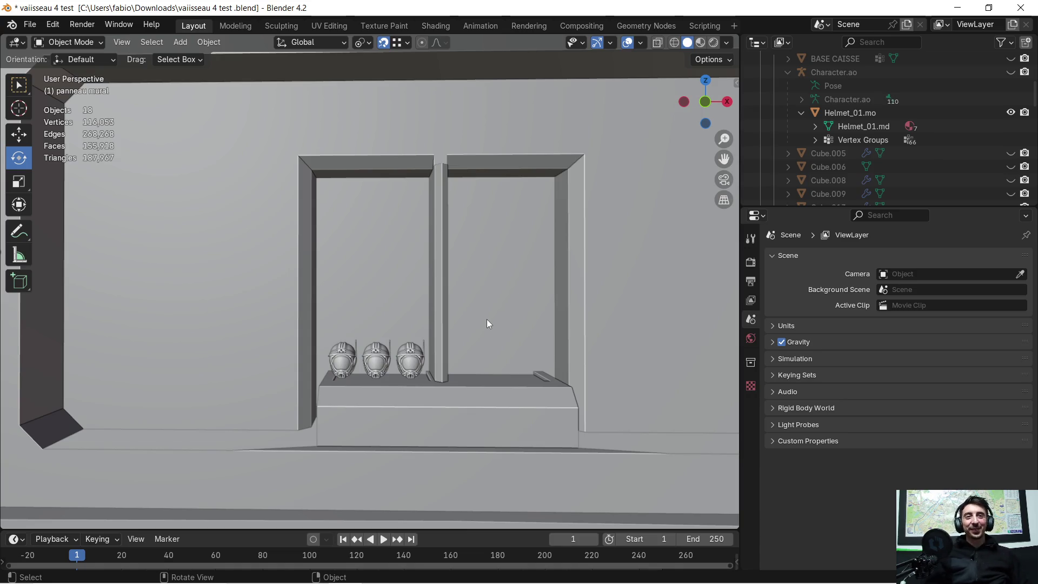
scroll(486, 323, "down", 5)
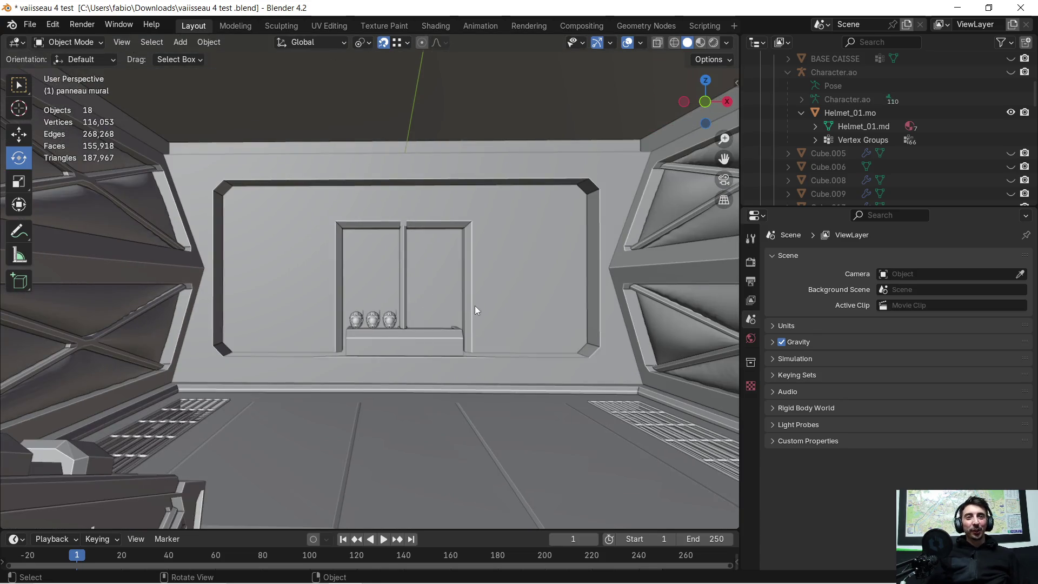
scroll(513, 317, "up", 3)
middle_click_drag(489, 310, 487, 331)
scroll(486, 332, "up", 3)
scroll(455, 350, "up", 2)
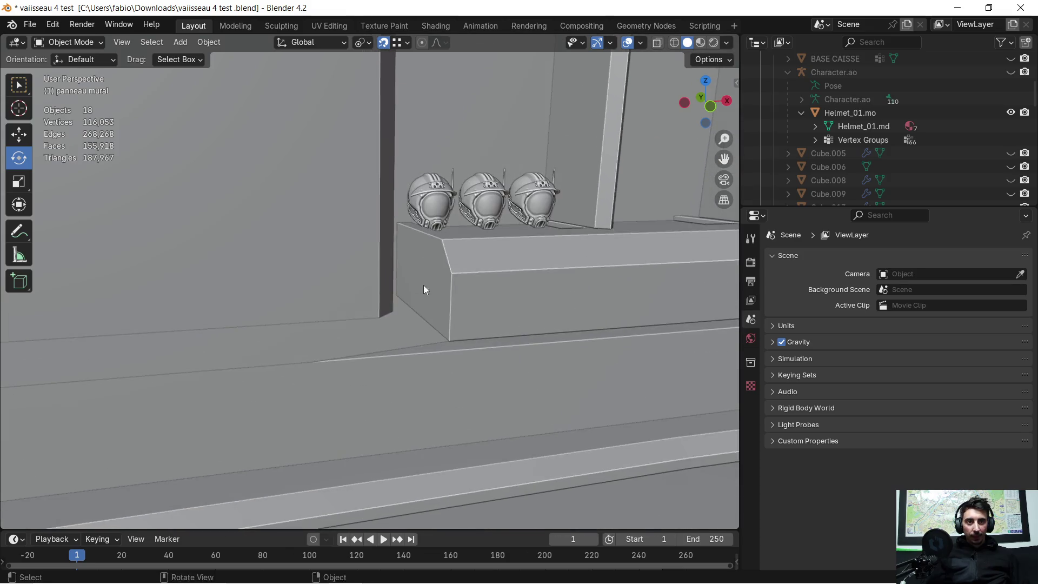